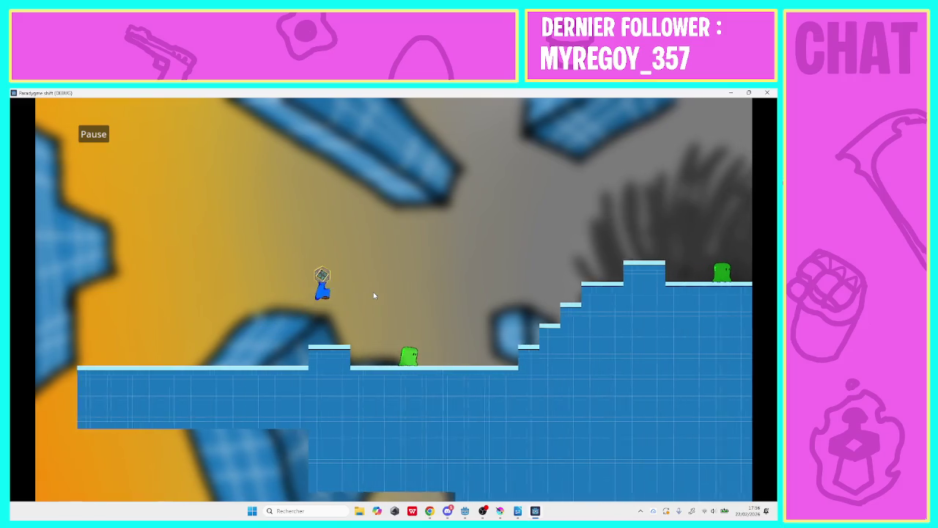
- Run the player right and jump up the stairs
key(space)
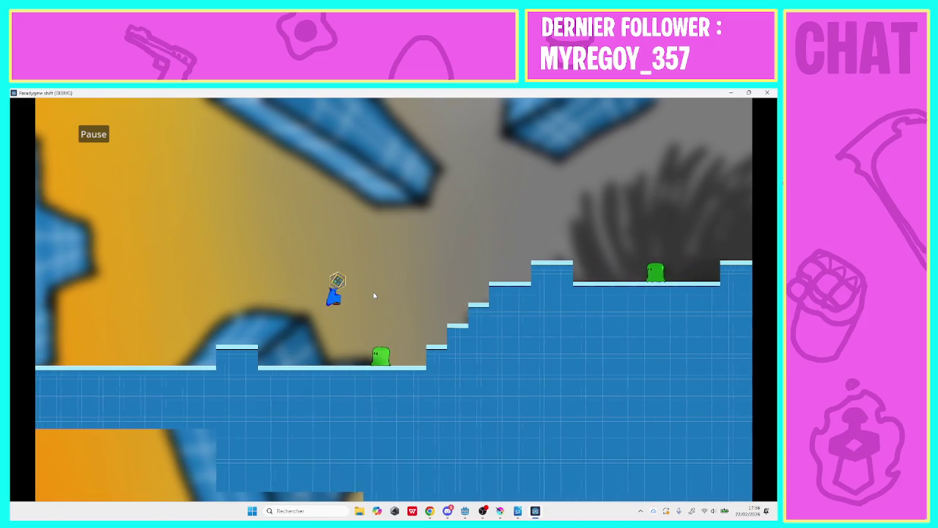
key(Right)
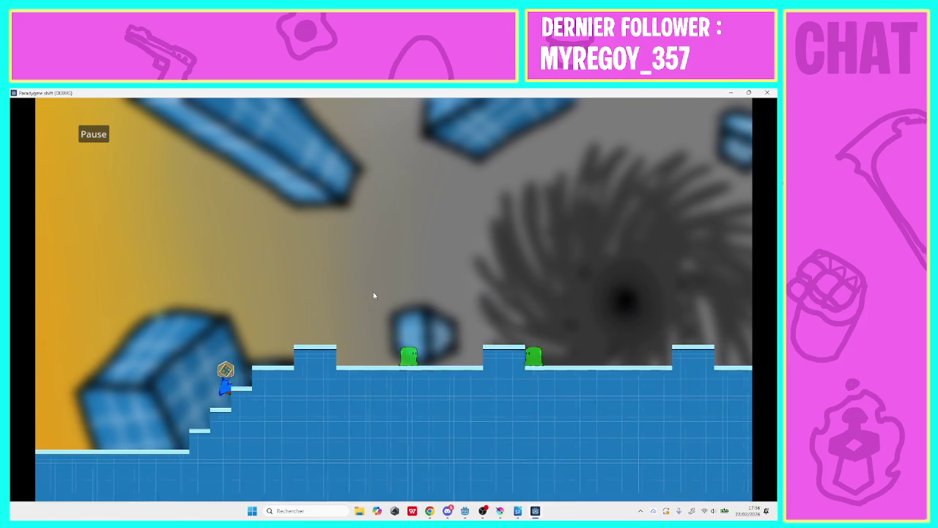
key(space)
key(Right)
key(space)
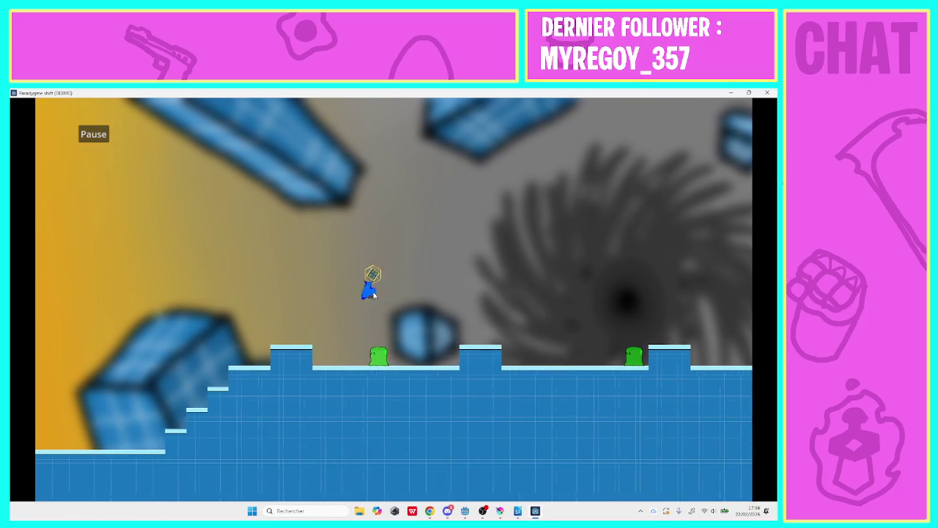
key(space)
key(Right)
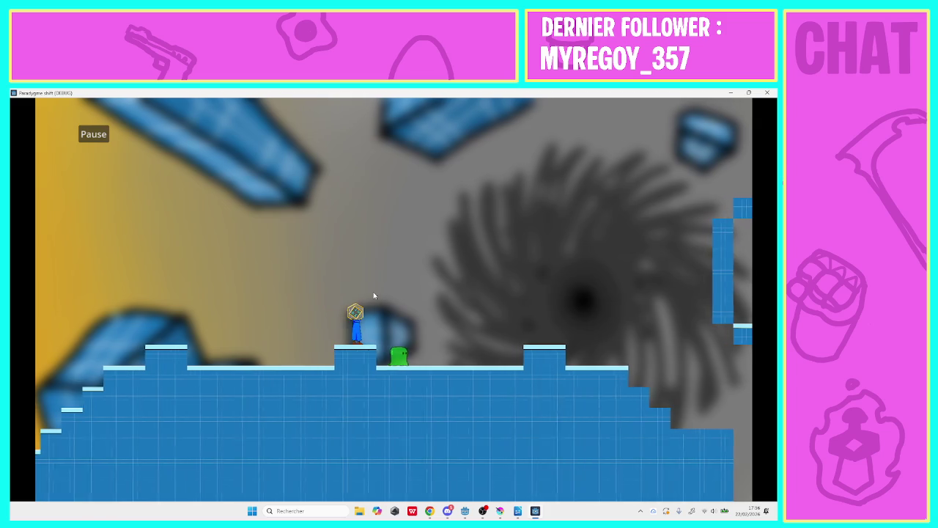
- Walk right through the next room and across the gaps, briefly backtracking left, then drop to the lower ground
key(Right)
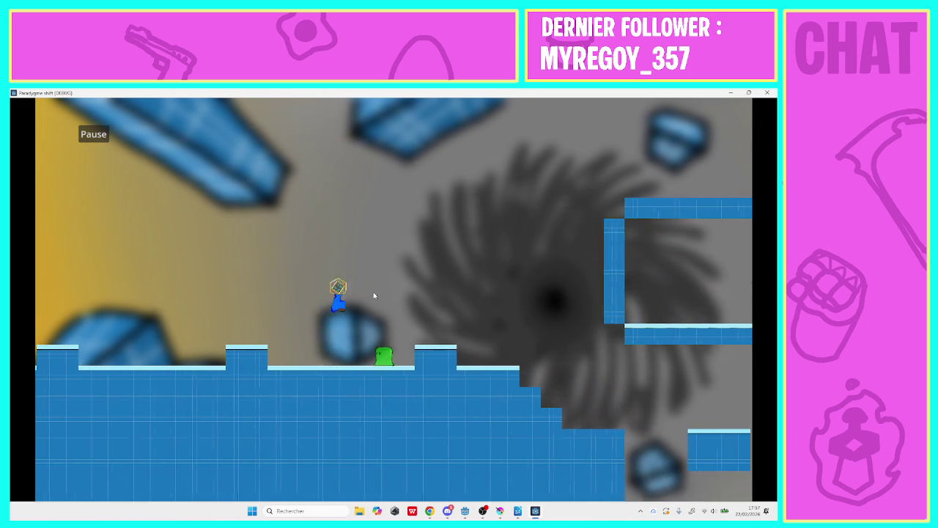
key(Right)
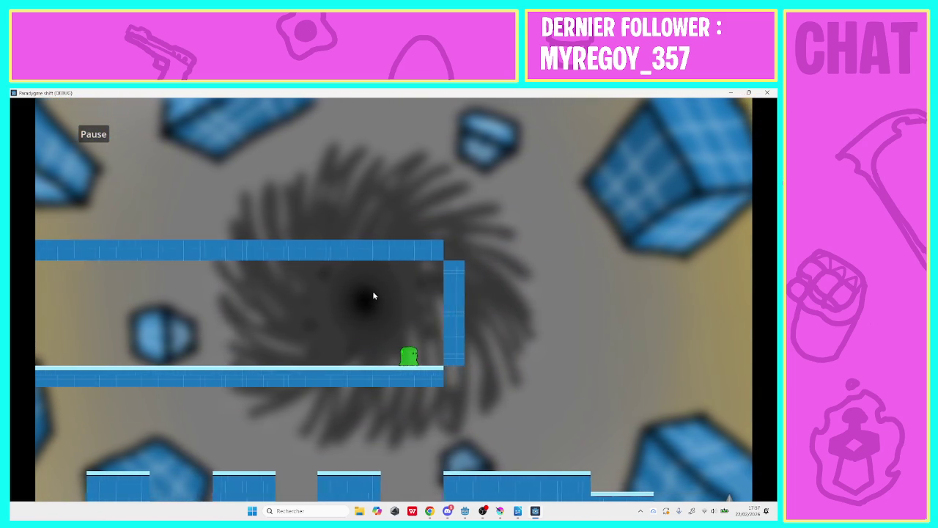
key(Left)
key(Left)
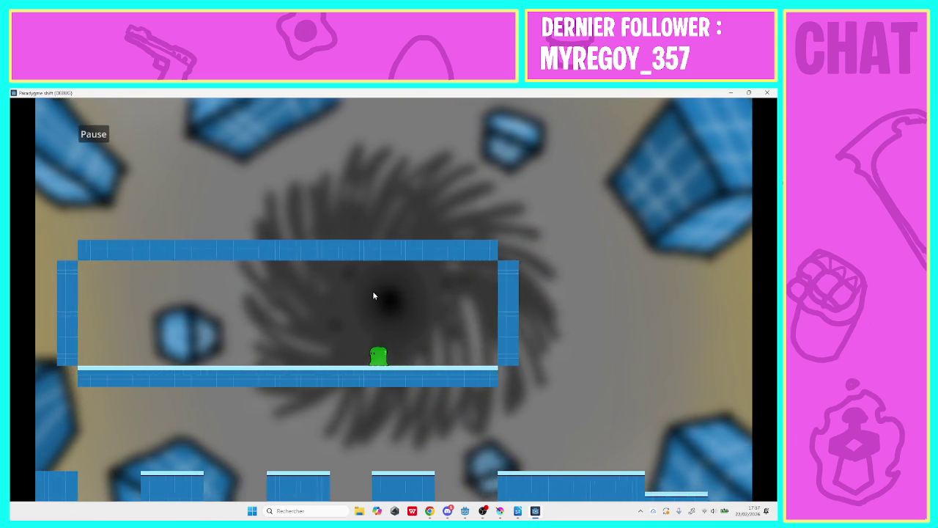
key(Right)
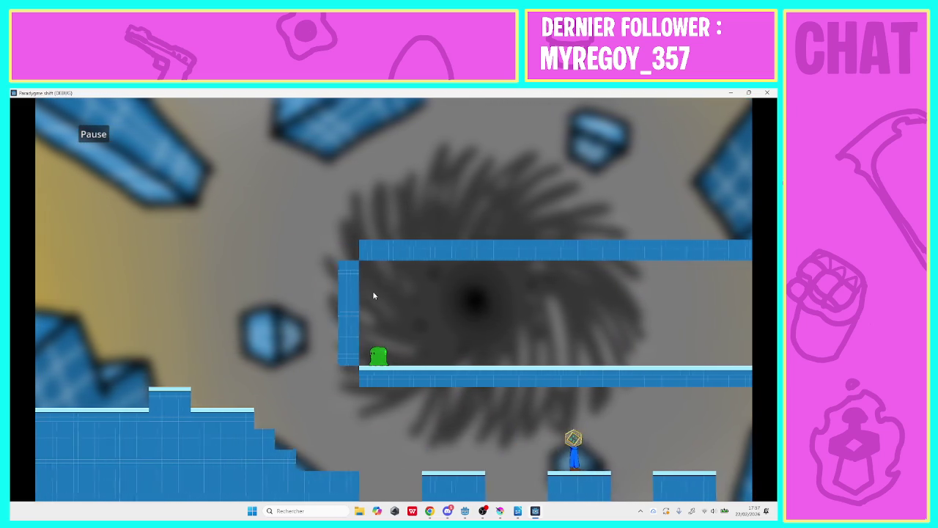
key(Left)
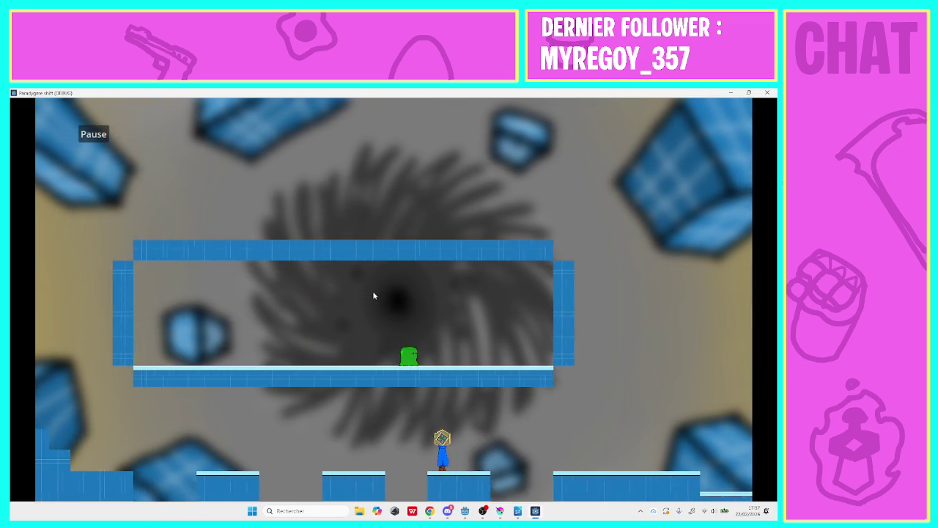
key(Right)
key(Right)
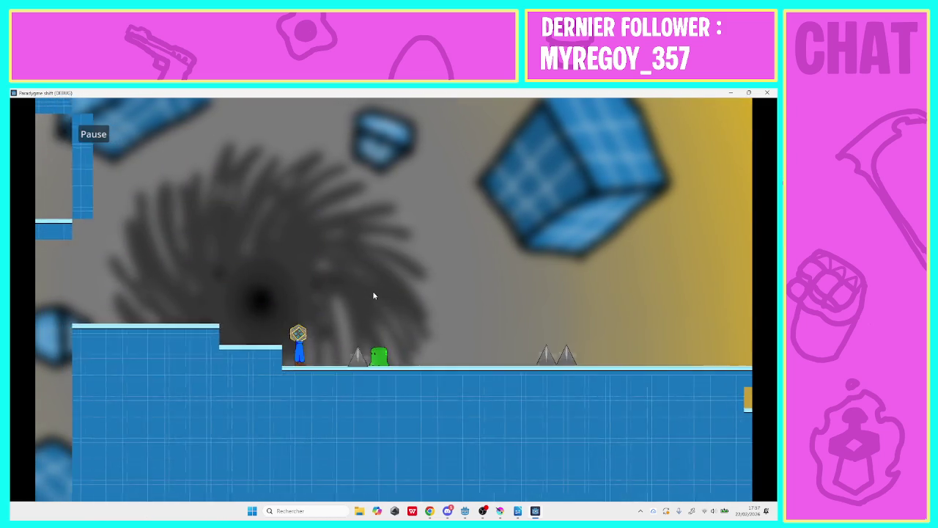
- Jump over the spikes and run right to finish the level
key(Right)
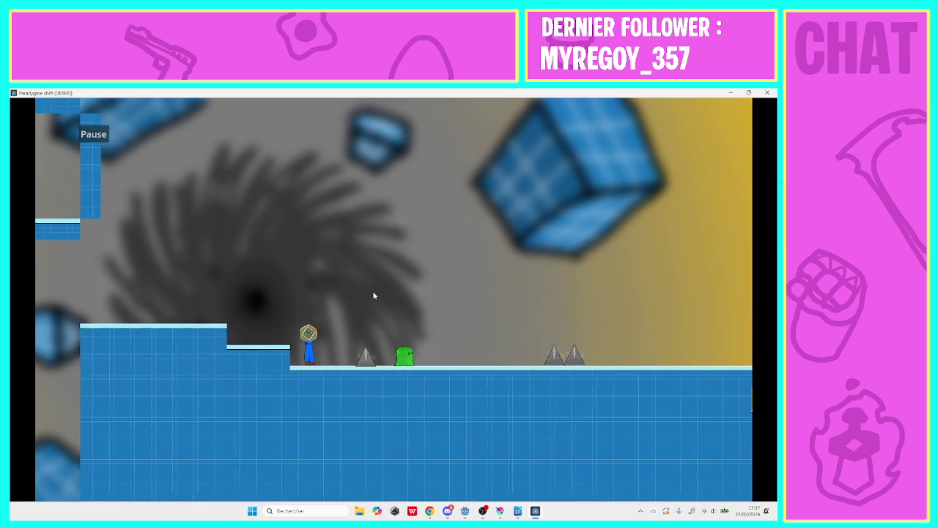
key(space)
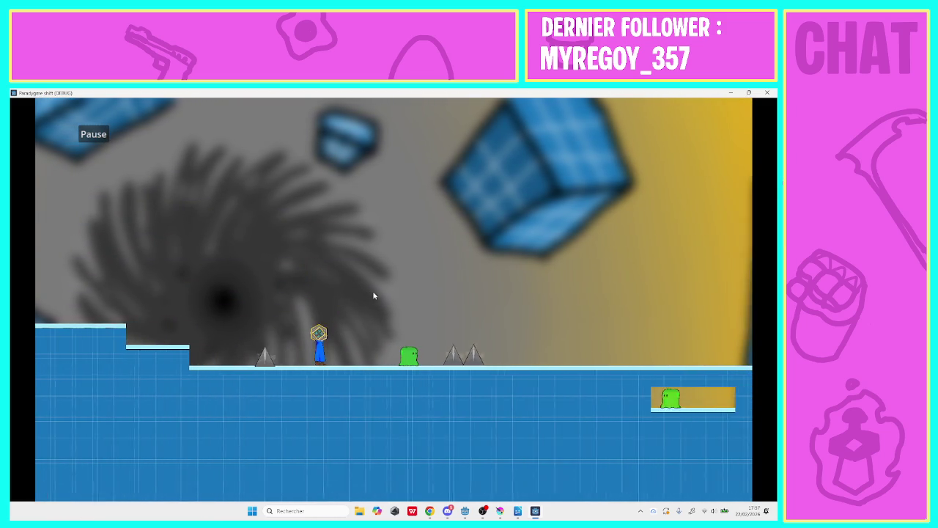
key(Right)
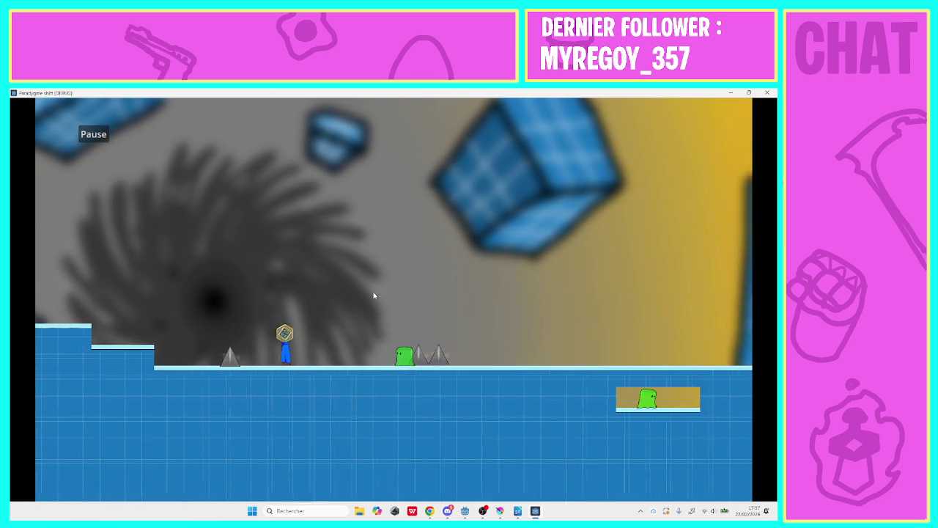
key(space)
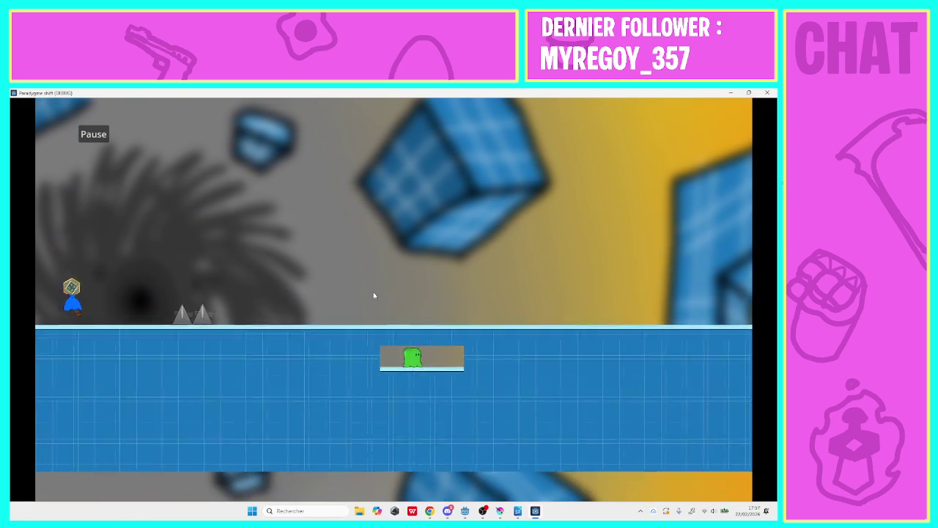
key(Right)
key(space)
key(Right)
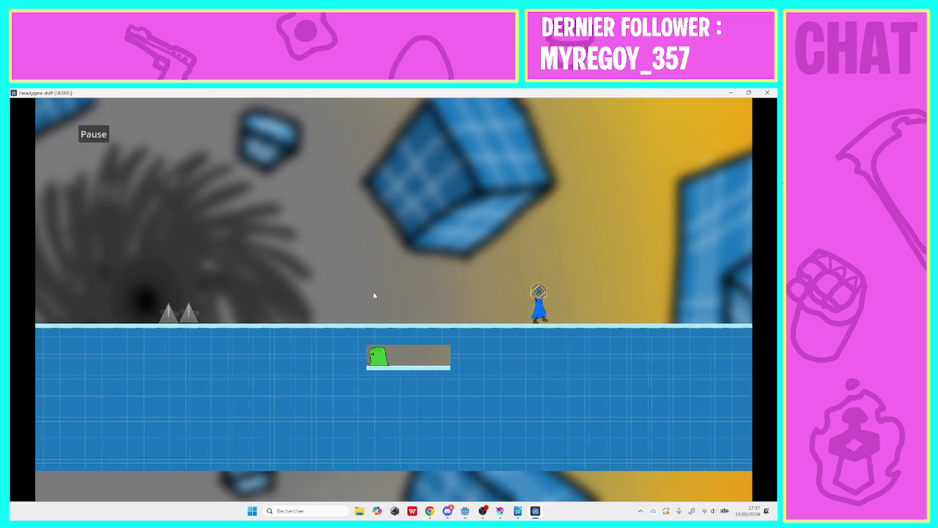
key(Right)
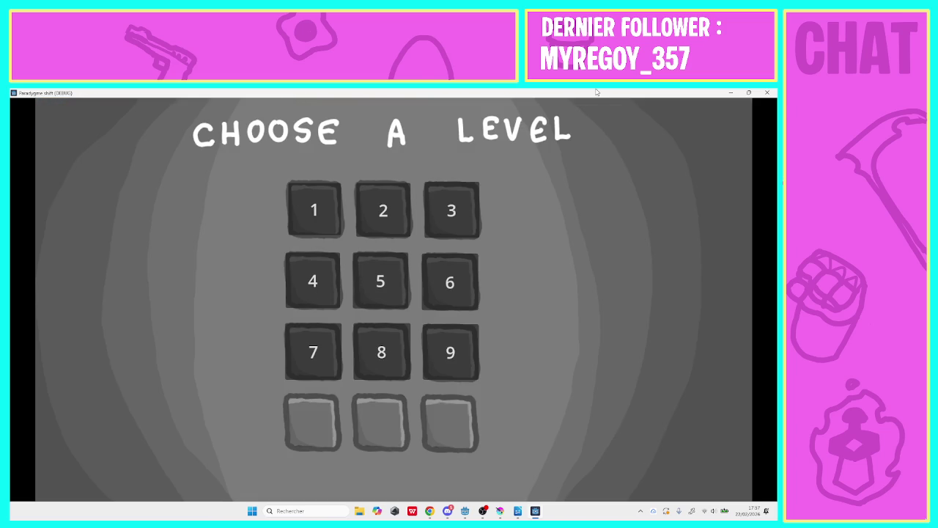
- Extend the floor's right end with tuile_1.png edge tiles and tuile_2.png fill tiles, then save niveau_6
click(732, 94)
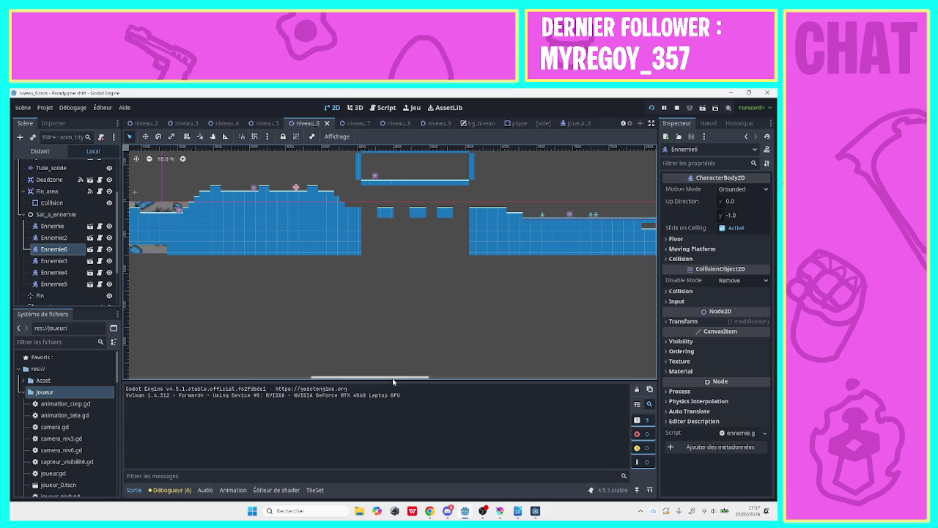
drag(393, 381, 637, 378)
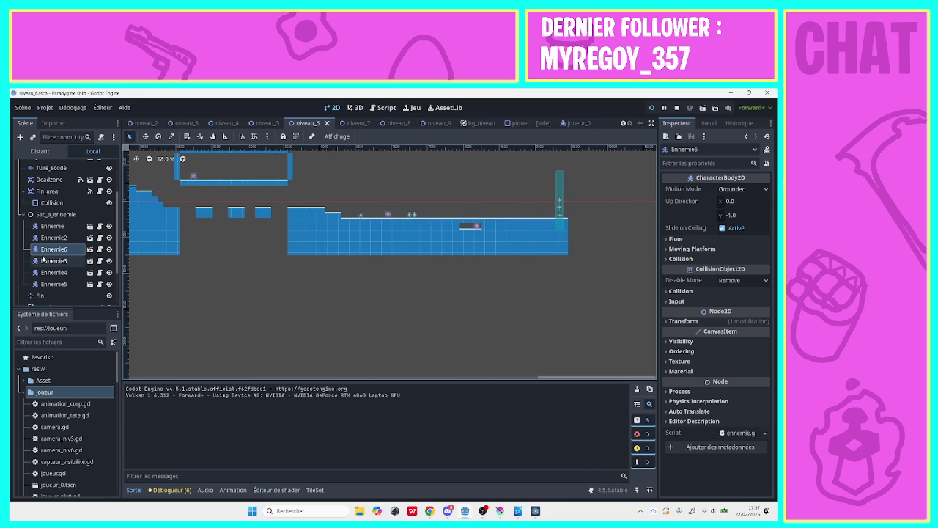
click(69, 169)
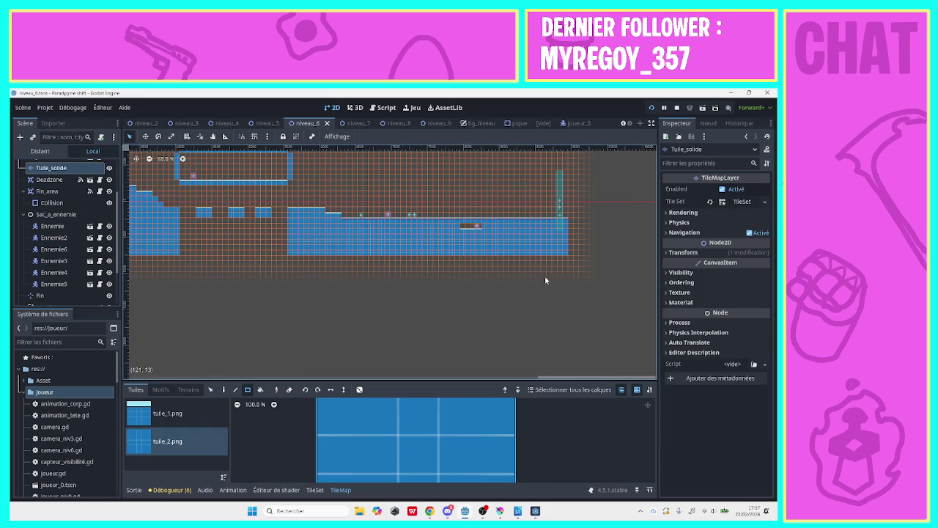
click(159, 419)
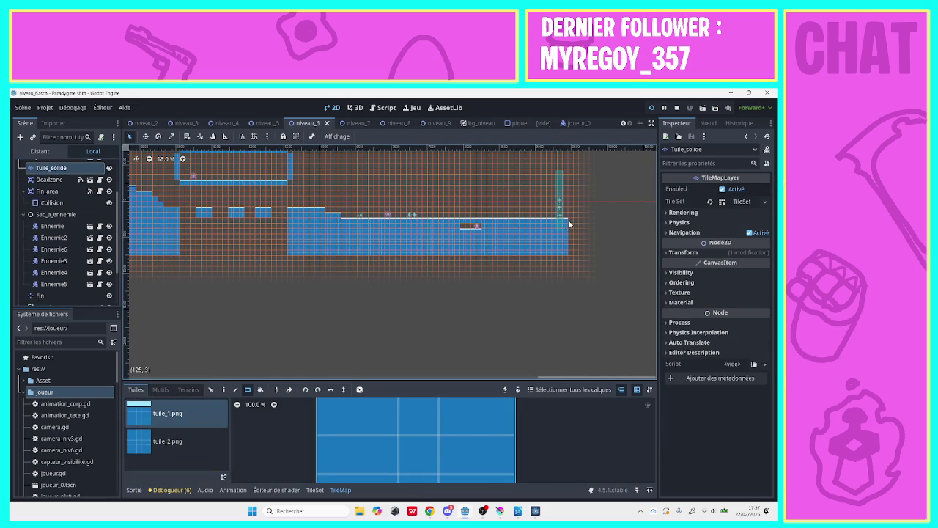
drag(583, 223, 584, 223)
click(183, 437)
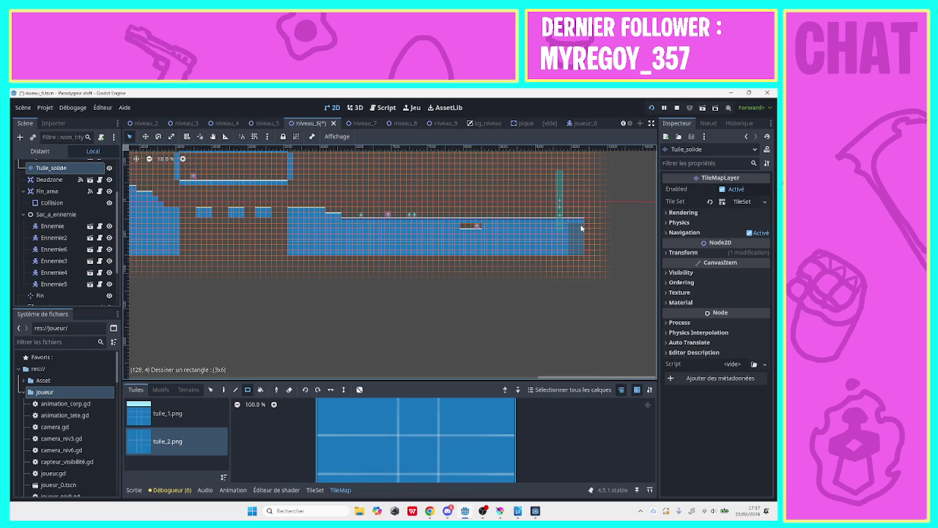
key(ctrl+s)
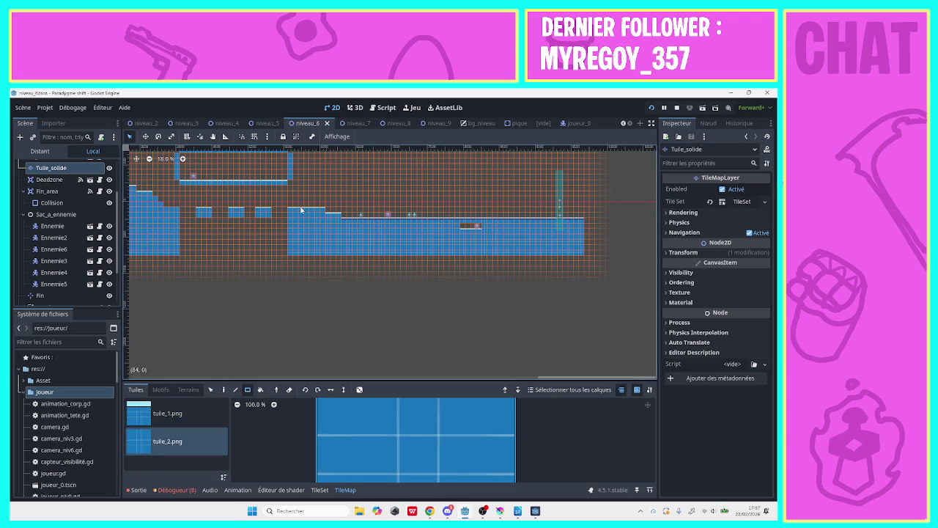
- Select the Fin_area finish zone and drag it to the floor's new right end
click(50, 179)
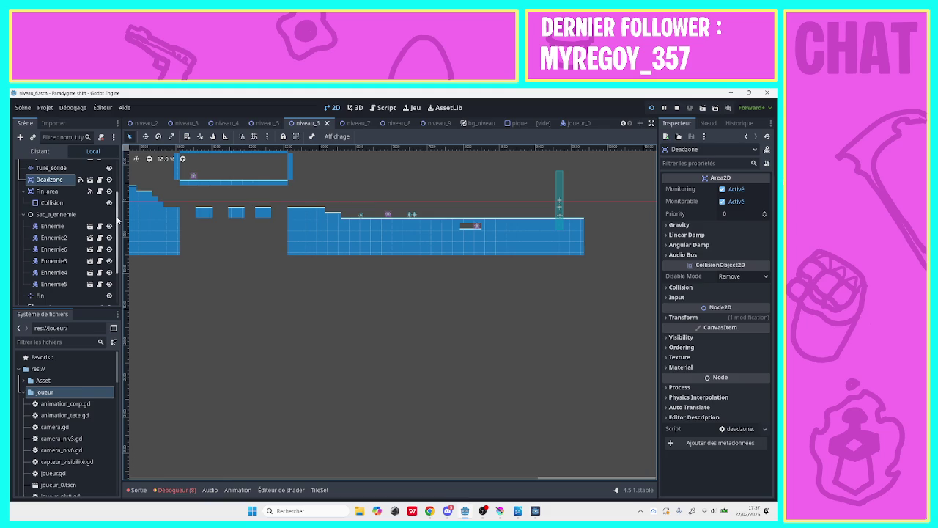
click(52, 226)
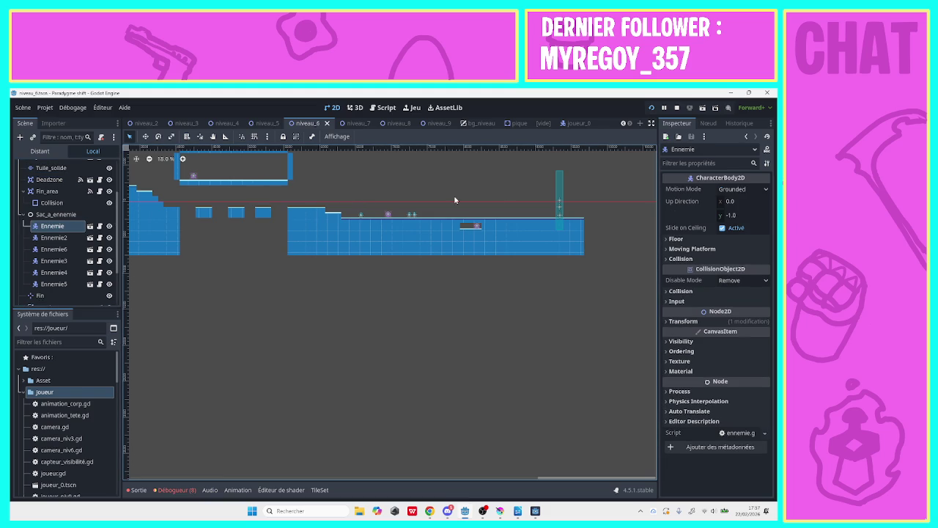
click(560, 205)
click(559, 203)
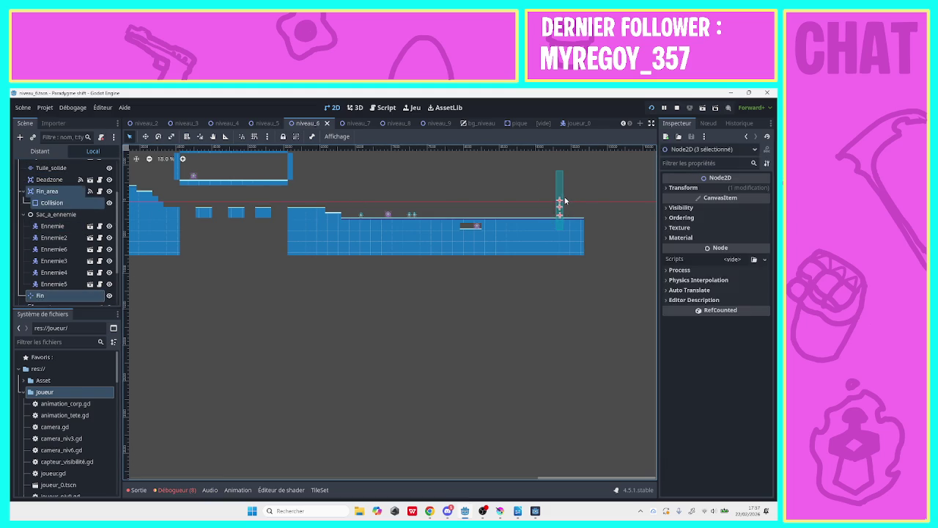
click(564, 199)
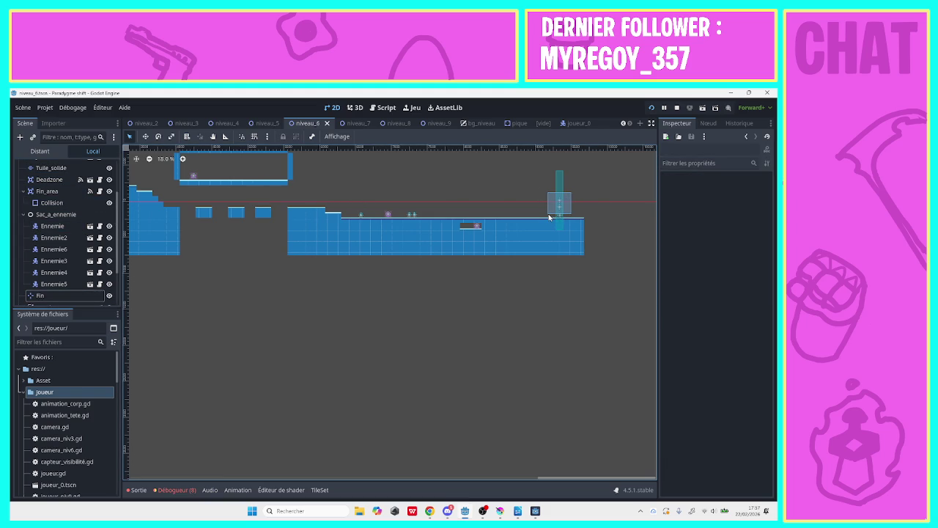
drag(548, 219, 580, 203)
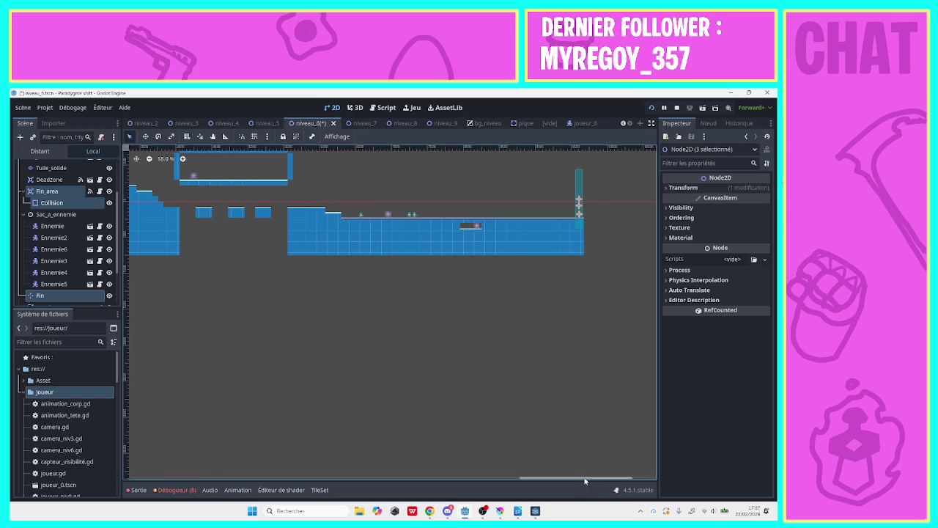
- Clear the viewport selection and select the finish zone's Collision shape
mouse_move(585, 481)
mouse_down()
mouse_move(319, 476)
mouse_move(426, 466)
mouse_up()
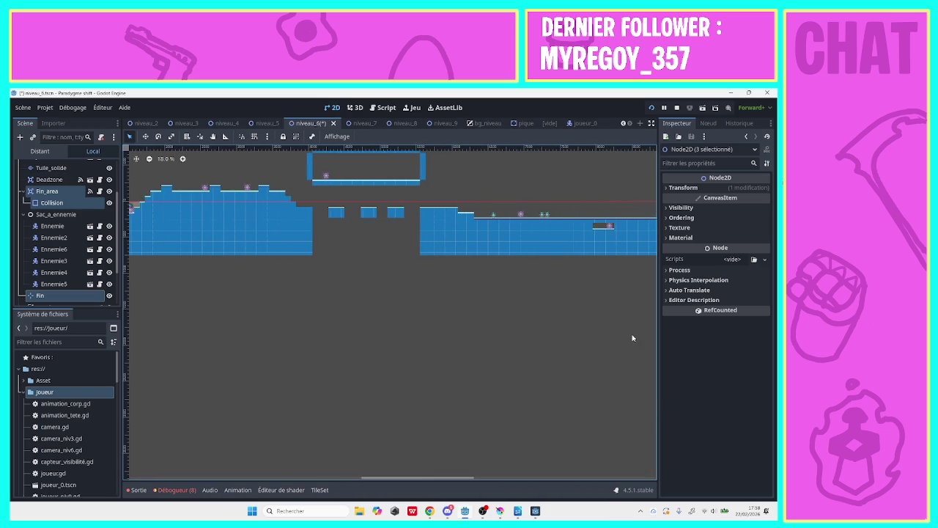
mouse_move(457, 191)
mouse_down()
mouse_move(334, 170)
mouse_move(283, 142)
mouse_move(297, 153)
mouse_up()
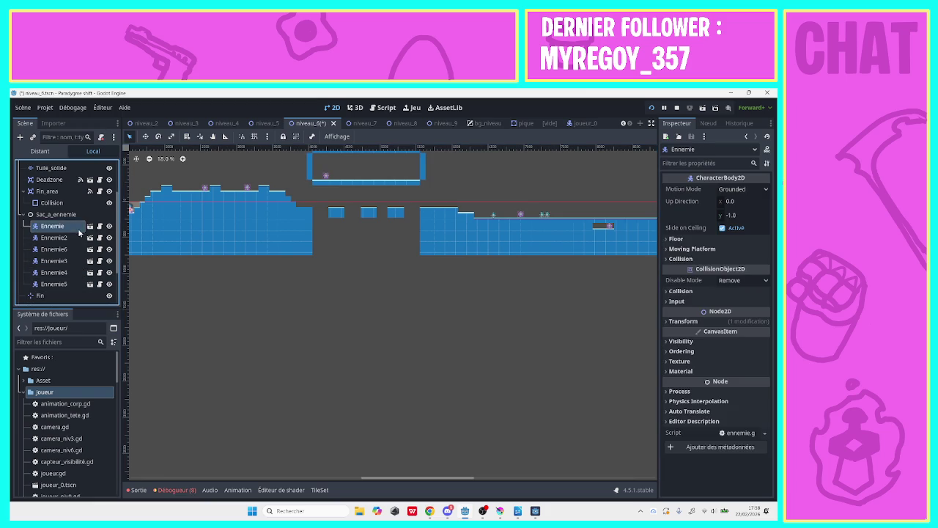
click(64, 204)
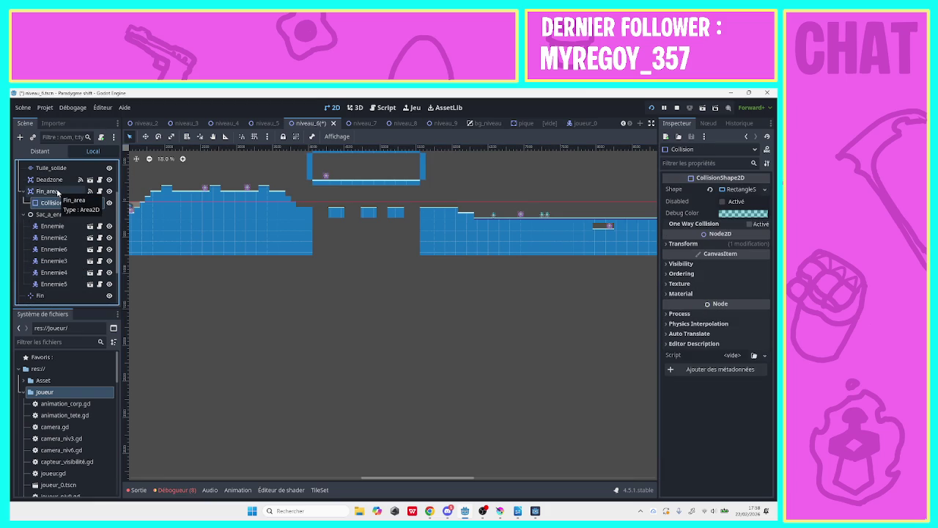
scroll(118, 253, up, 3)
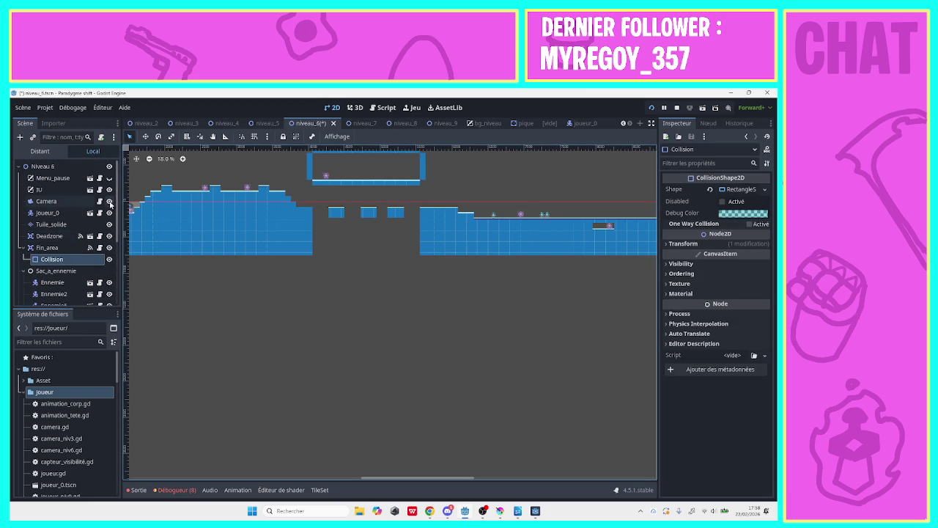
click(51, 224)
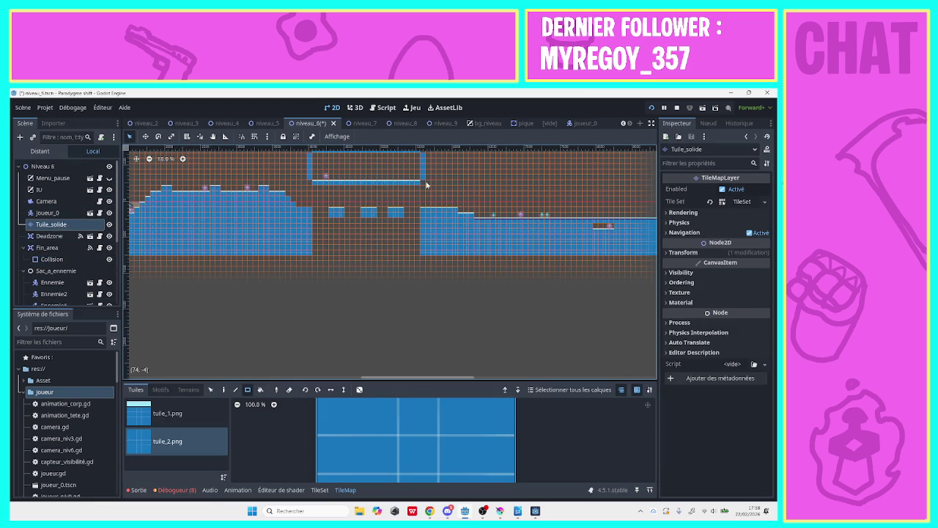
key(s)
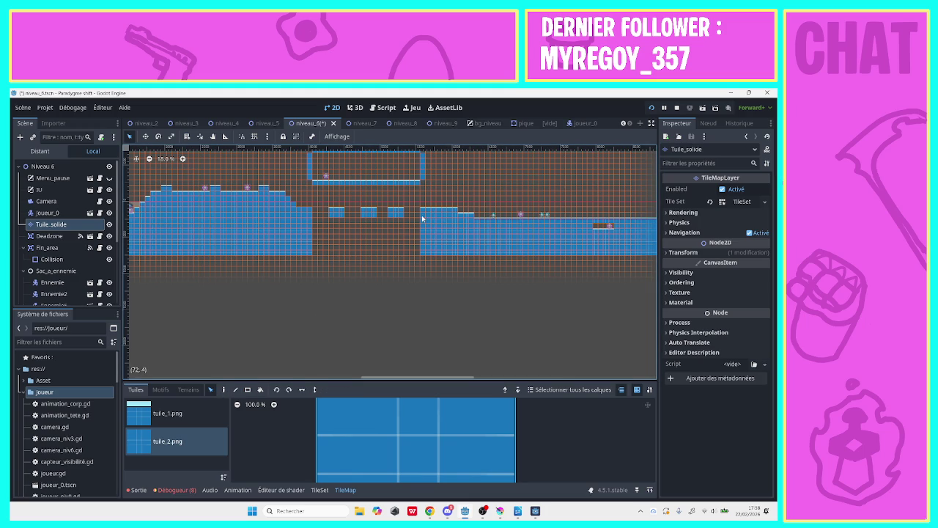
mouse_move(429, 189)
mouse_down()
mouse_move(308, 158)
mouse_move(304, 140)
mouse_up()
key(Delete)
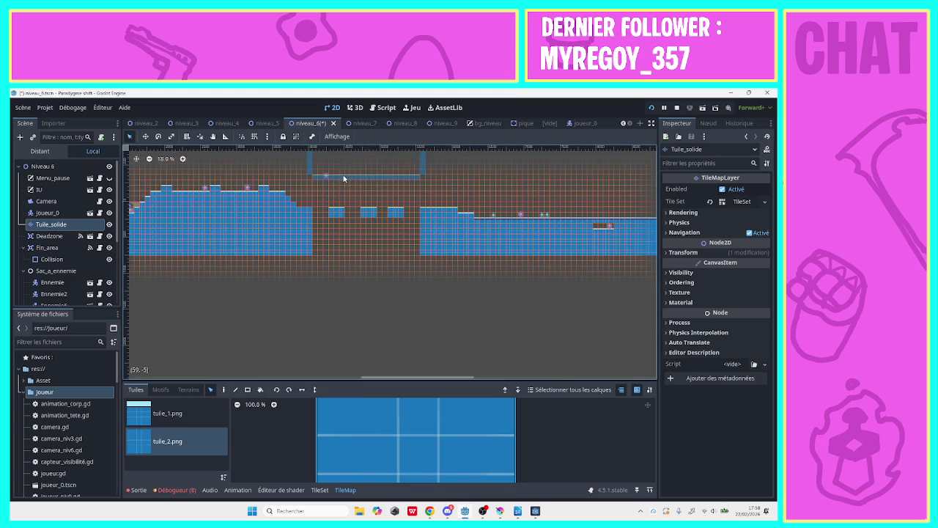
key(ctrl+z)
- Place Ennemie4 on the top floating platform and save the niveau_6 scene
click(49, 235)
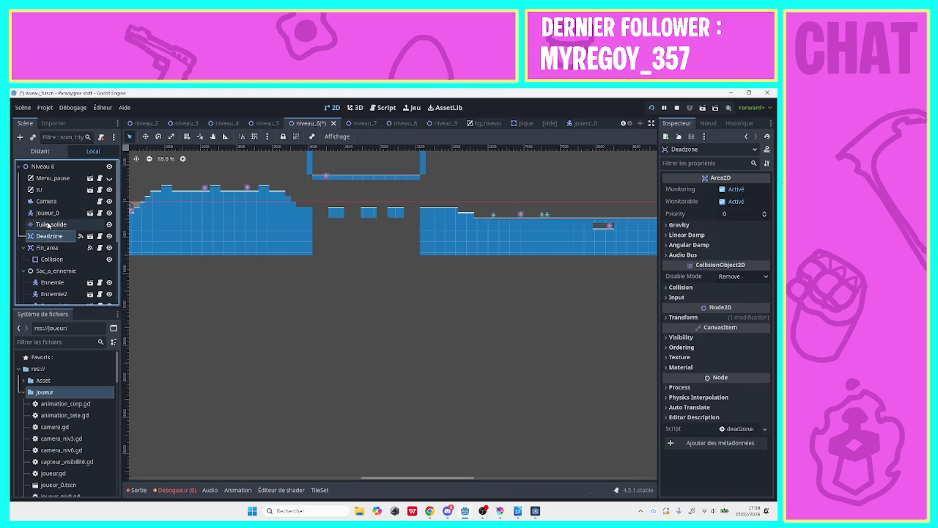
click(48, 212)
click(60, 293)
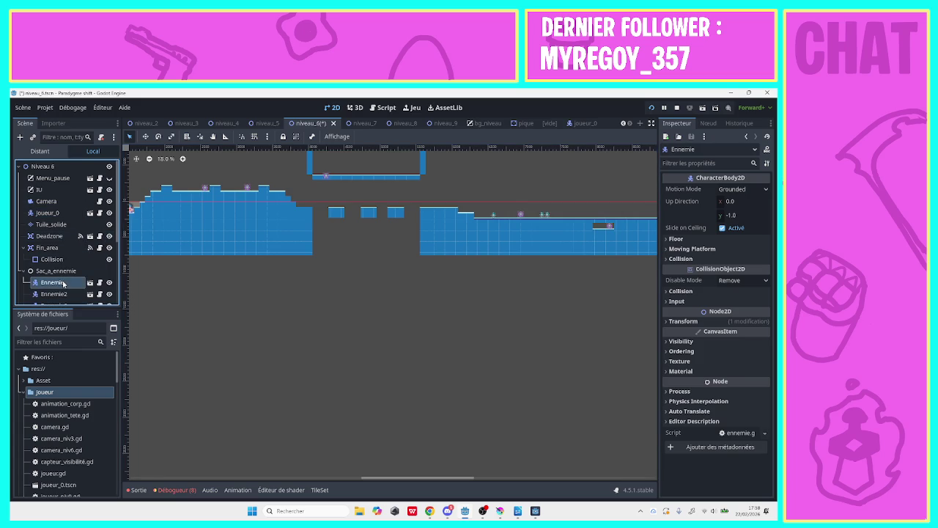
click(58, 305)
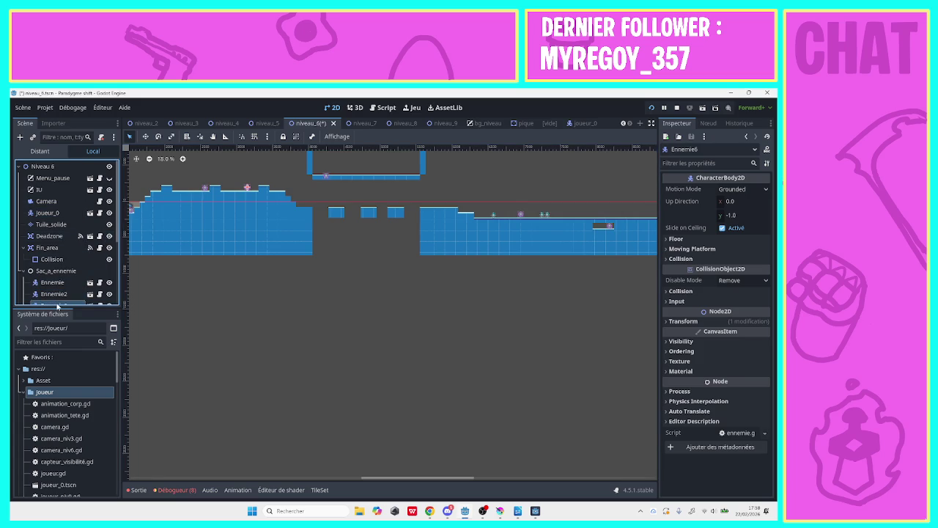
scroll(117, 234, down, 3)
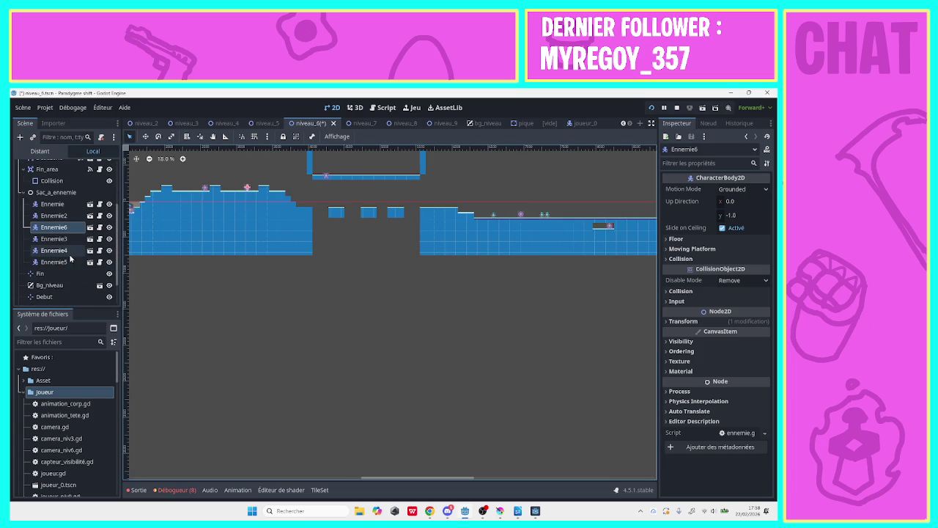
click(70, 250)
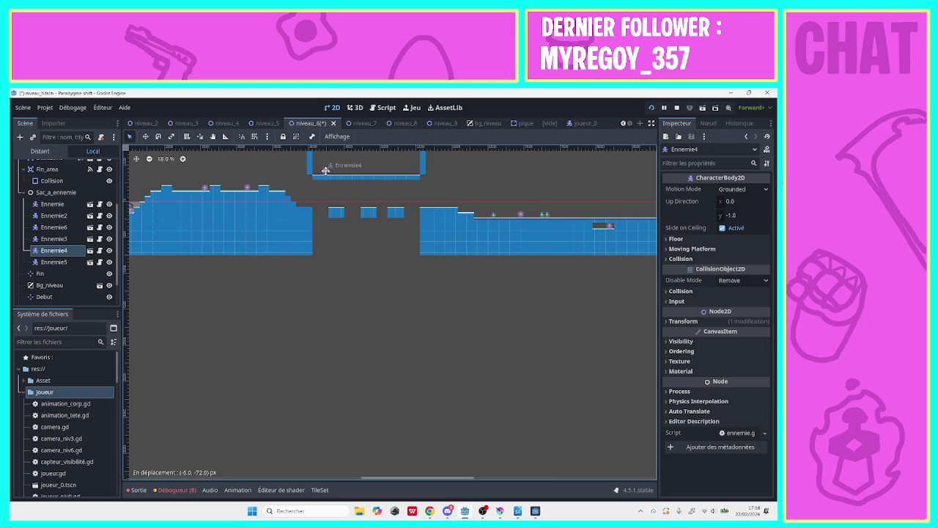
key(ctrl+s)
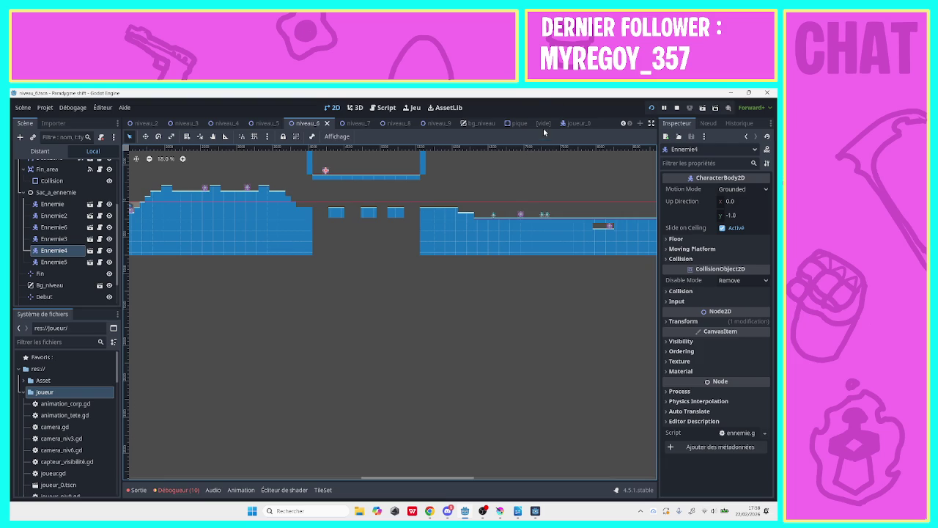
- Switch through the pique scene tab to the niveau_7 level scene
click(543, 123)
click(550, 124)
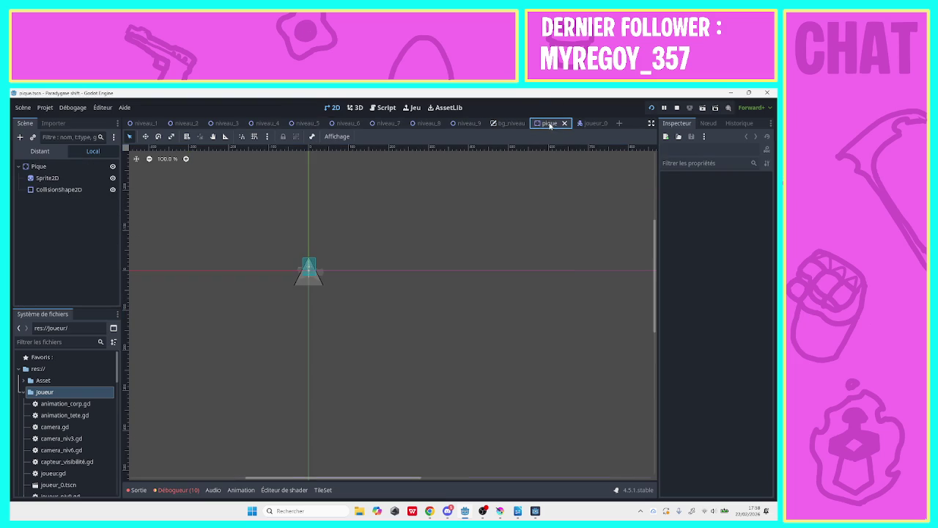
click(388, 123)
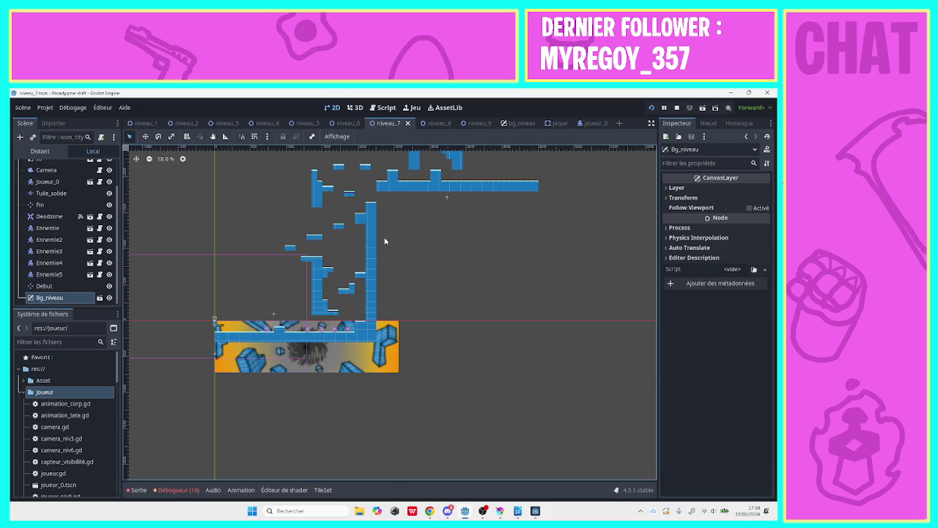
- Select the Joueur_0 node and open its attached script joueur_niv_7.gd
click(63, 181)
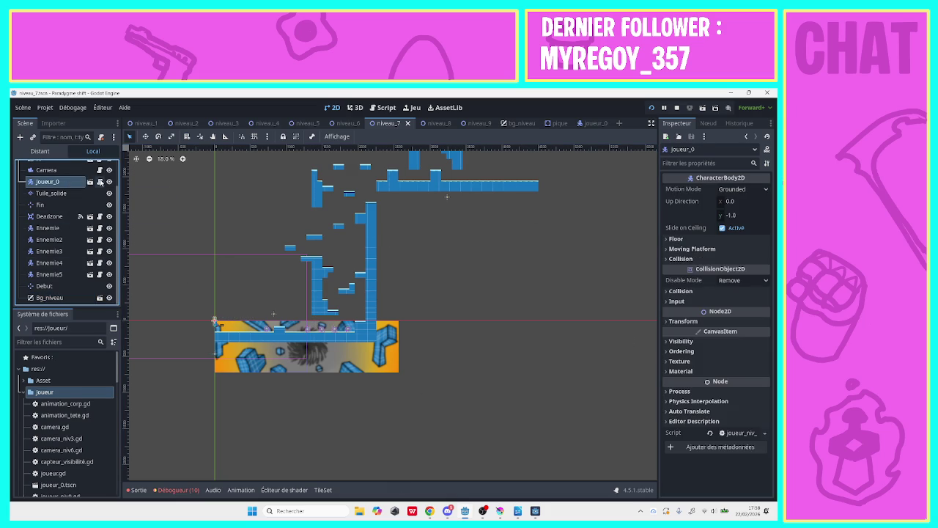
click(101, 182)
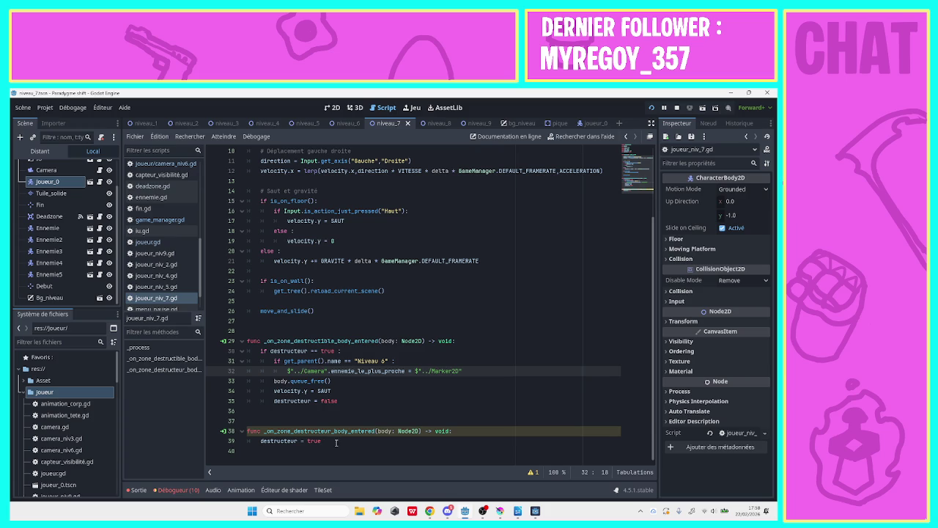
- Delete _on_zone_destructeur_body_entered and _on_zone_destructible_body_entered, then save joueur_niv_7.gd
mouse_move(336, 441)
mouse_down()
mouse_move(253, 440)
mouse_move(219, 421)
mouse_move(217, 431)
mouse_up()
key(BackSpace)
key(BackSpace)
key(BackSpace)
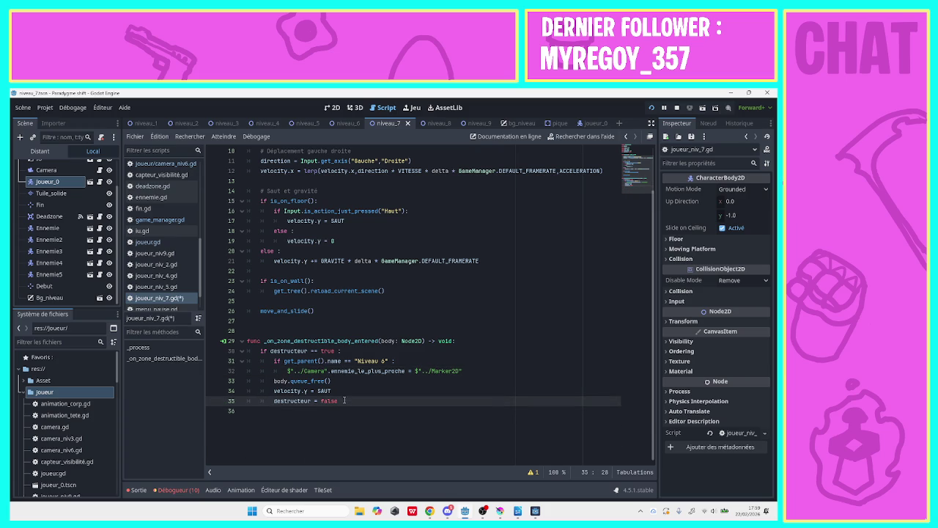
mouse_move(338, 401)
mouse_down()
mouse_move(185, 316)
mouse_move(189, 336)
mouse_up()
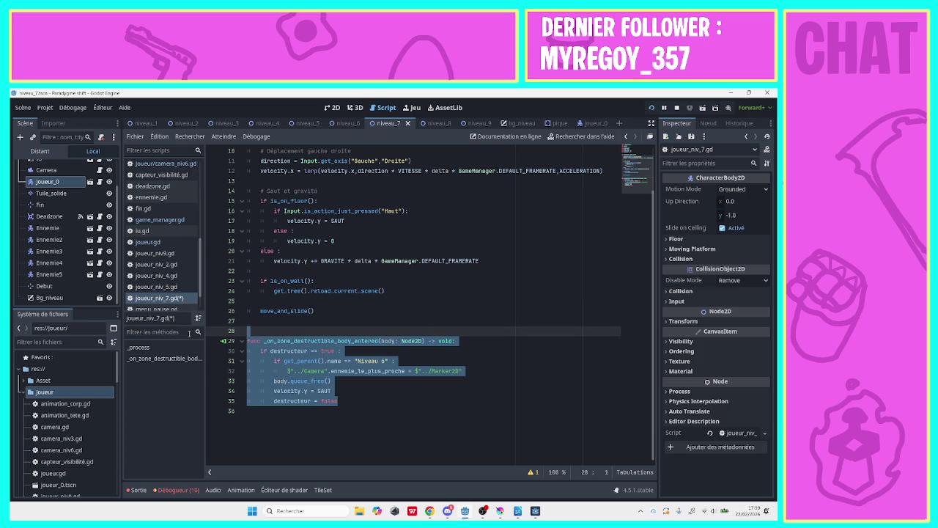
click(359, 380)
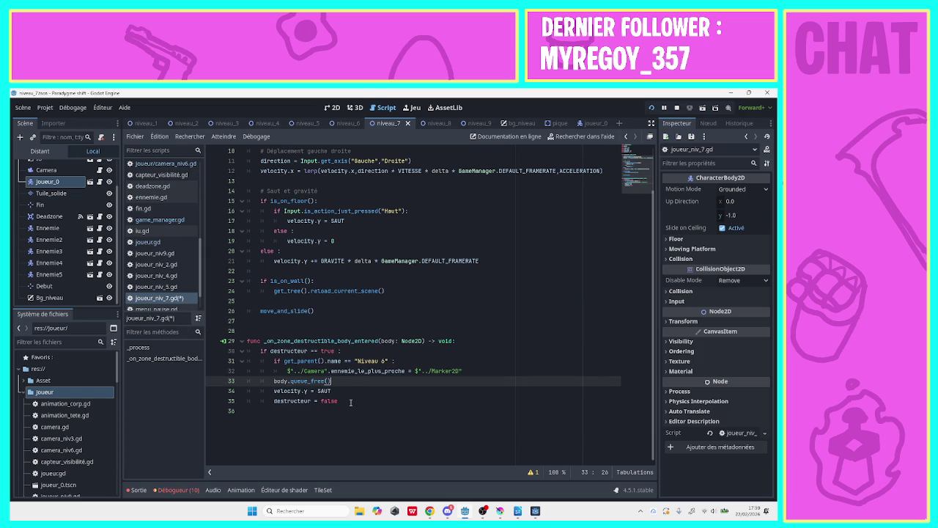
mouse_move(350, 402)
mouse_down()
mouse_move(253, 341)
mouse_move(256, 331)
mouse_up()
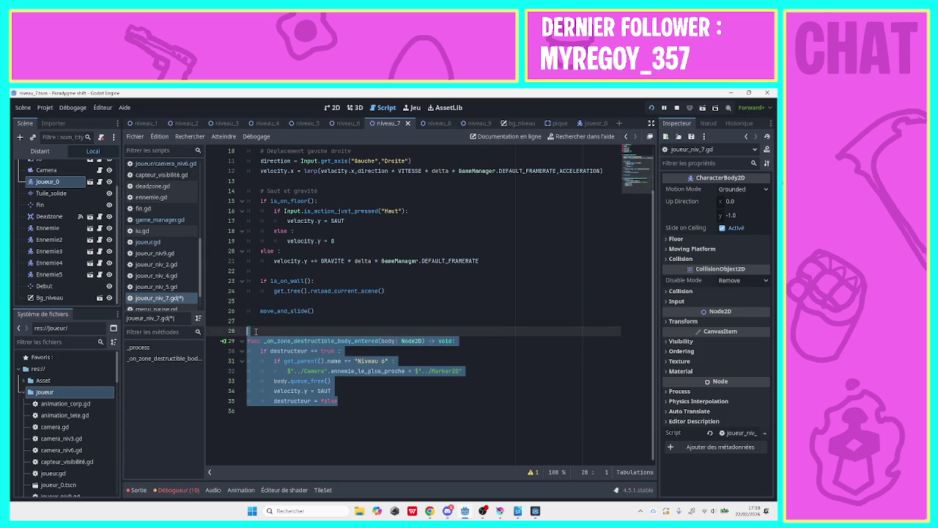
key(BackSpace)
key(BackSpace)
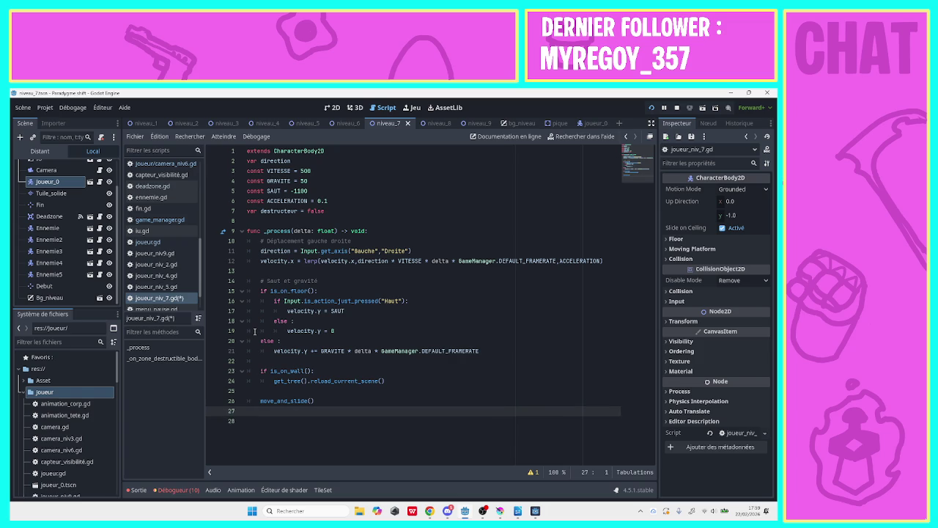
key(BackSpace)
key(ctrl+s)
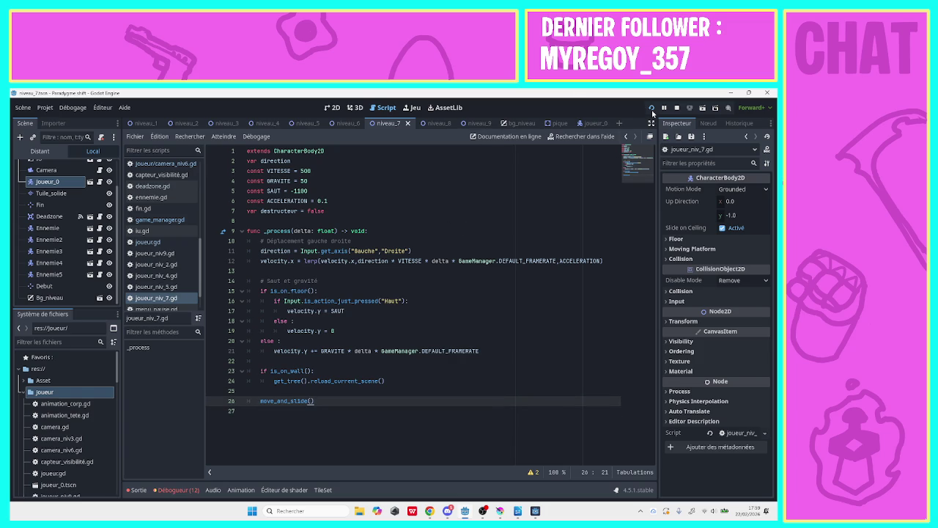
- Run the game, start level 7, and move the player right past the slimes
click(651, 109)
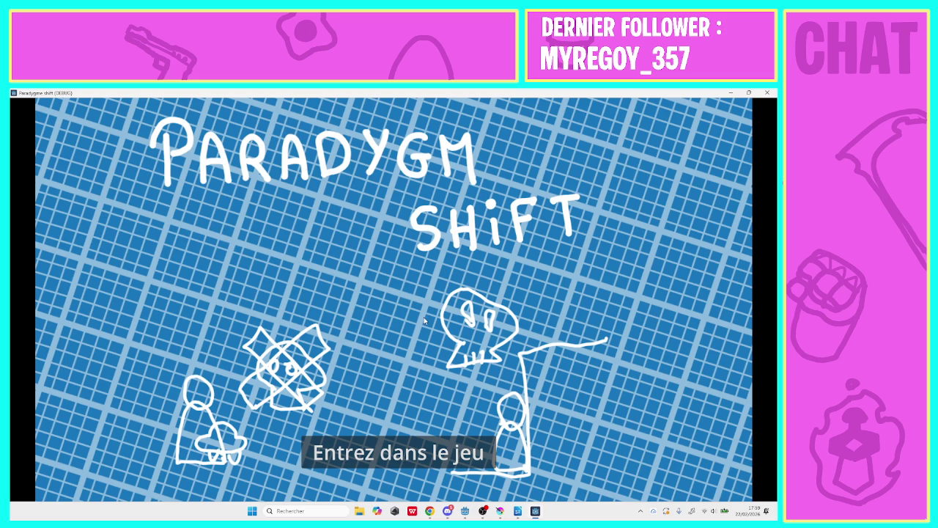
click(442, 438)
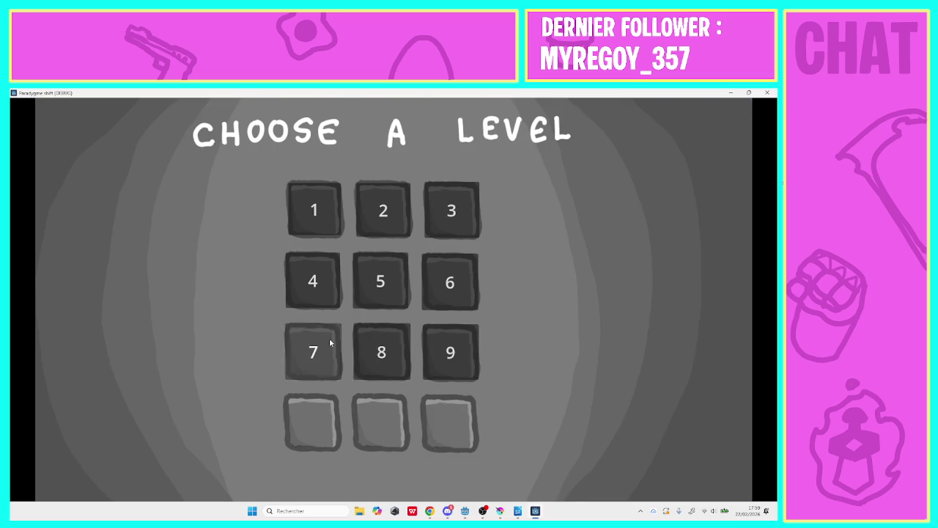
click(328, 355)
key(Right)
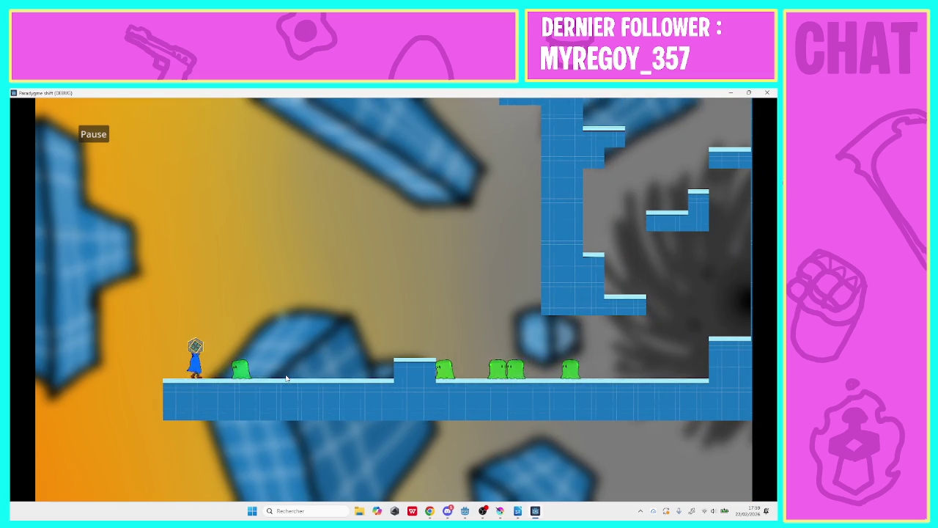
key(space)
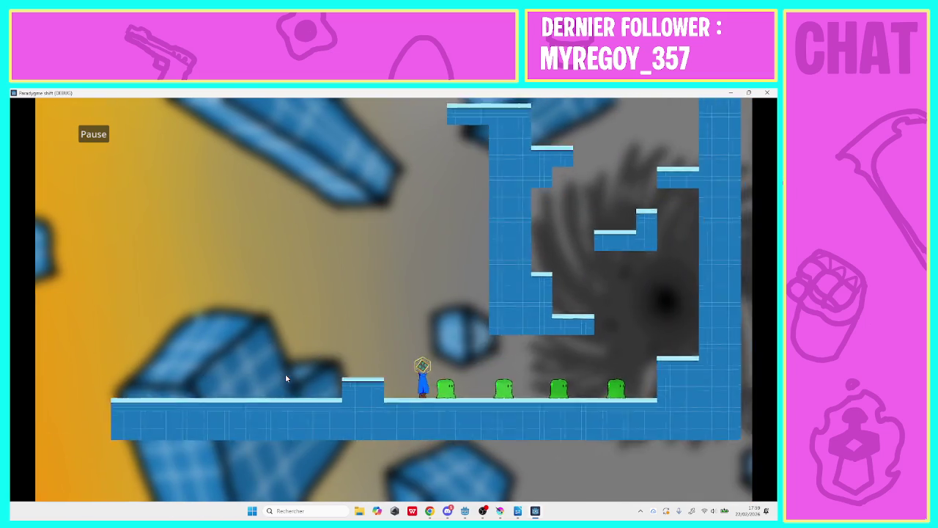
key(Right)
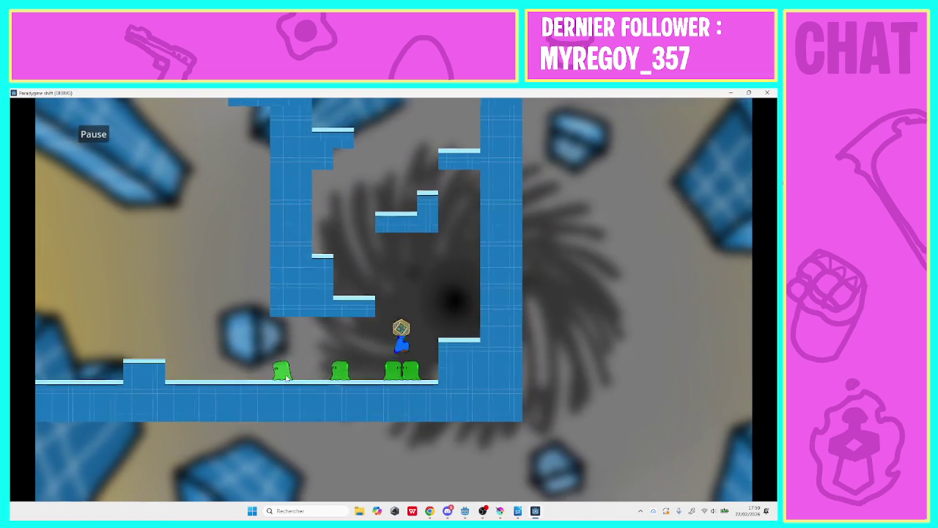
- Jump up the ledges, alternating left and right, climbing upward through the level
key(space)
key(space)
key(Left)
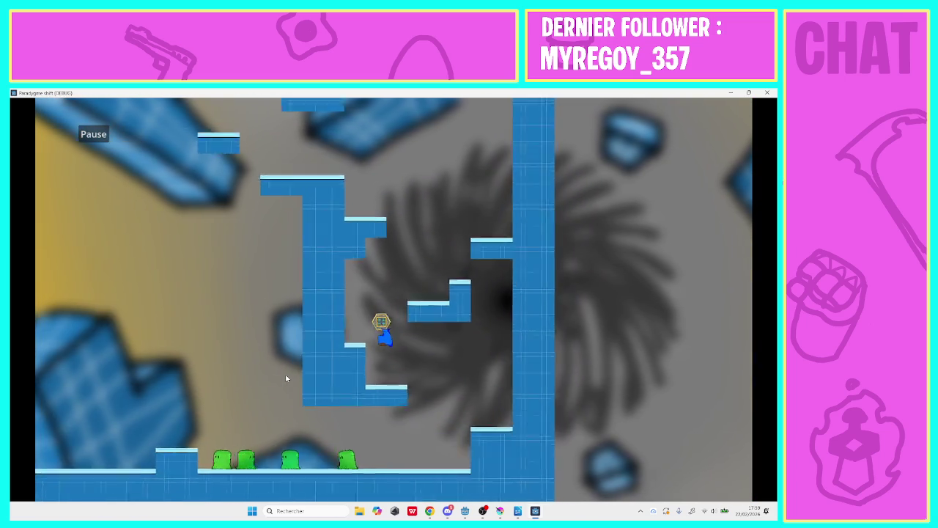
key(space)
key(Right)
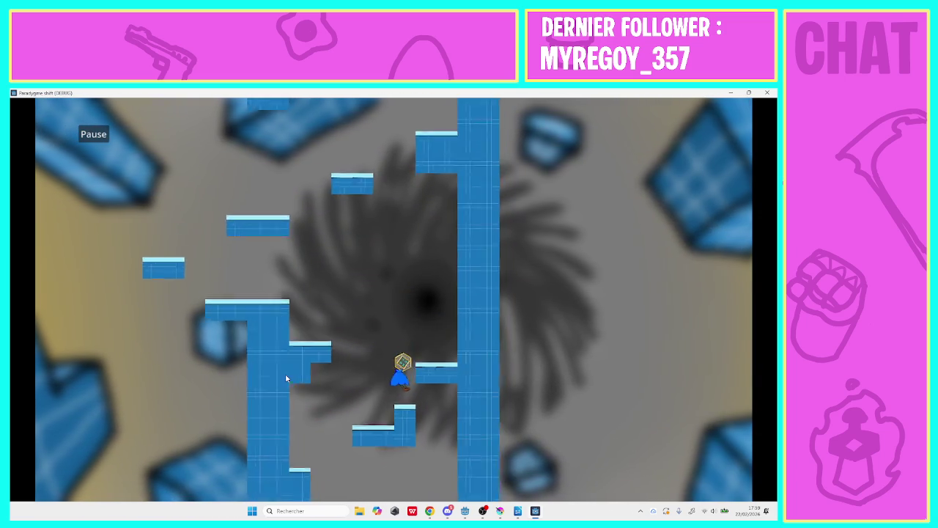
key(Left)
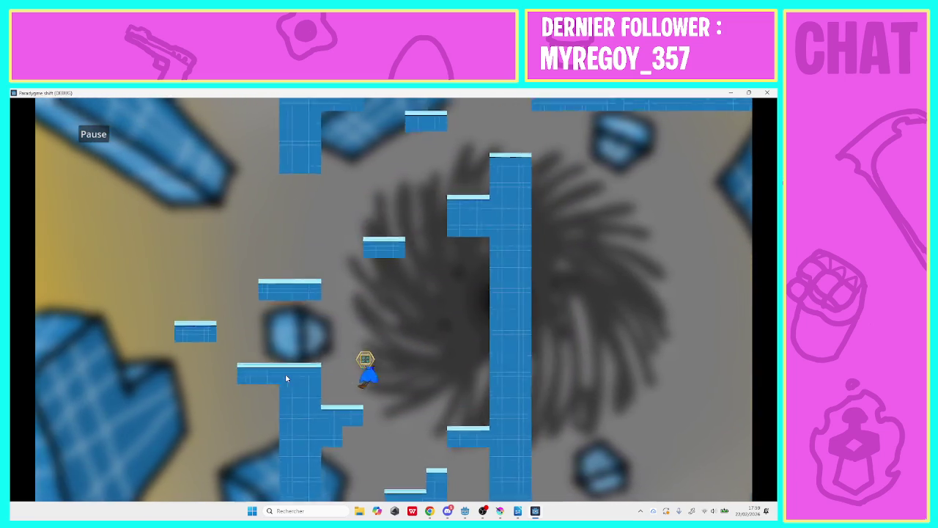
key(space)
key(Left)
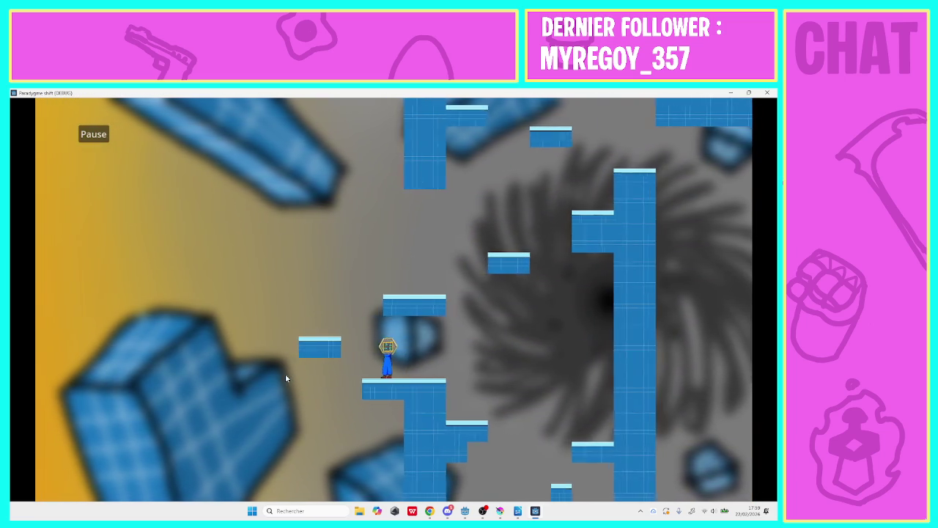
key(space)
key(Right)
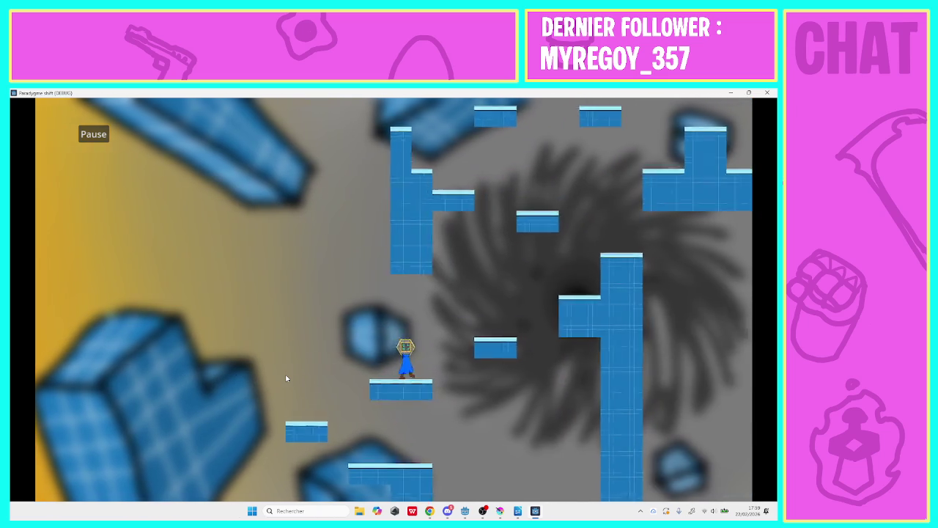
key(space)
key(Right)
key(space)
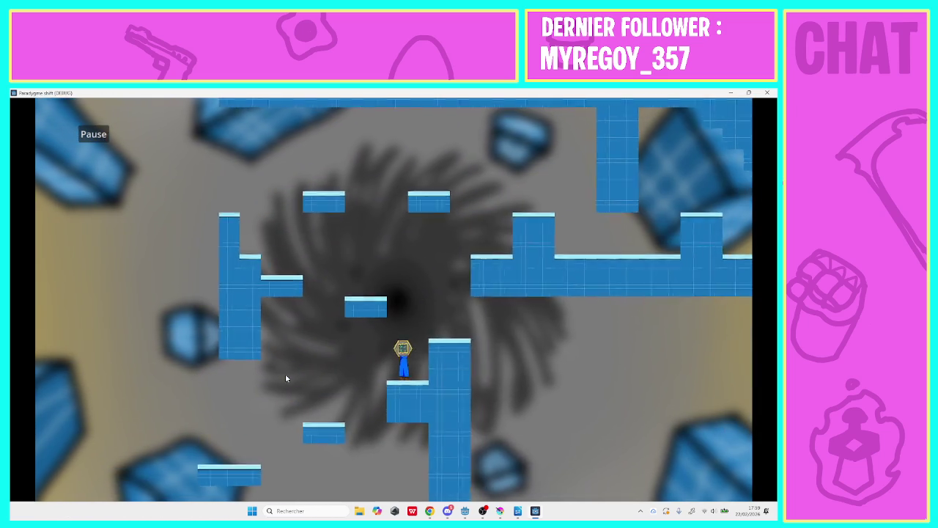
- Reach the tall column's top, cross the floating platform and columns, and walk right to the exit
key(Left)
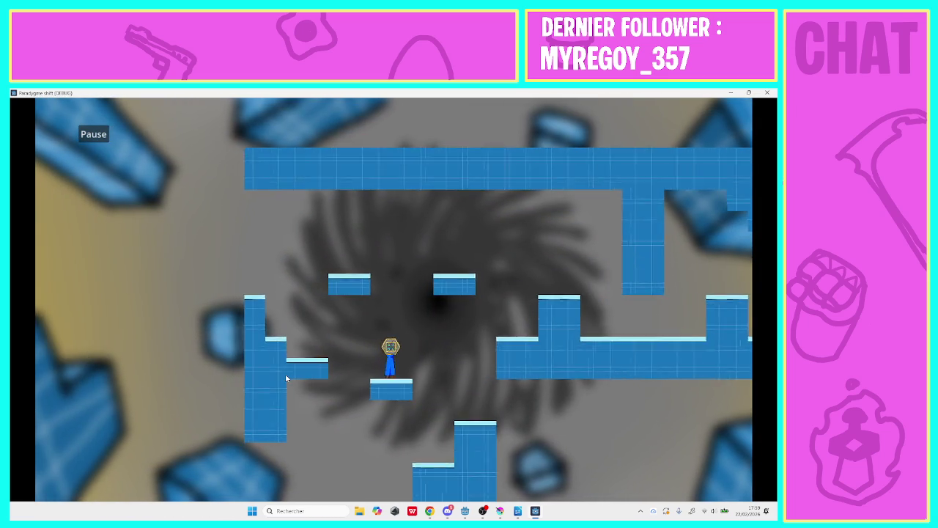
key(space)
key(Left)
key(space)
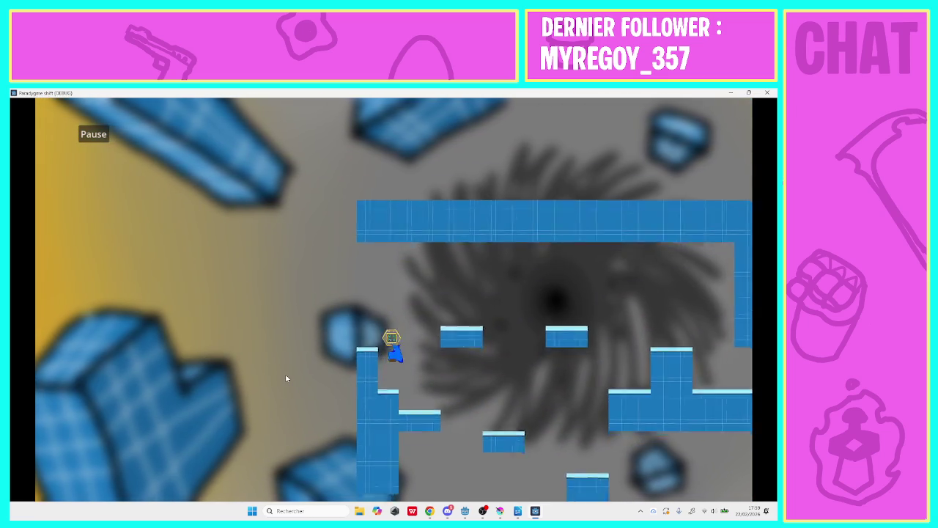
key(Right)
key(space)
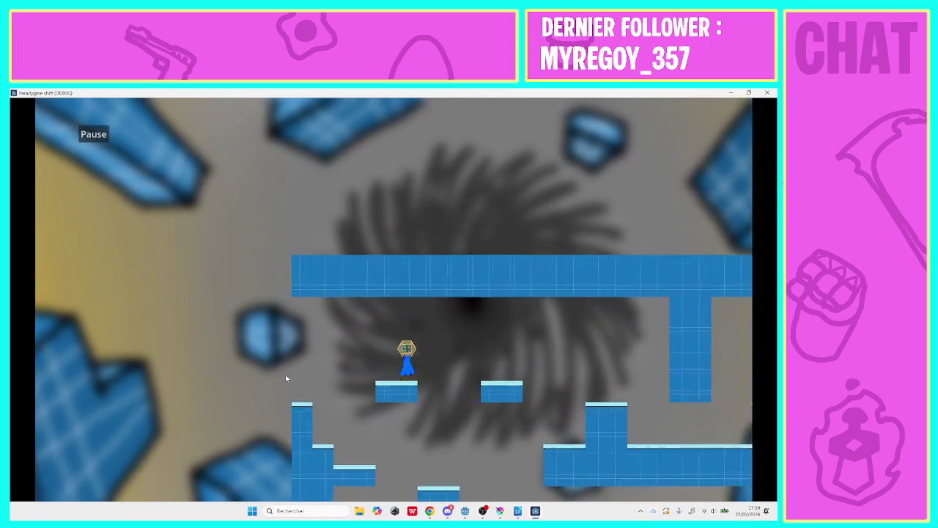
key(Right)
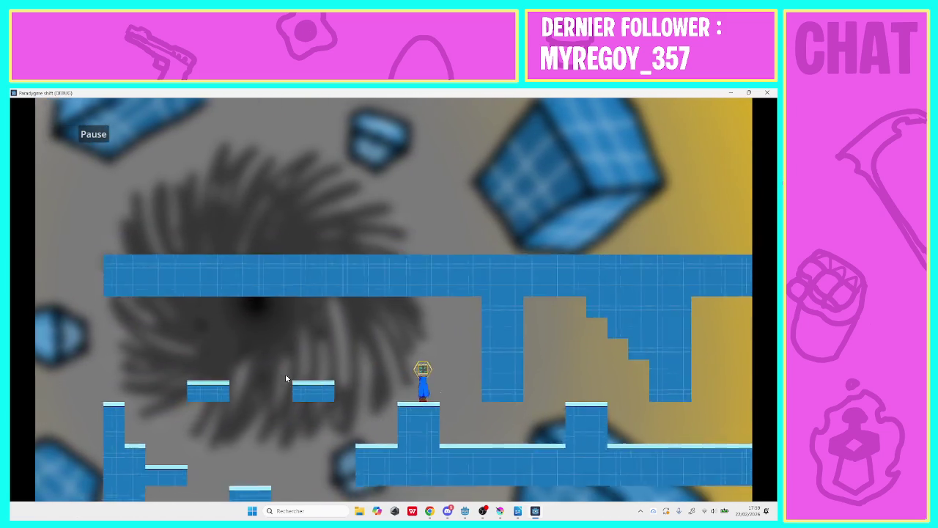
key(Right)
key(space)
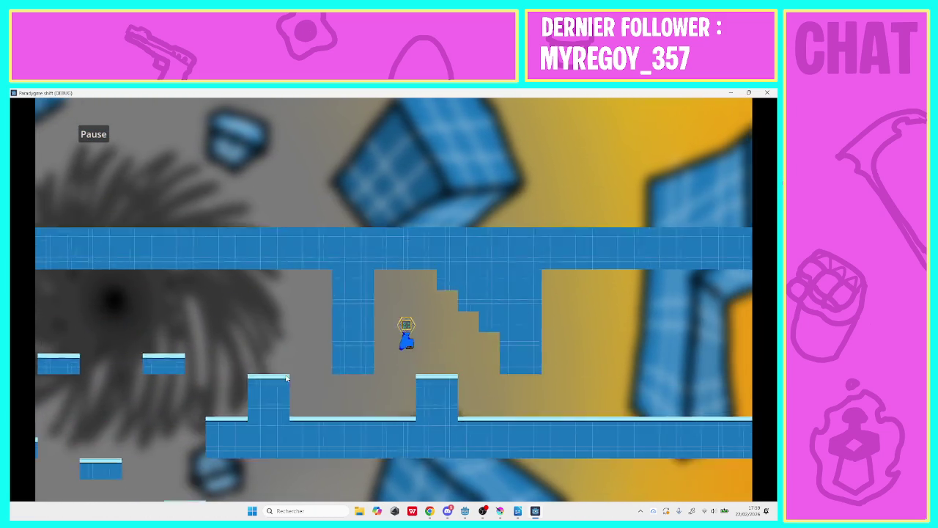
key(Right)
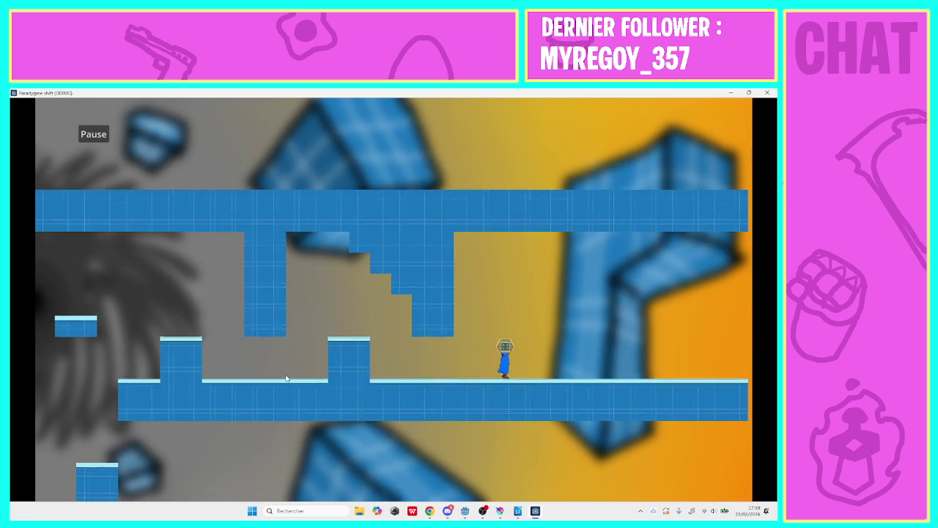
key(Right)
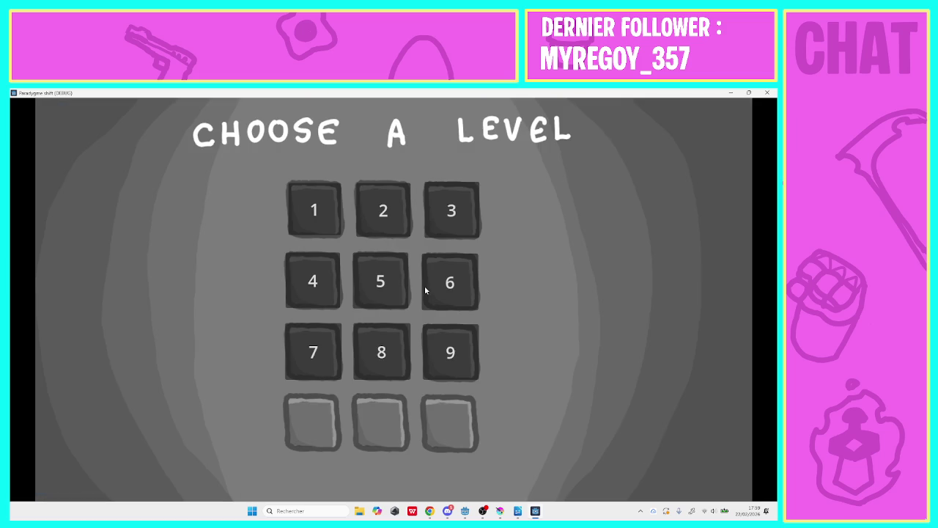
- Close the running game, return to the 2D view, and select the Tuile_solide layer
click(765, 94)
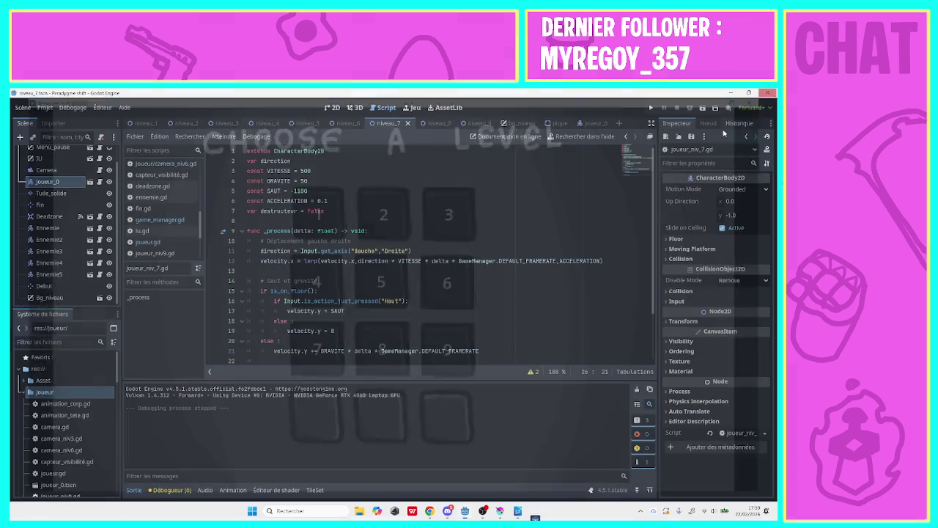
click(332, 108)
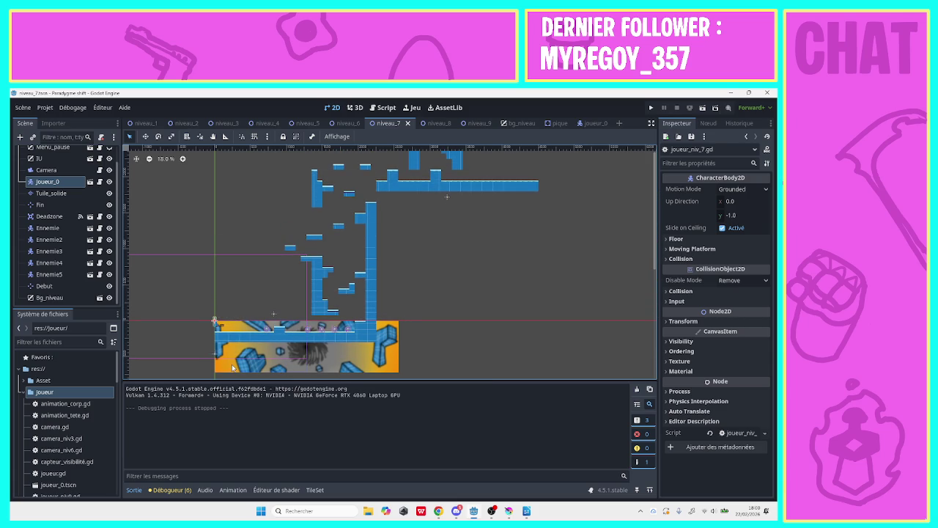
click(52, 193)
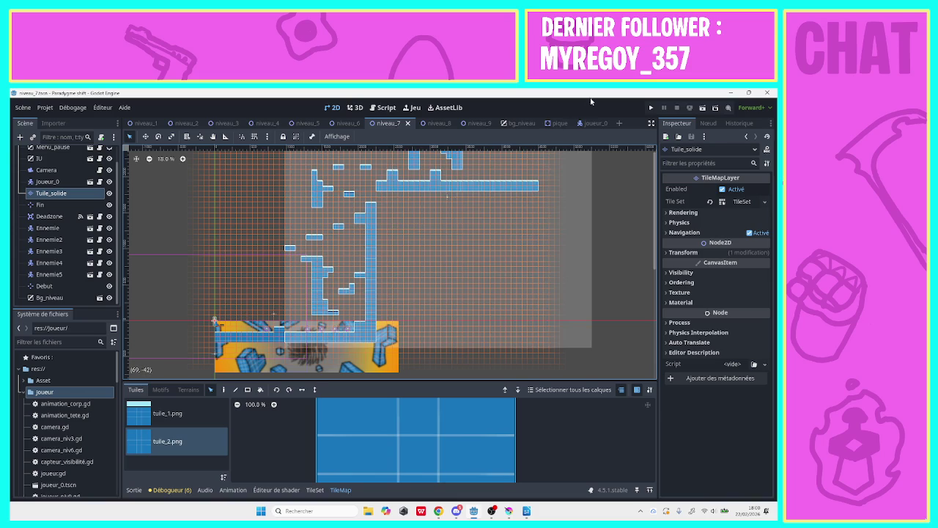
- Move the Tuile_solide layer right and paint a tuile_1.png floor row plus one tile above
drag(372, 289, 622, 288)
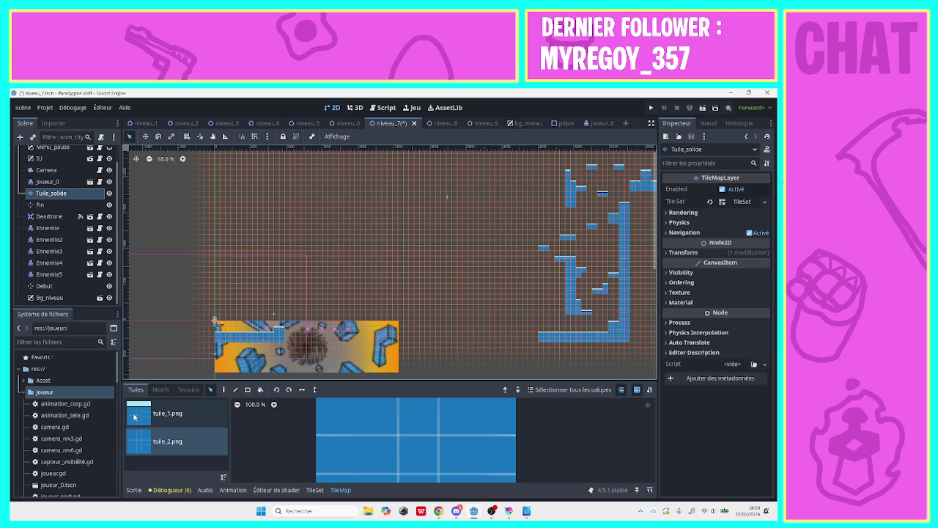
click(167, 414)
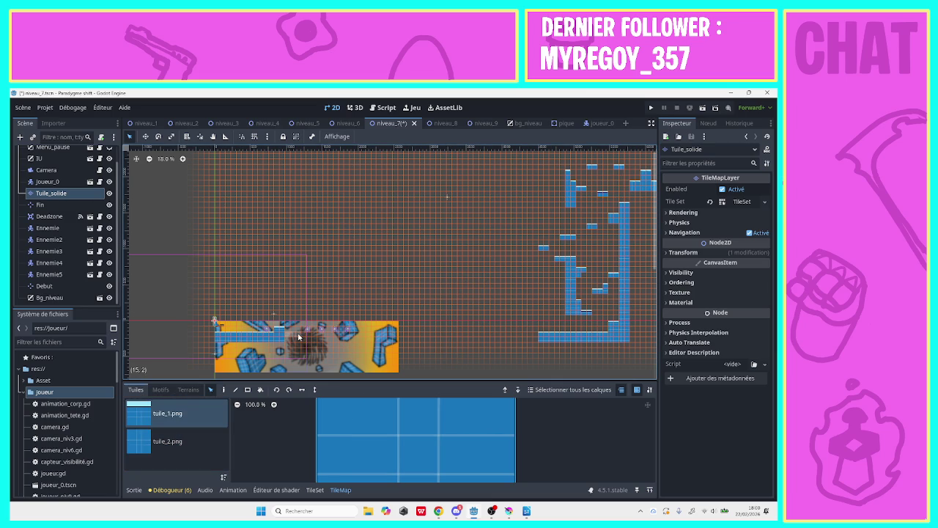
click(224, 389)
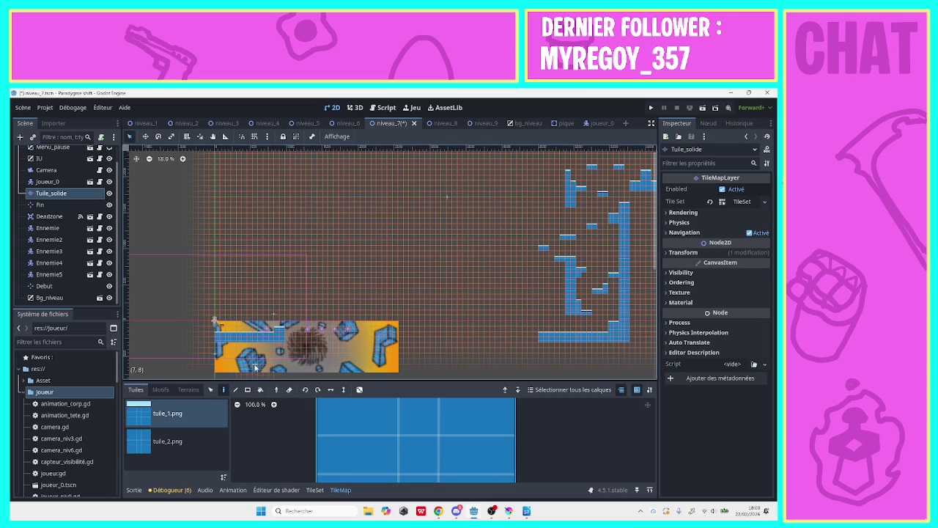
drag(287, 334, 340, 337)
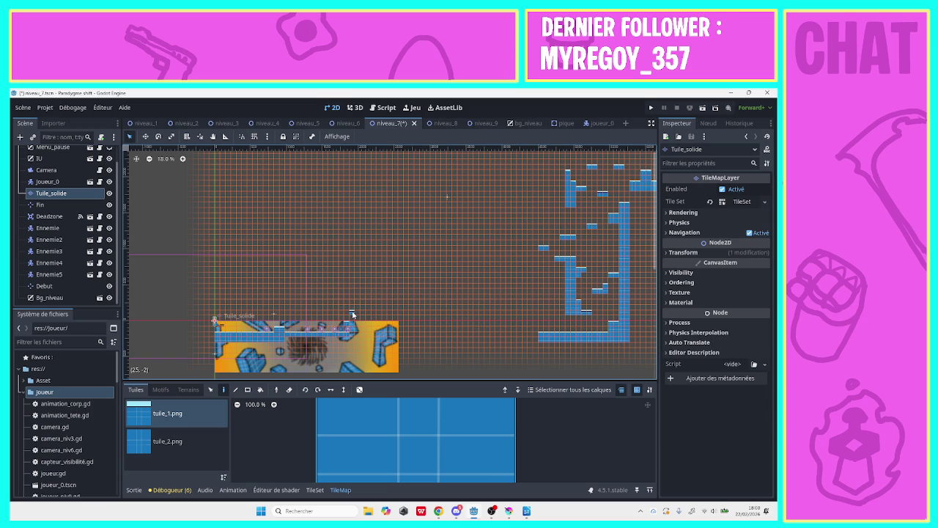
click(353, 313)
- Paint tuile_2.png blocks of 3x4 and 3x6 tiles, fill the gap beside them, and launch the game
click(154, 448)
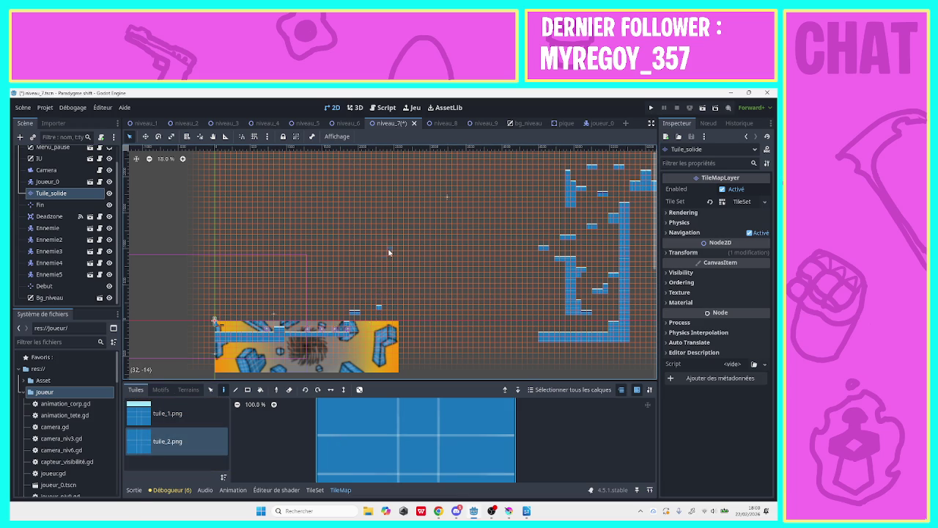
click(378, 293)
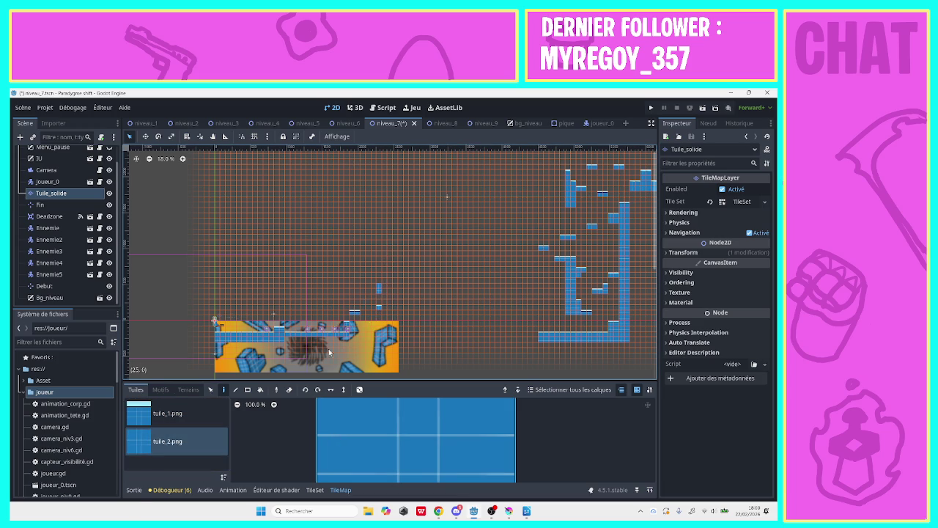
click(249, 389)
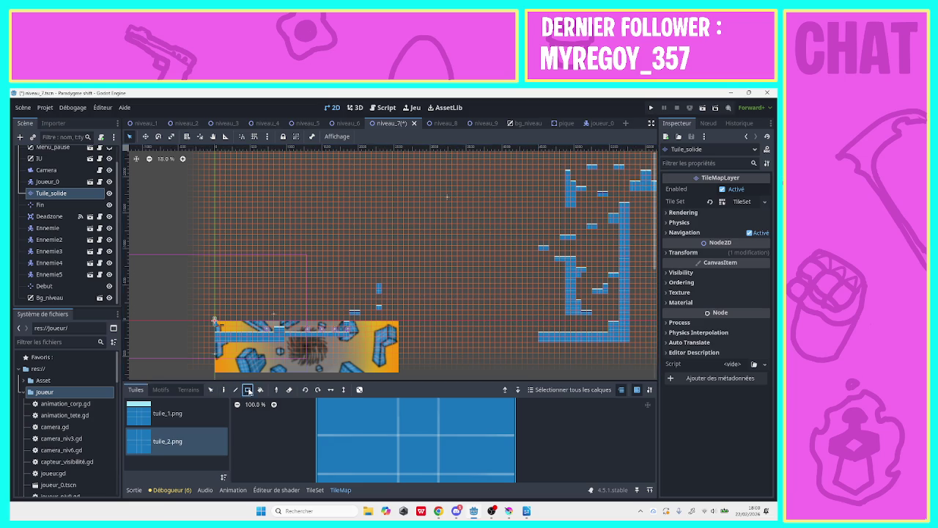
mouse_move(378, 293)
mouse_down()
mouse_move(389, 277)
mouse_move(389, 231)
mouse_up()
mouse_move(380, 316)
mouse_down()
mouse_move(389, 348)
mouse_move(354, 331)
mouse_move(357, 350)
mouse_move(293, 350)
mouse_move(212, 368)
mouse_up()
mouse_move(355, 355)
mouse_down()
mouse_move(355, 370)
mouse_move(384, 361)
mouse_move(390, 368)
mouse_up()
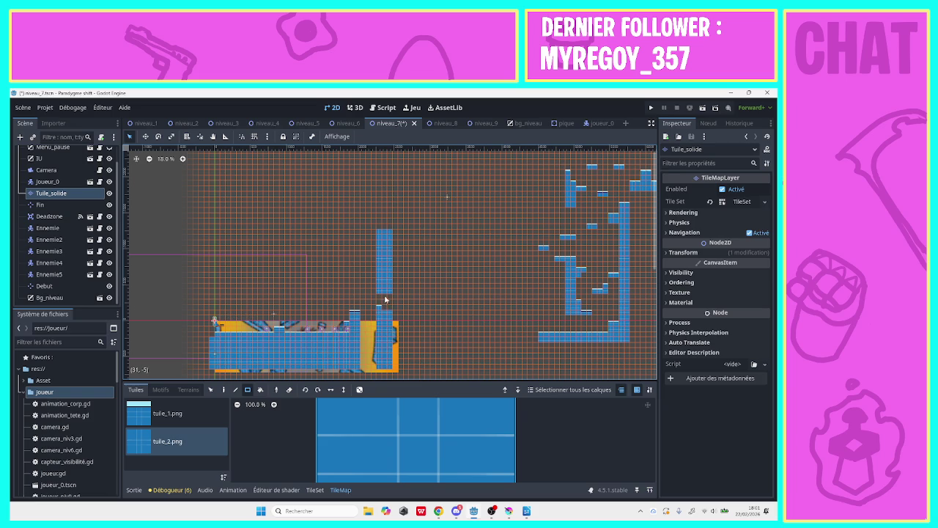
click(167, 413)
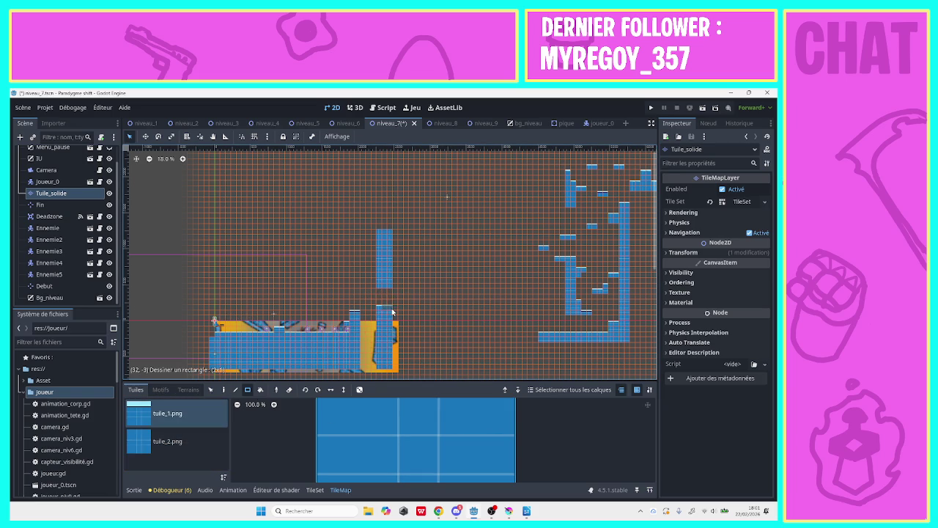
click(649, 109)
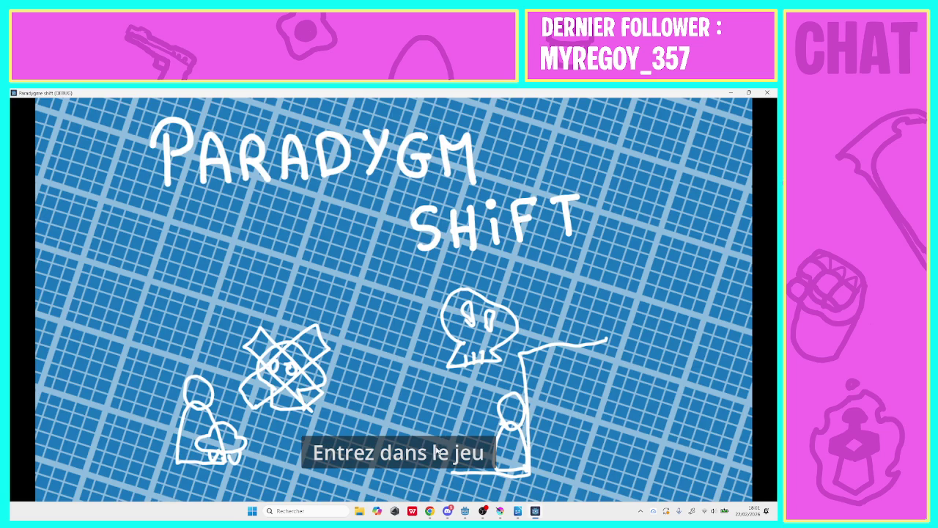
- Enter the game, open level 7, and run right jumping onto the step and tall block
click(437, 452)
click(337, 354)
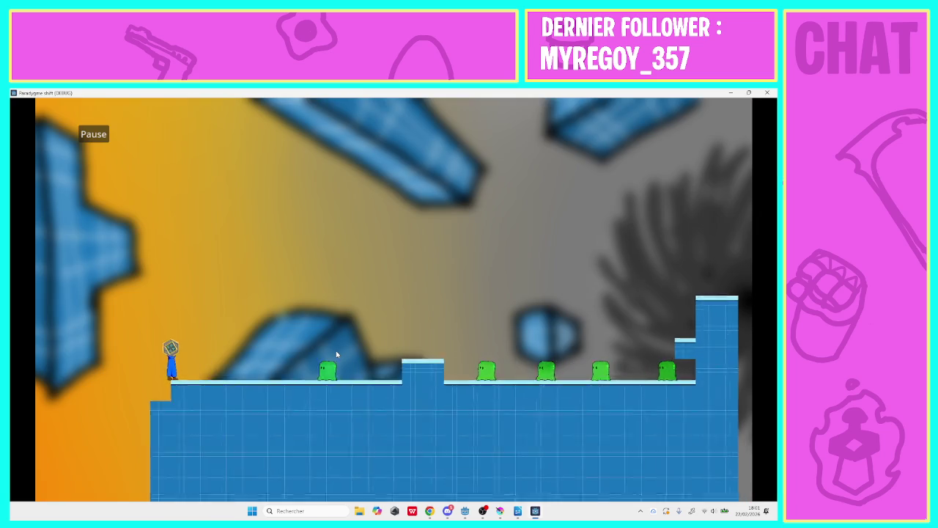
key(Right)
key(space)
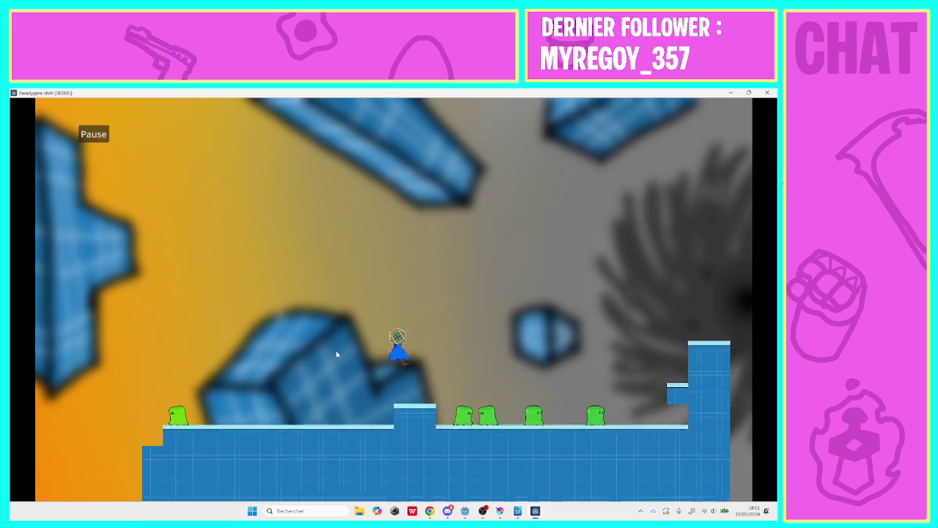
key(Right)
key(space)
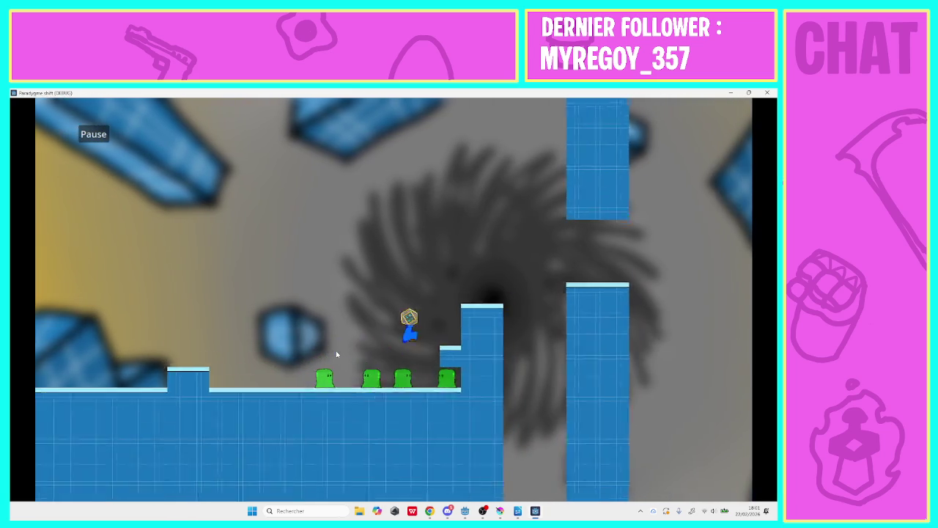
key(Right)
key(space)
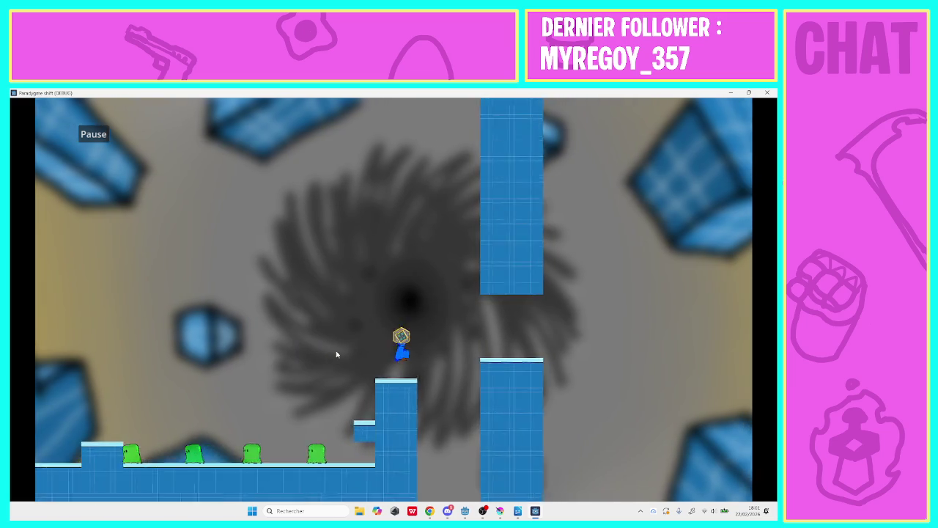
- After respawning, run past the green enemies, jump across the gap, and close the game
key(Right)
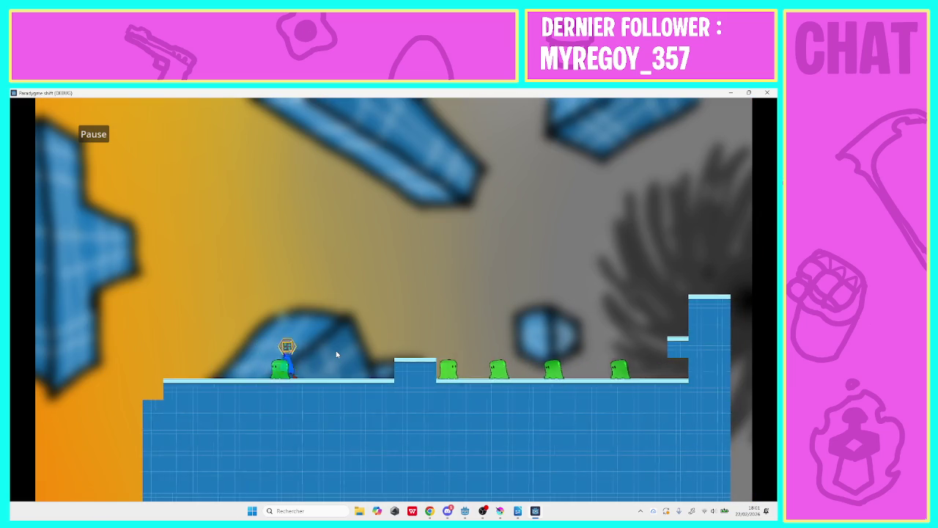
key(Right)
key(space)
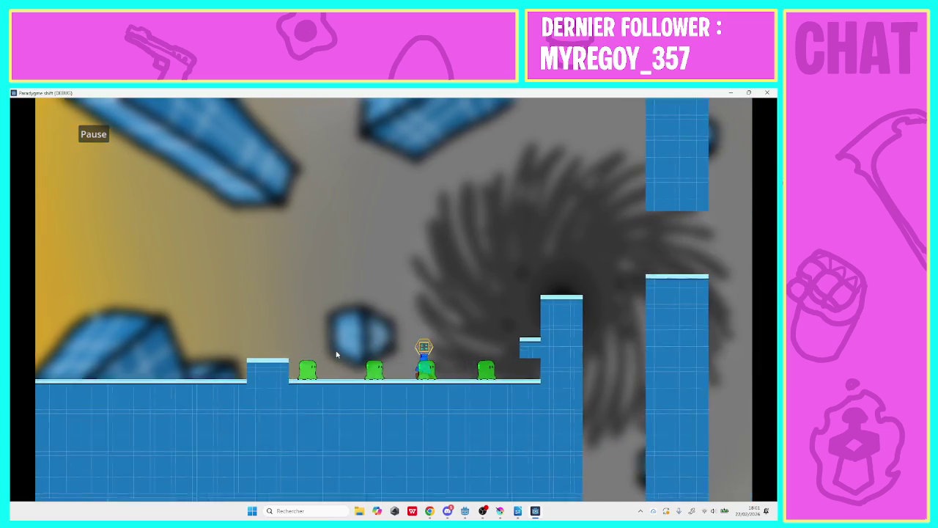
key(Right)
key(space)
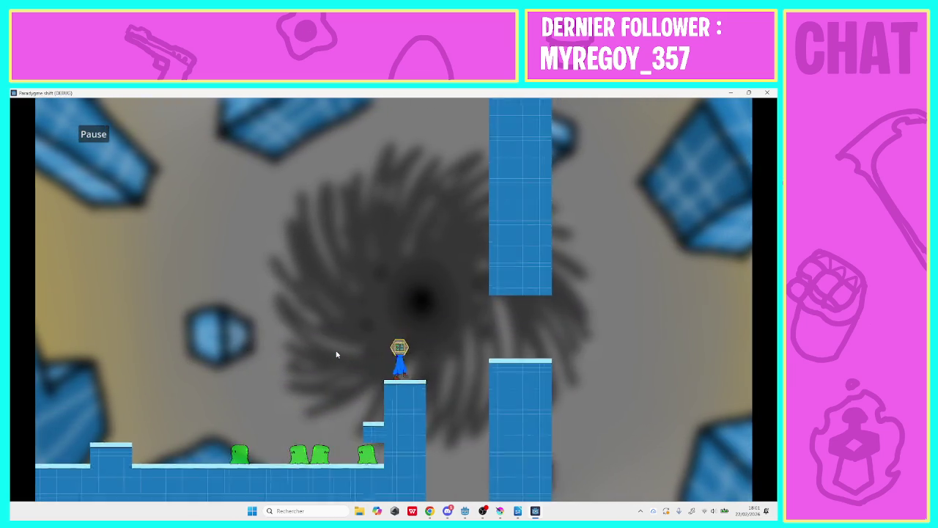
key(Right)
key(space)
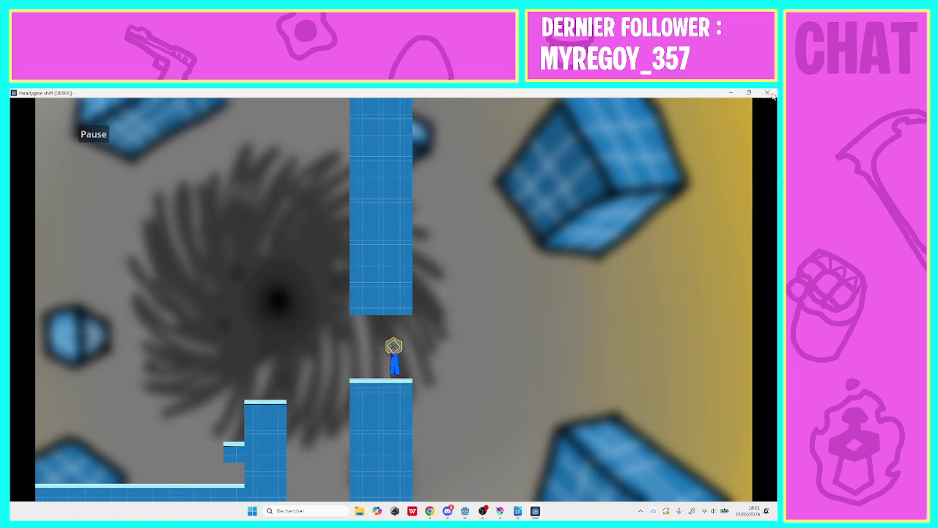
click(767, 93)
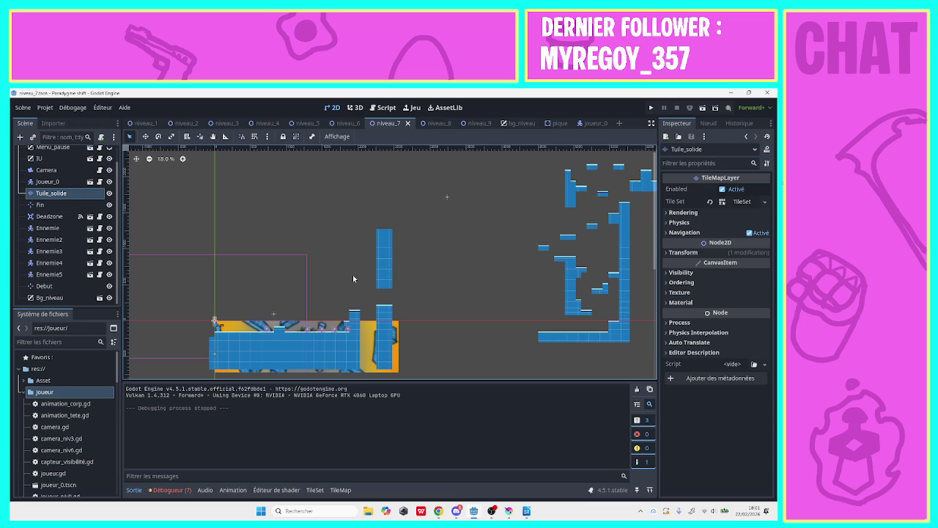
- On the Tuile_solide layer, paint a new rectangular block of solid tiles past the tall column
click(75, 196)
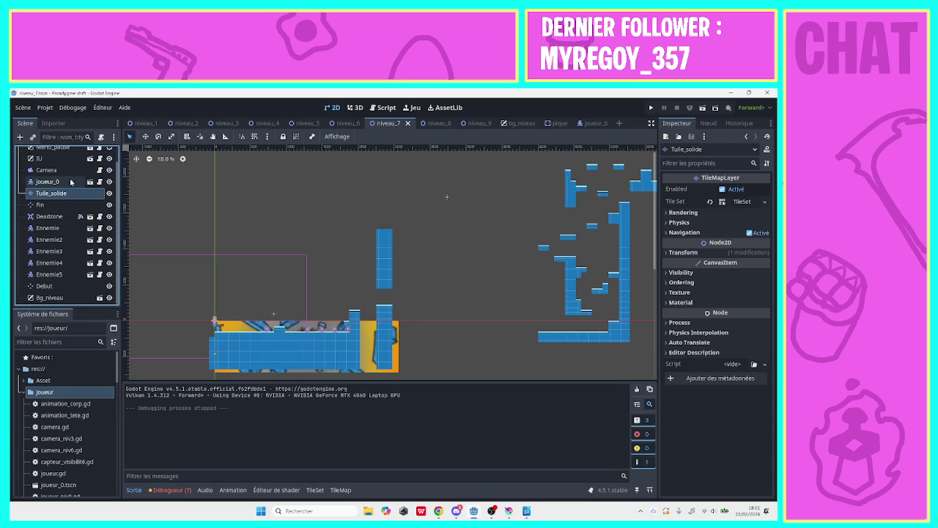
click(51, 170)
click(55, 193)
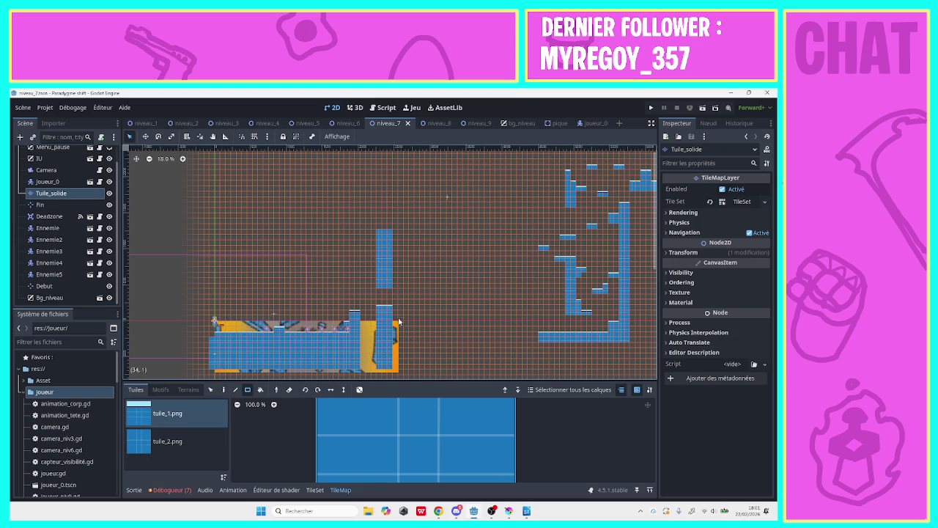
mouse_move(396, 327)
mouse_down()
mouse_move(421, 327)
mouse_move(423, 370)
mouse_up()
click(167, 440)
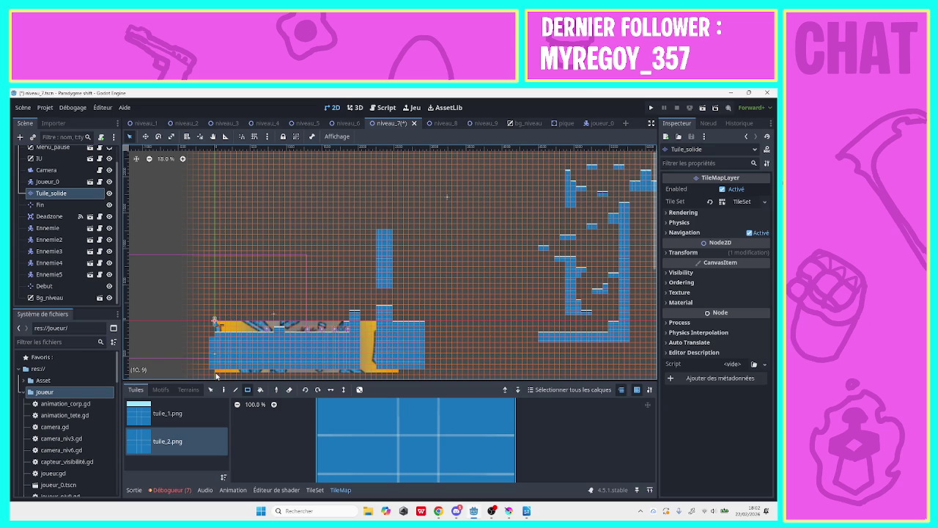
- Erase the thin tuile_1 column at the platform's left edge, then select Joueur_0
click(168, 413)
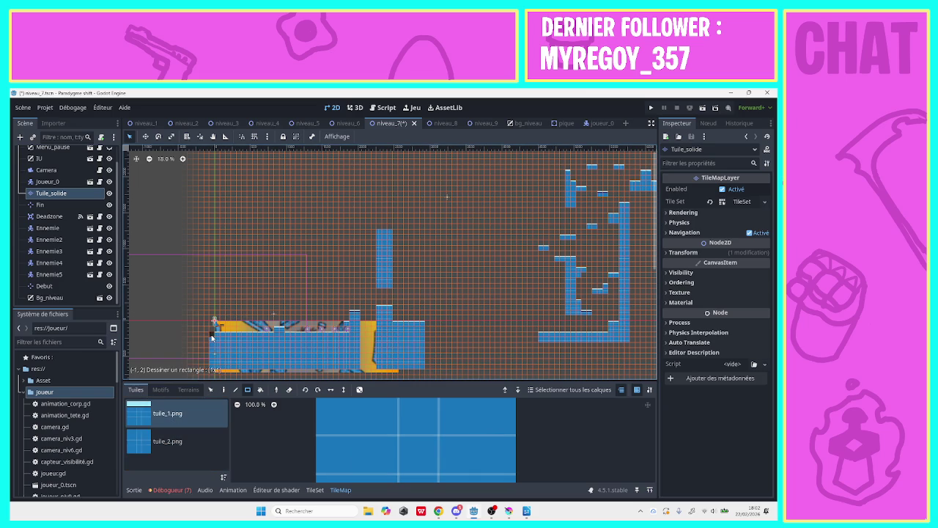
drag(211, 337, 211, 373)
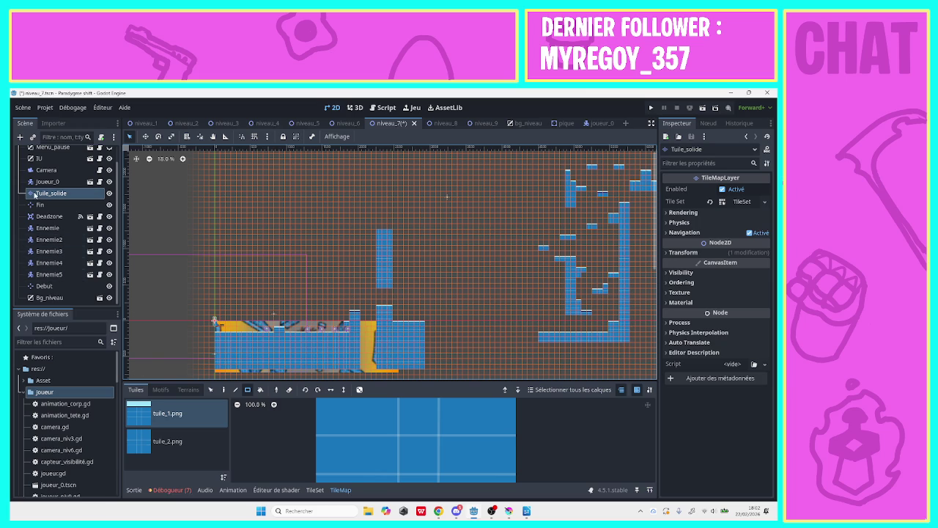
click(77, 183)
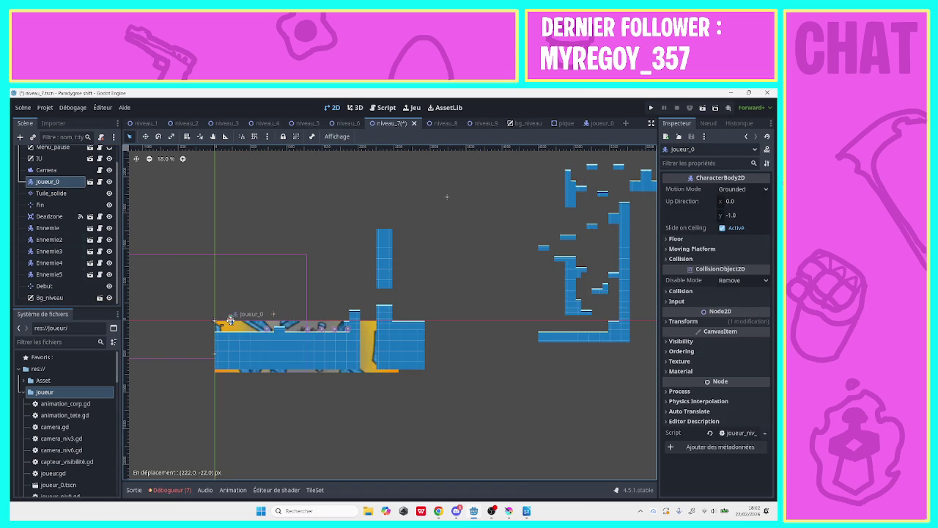
- Drag the Fin end marker up onto the tall structure on the level's right side
click(273, 316)
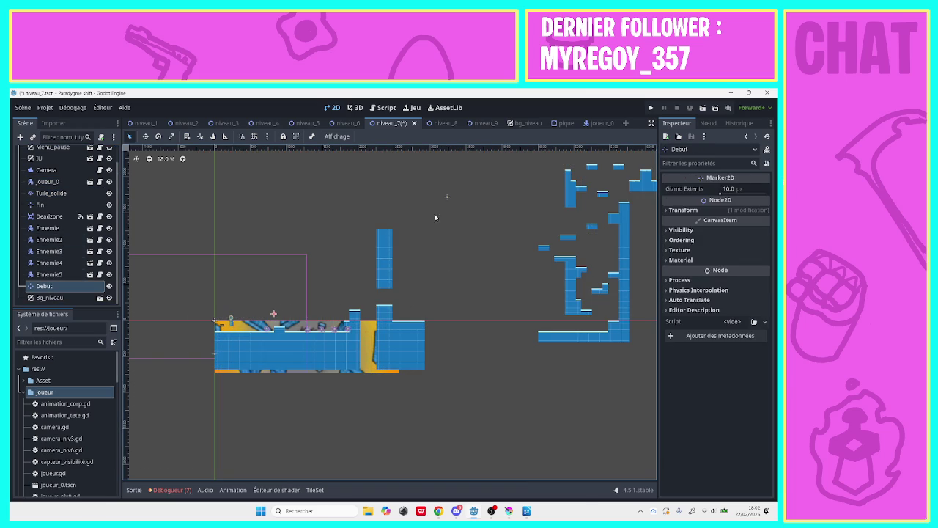
click(446, 197)
drag(446, 196, 538, 191)
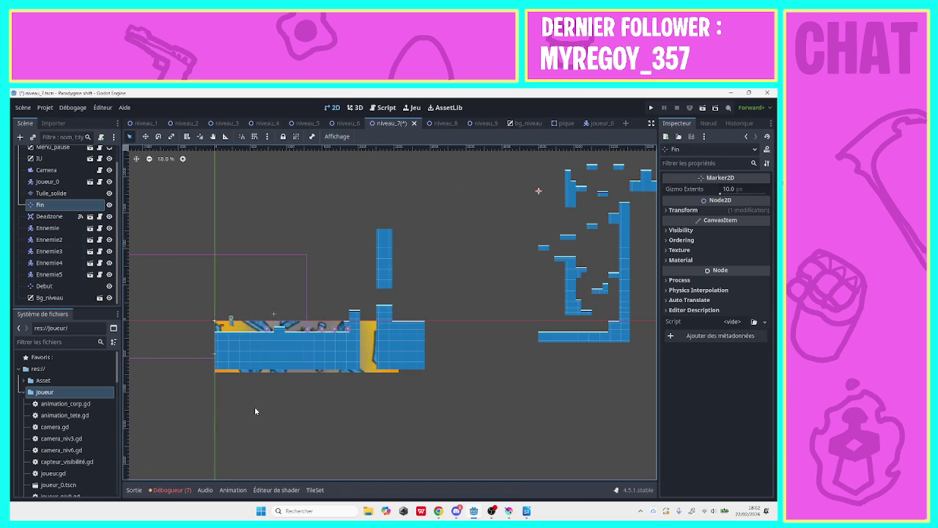
click(213, 137)
mouse_move(439, 250)
mouse_down()
mouse_move(324, 262)
mouse_move(145, 369)
mouse_up()
click(130, 136)
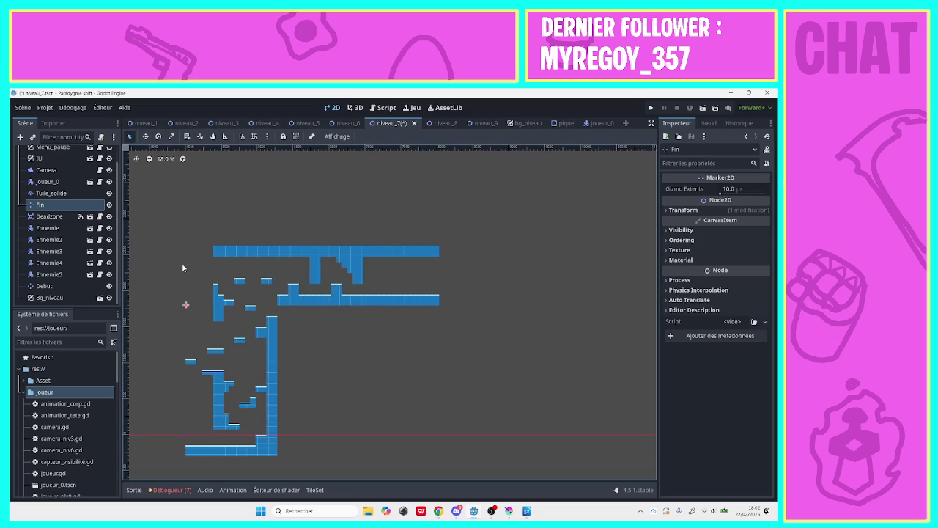
click(276, 295)
mouse_move(185, 305)
mouse_down()
mouse_move(307, 270)
mouse_move(363, 271)
mouse_move(353, 272)
mouse_up()
- Measure the distance to Fin with the Ruler, nudge it slightly, then reselect Tuile_solide
key(r)
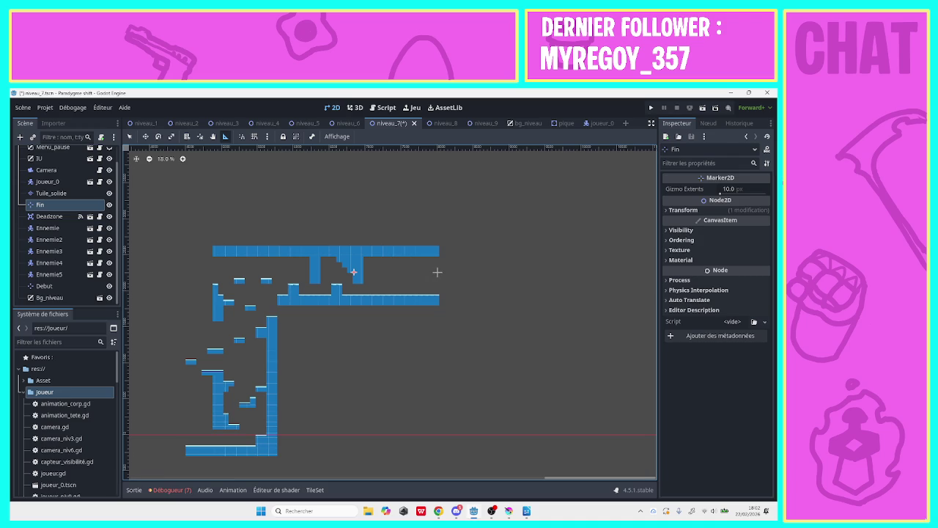
drag(437, 272, 344, 273)
click(129, 137)
drag(345, 275, 341, 277)
scroll(549, 478, down, 3)
scroll(440, 410, left, 10)
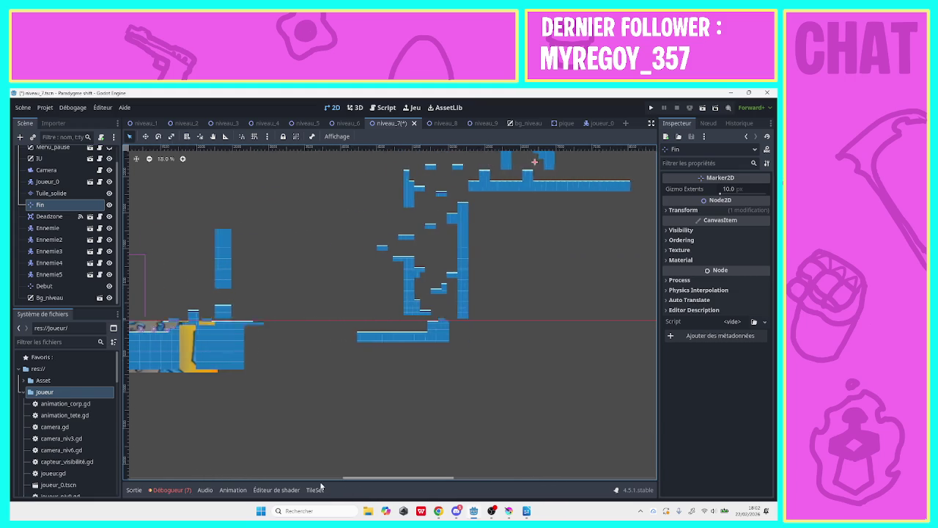
click(406, 298)
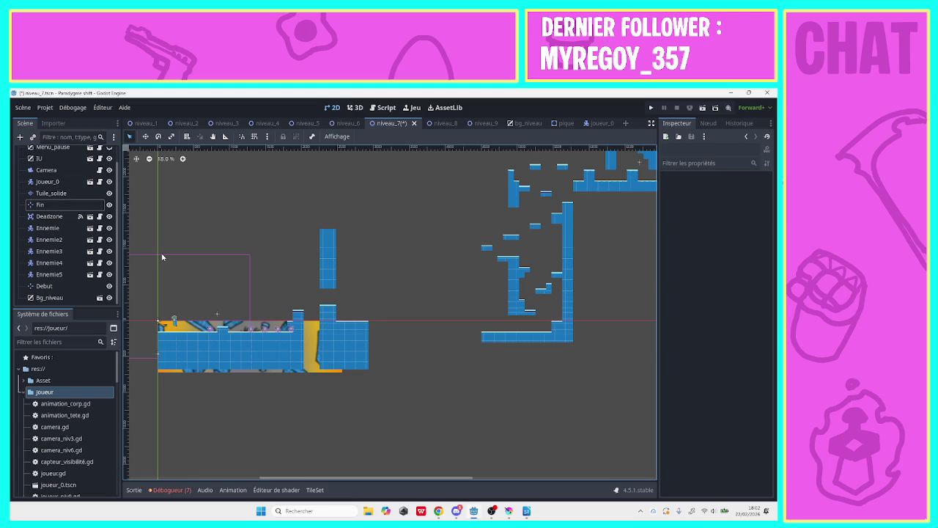
right_click(300, 233)
click(382, 299)
click(64, 193)
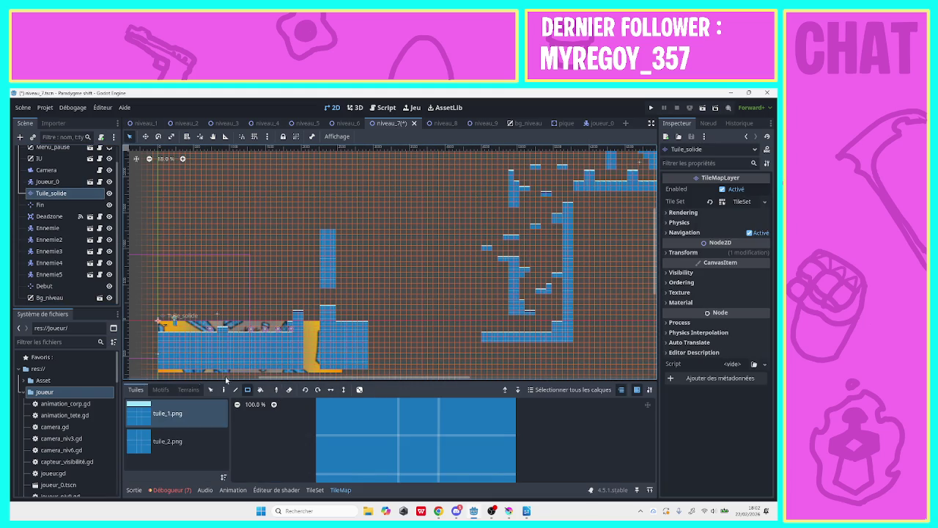
- Box-select the right-hand floor tiles and column, and drag them right to open a gap
click(210, 391)
mouse_move(378, 370)
mouse_down()
mouse_move(324, 262)
mouse_move(318, 225)
mouse_up()
mouse_move(328, 262)
mouse_down()
mouse_move(409, 285)
mouse_move(444, 260)
mouse_move(465, 265)
mouse_move(444, 263)
mouse_up()
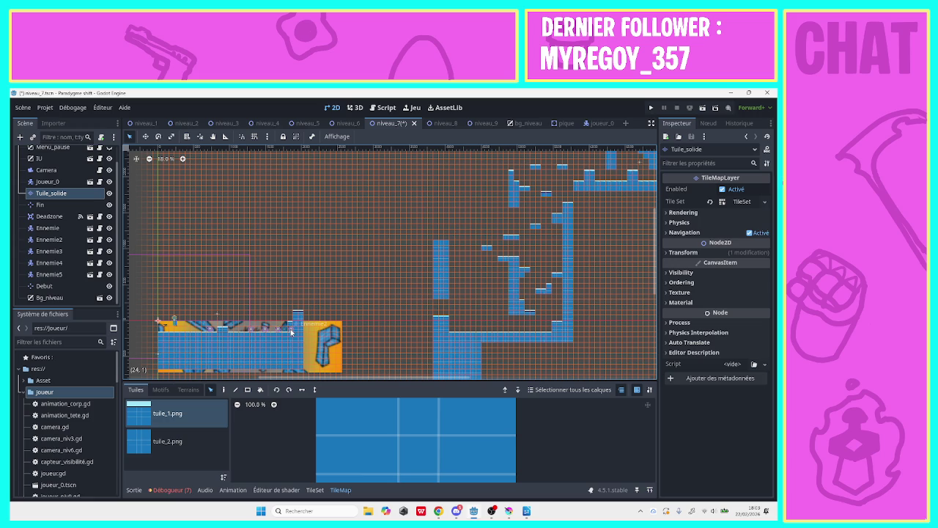
click(169, 441)
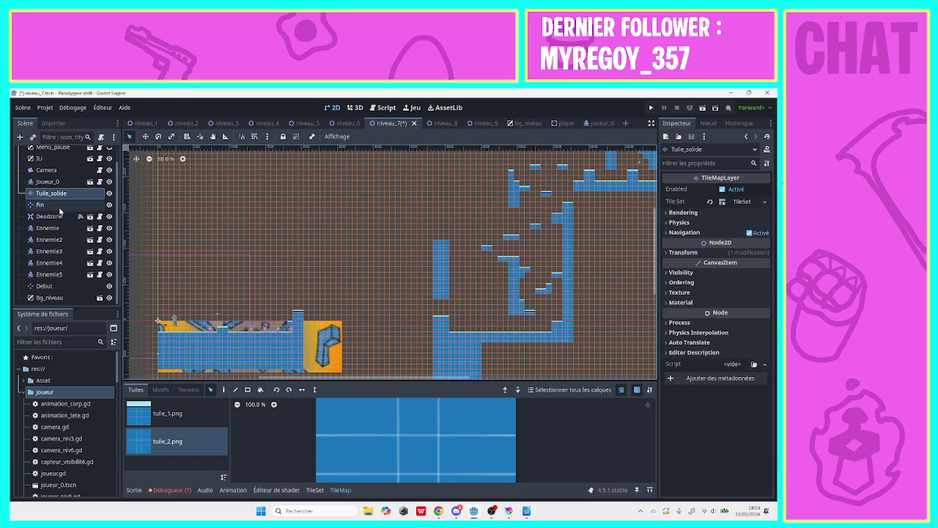
- Inspect enemies Ennemie4, Ennemie5 and Ennemie2, then return to the Tuile_solide layer
click(55, 263)
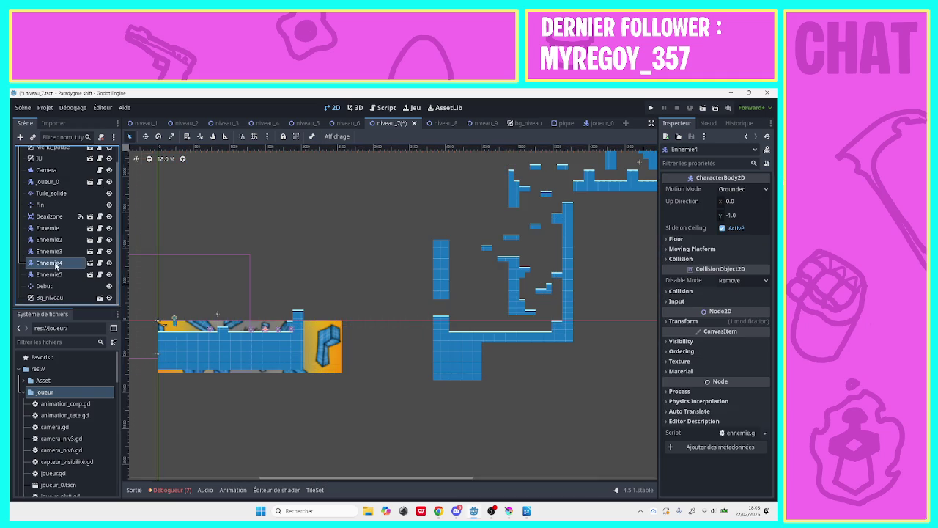
click(51, 274)
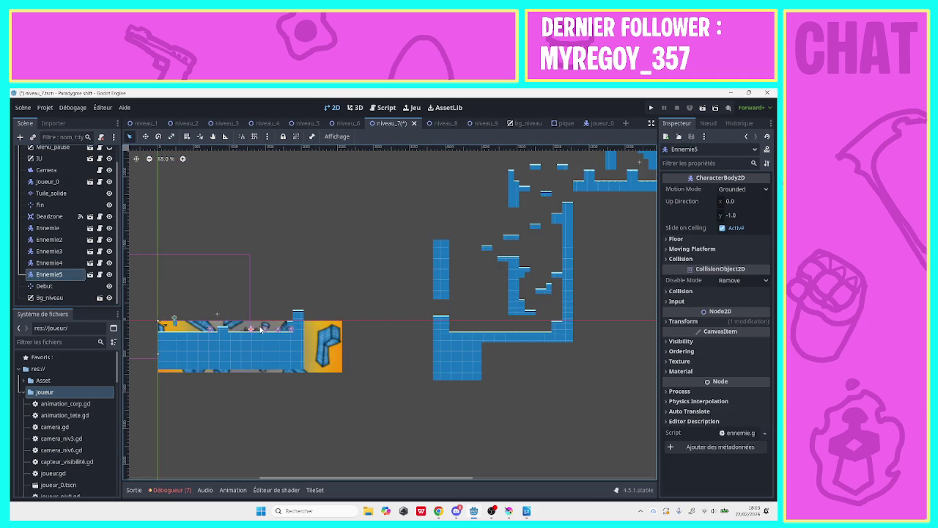
click(50, 239)
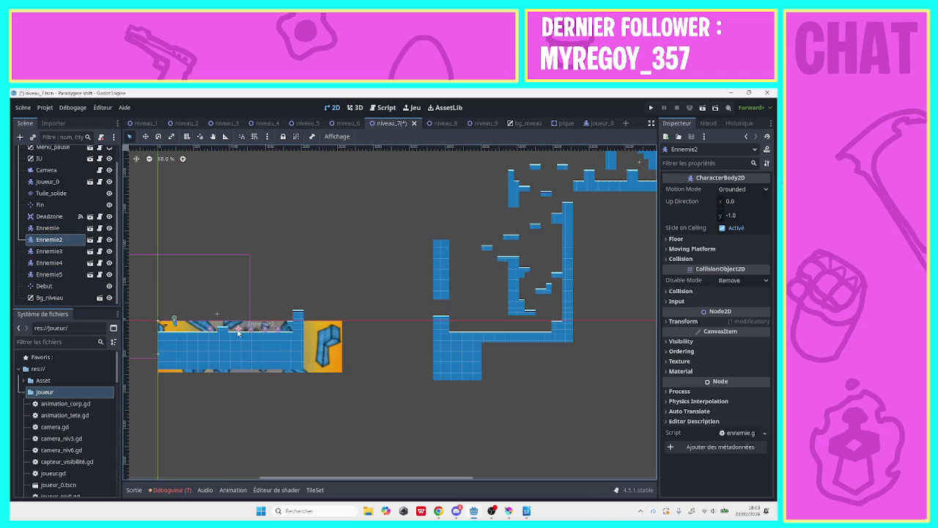
click(52, 193)
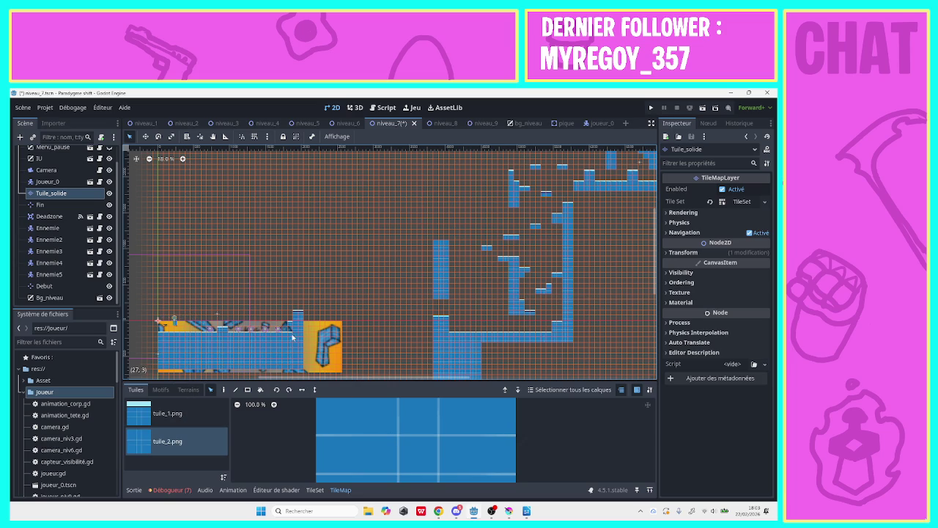
- Paint single tuile_1 and tuile_2 tiles to extend the staircase and the low floor
click(223, 389)
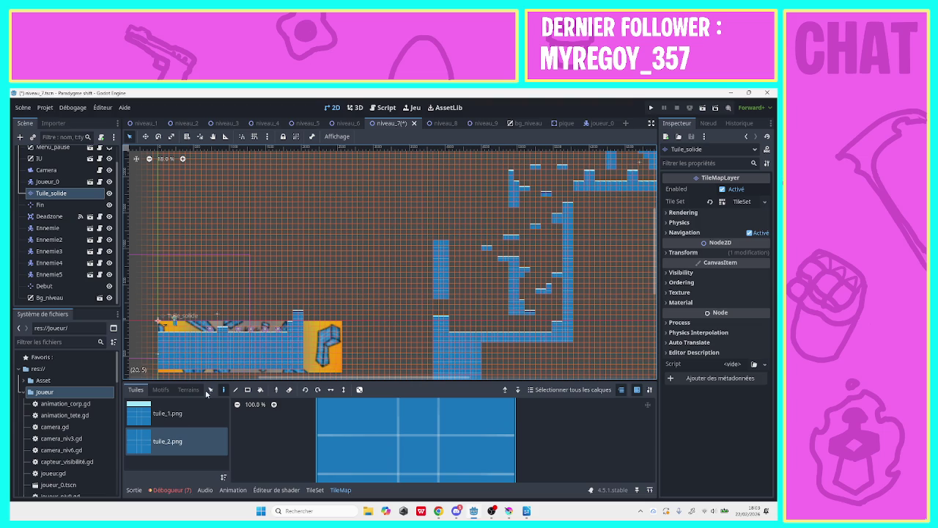
click(193, 423)
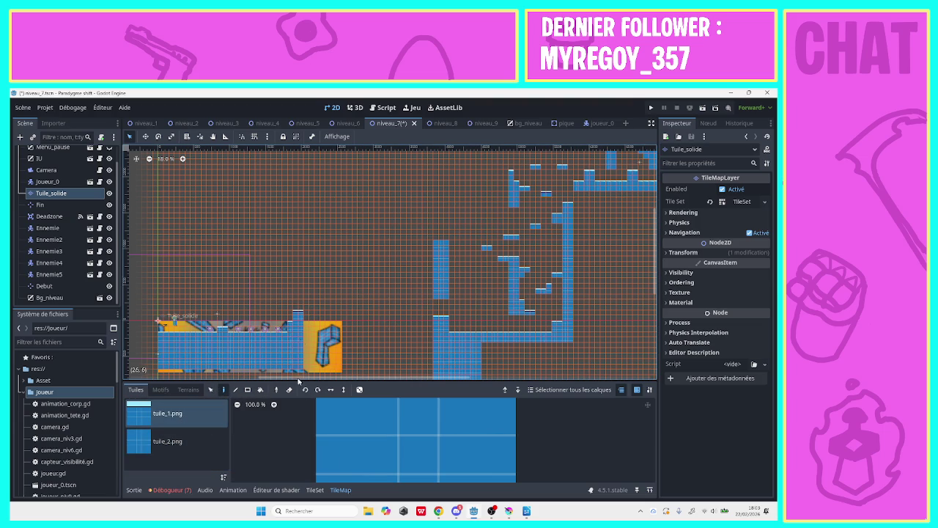
click(351, 422)
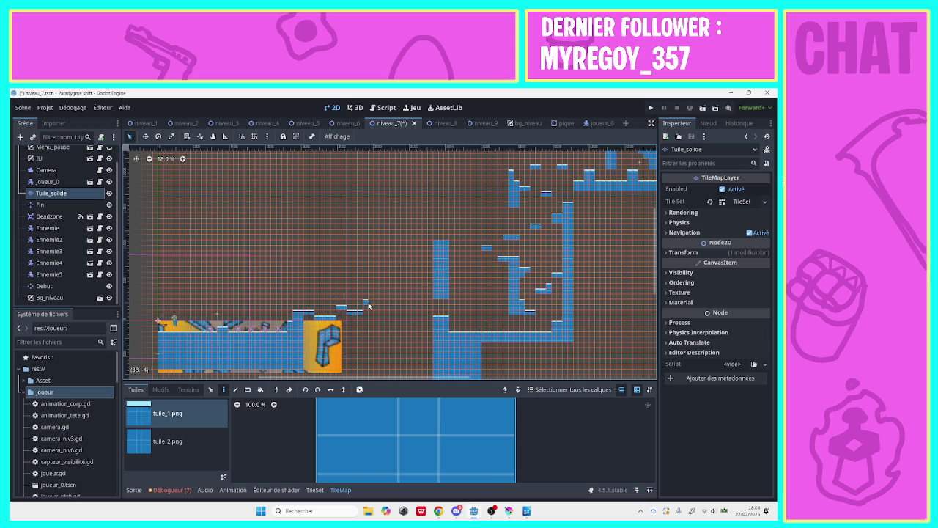
click(413, 326)
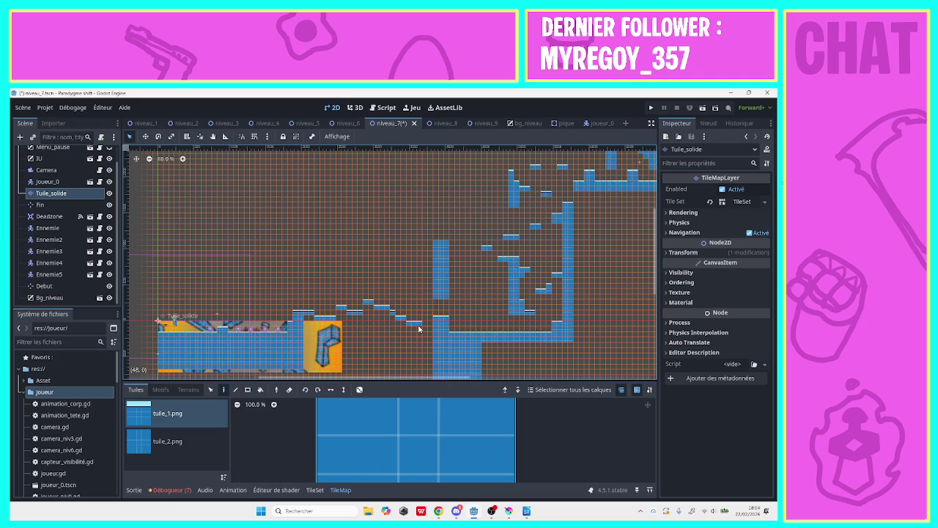
click(198, 437)
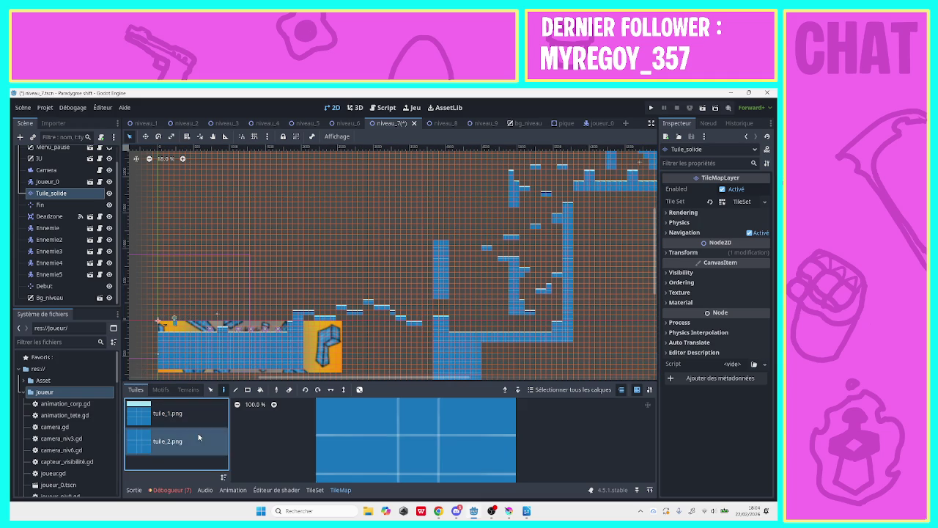
click(415, 366)
- Fill a rectangular block of tiles over the yellow block and a row on top
click(247, 389)
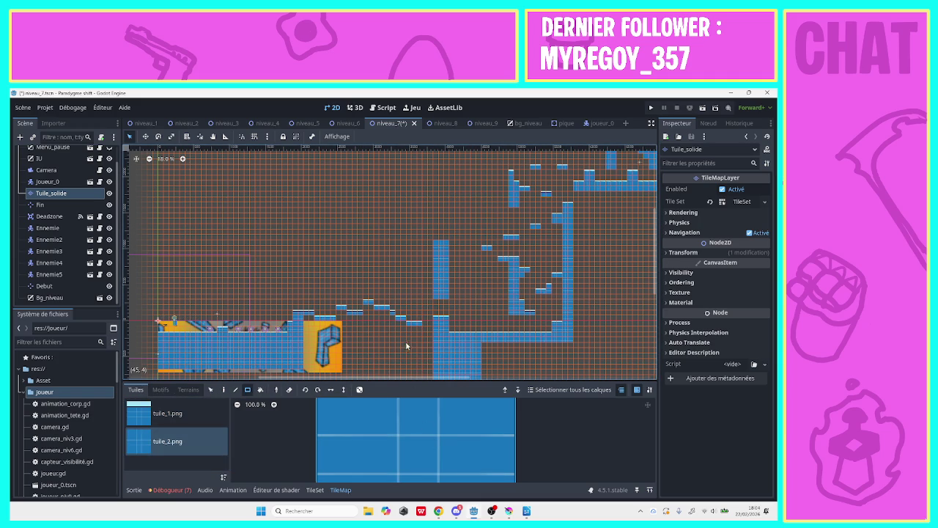
drag(417, 332, 304, 370)
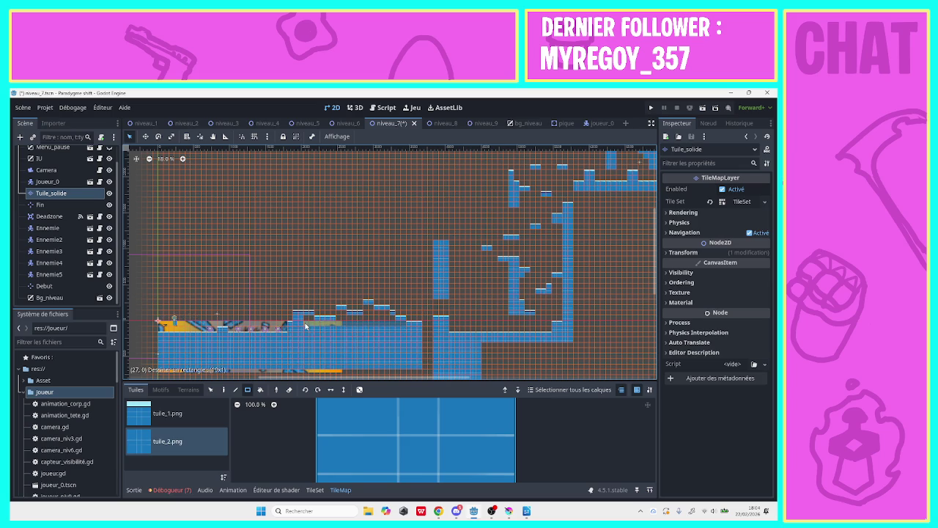
drag(306, 325, 306, 324)
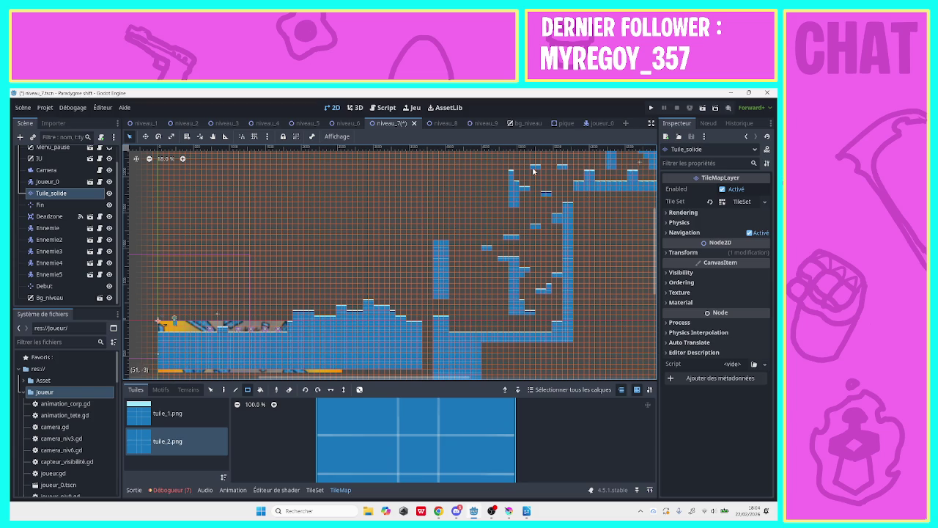
- Launch the game, enter from the title screen, and start level 7
click(647, 108)
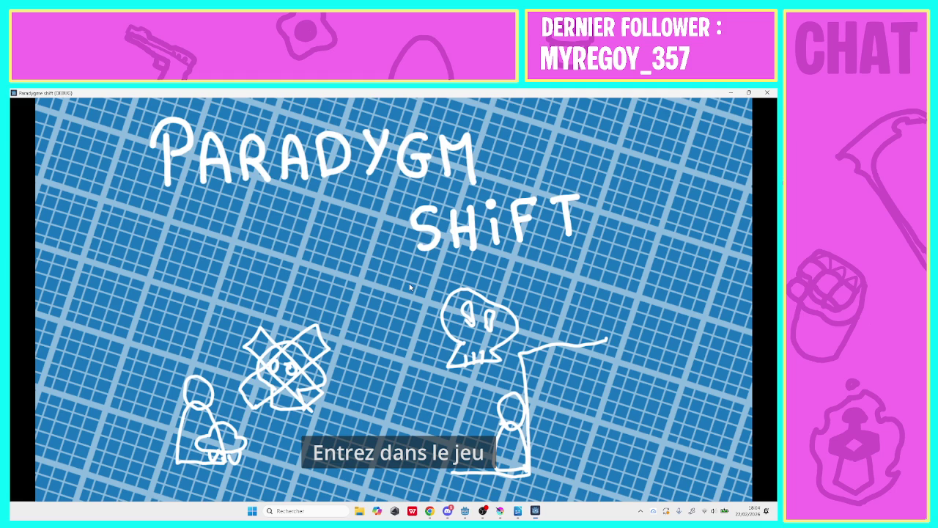
click(333, 452)
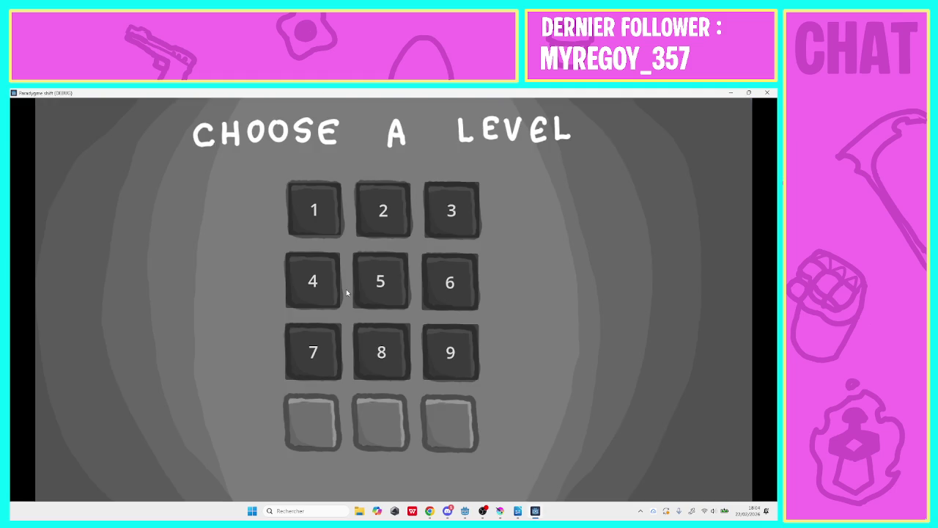
click(316, 380)
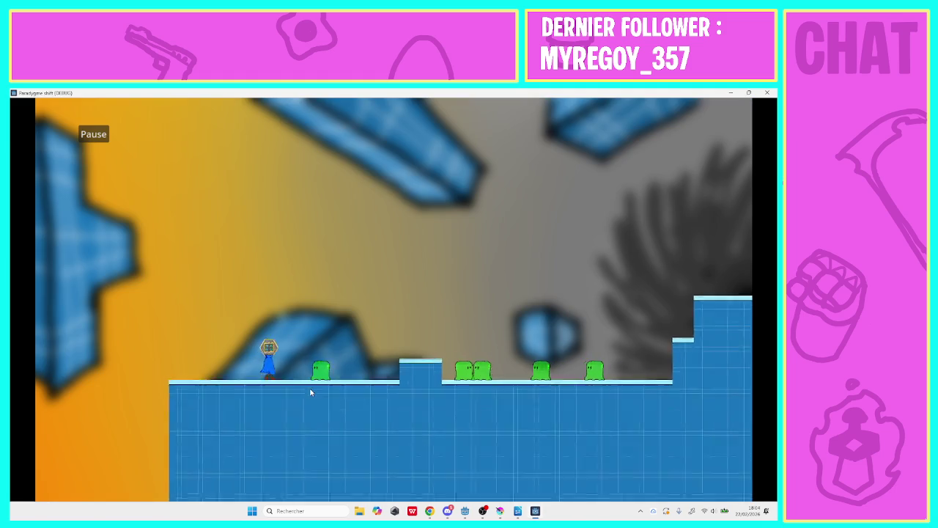
- Run and jump up the steps, across the gaps and past the slimes, then close the game
key(Right)
key(space)
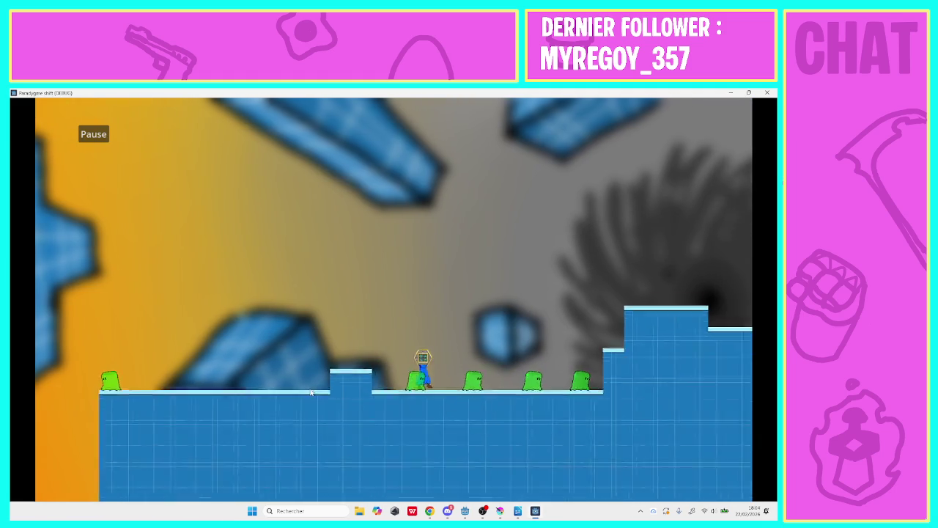
key(Right)
key(space)
key(space)
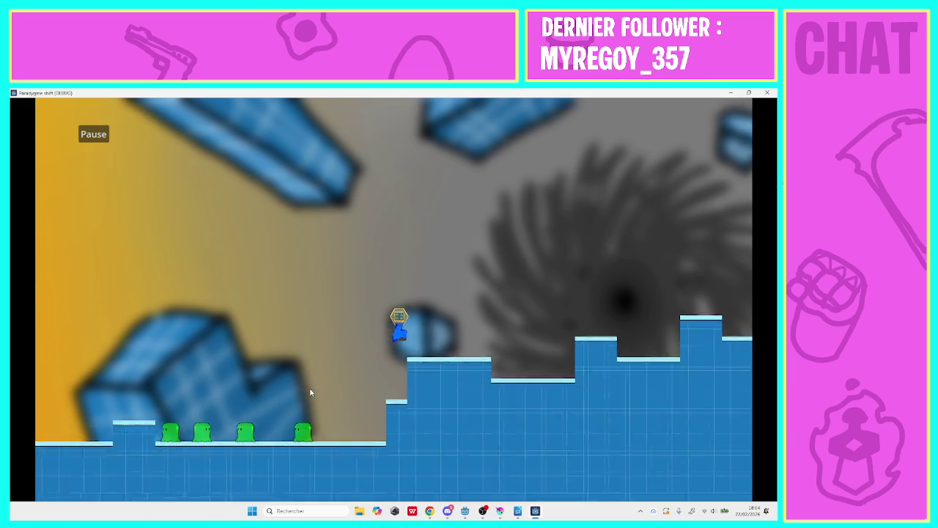
key(Right)
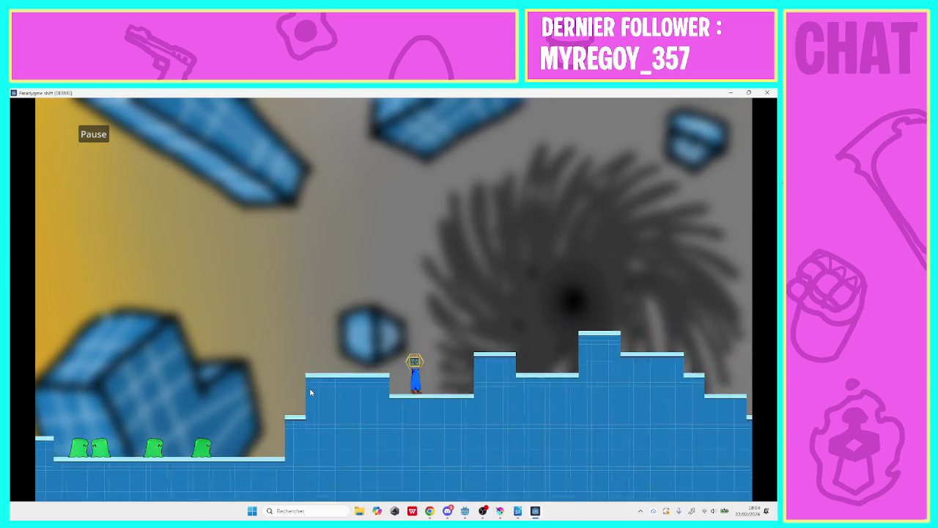
key(space)
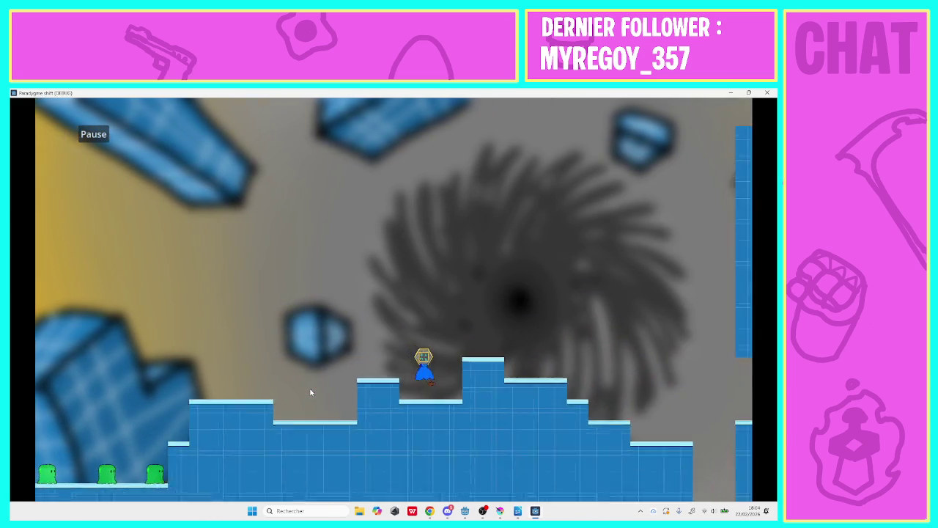
key(Right)
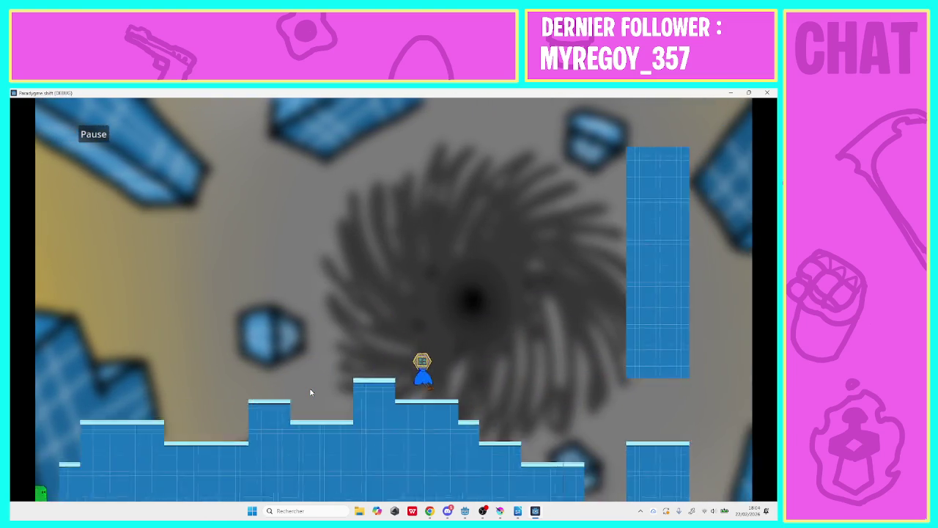
key(Right)
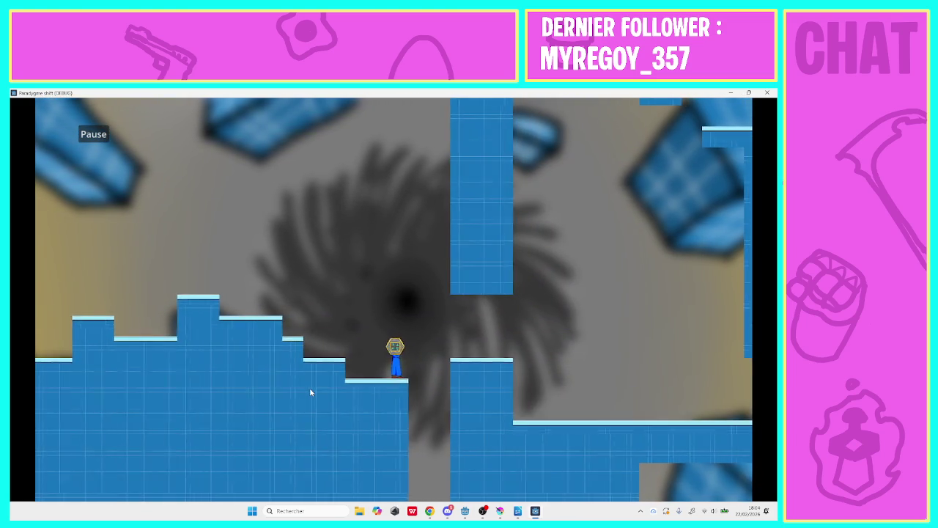
key(space)
key(Right)
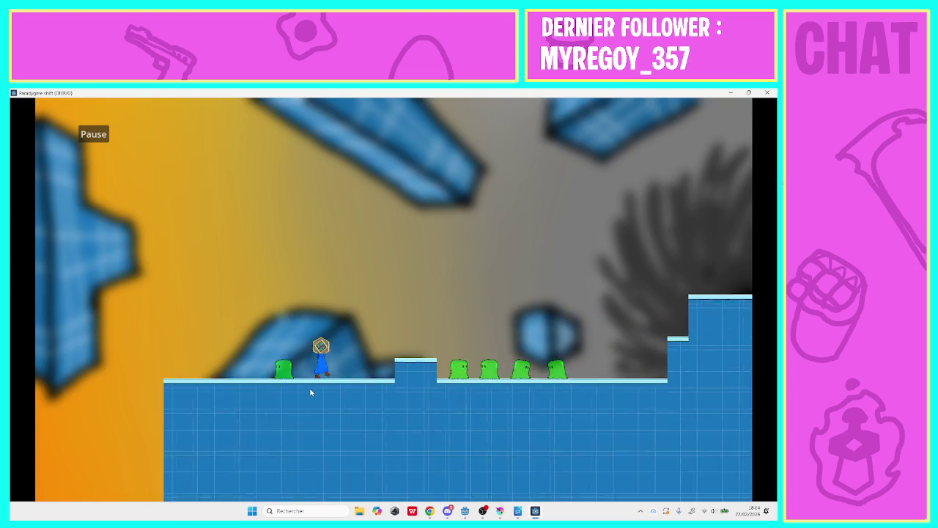
key(space)
key(Right)
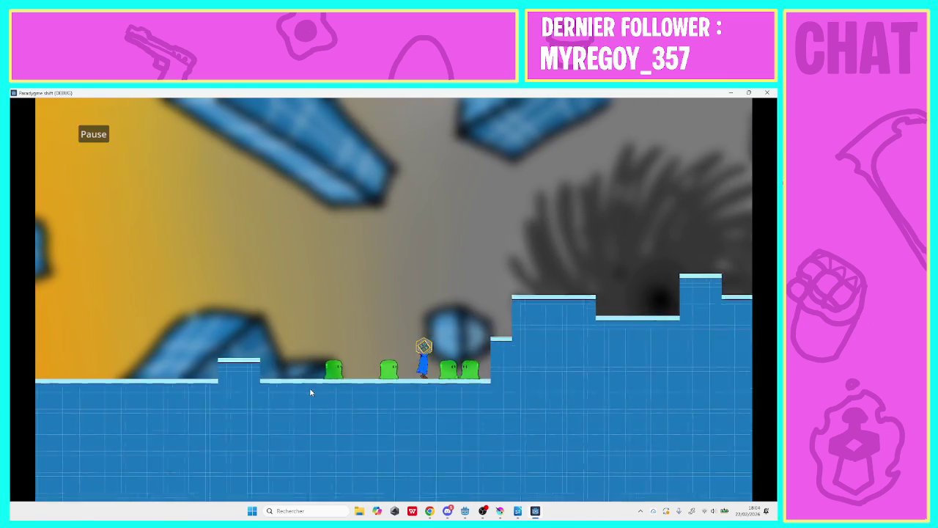
key(space)
key(Right)
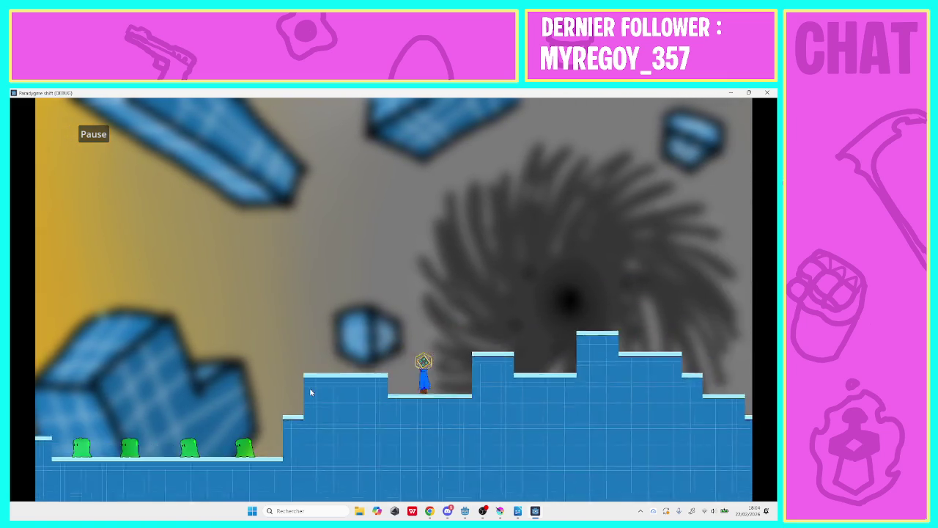
key(space)
key(Right)
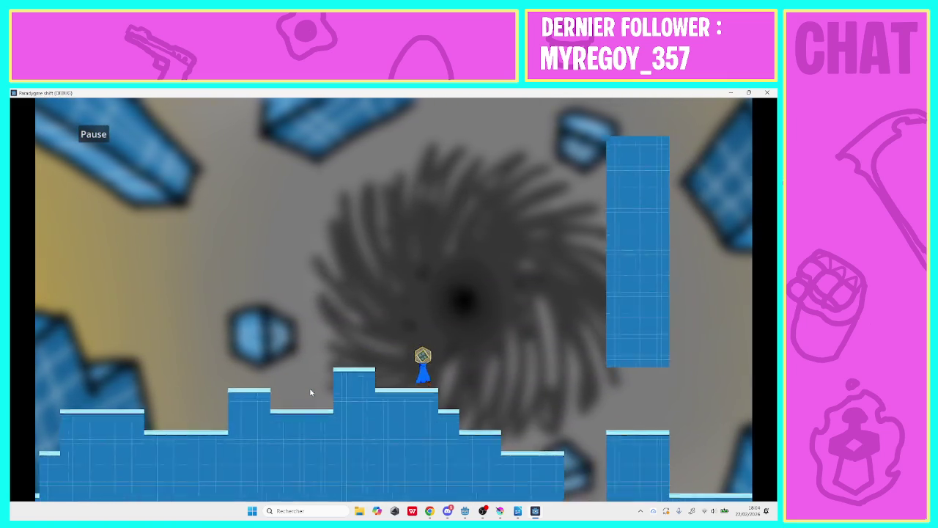
key(Right)
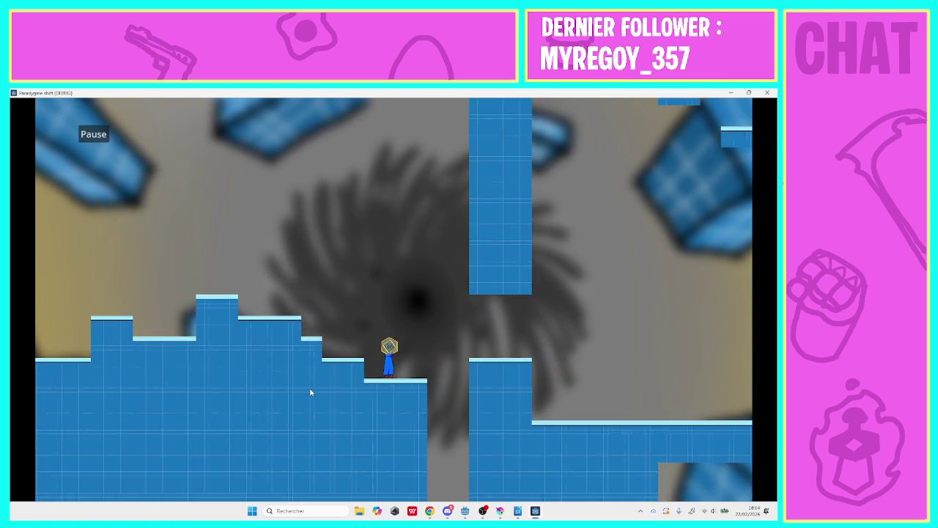
key(space)
key(Right)
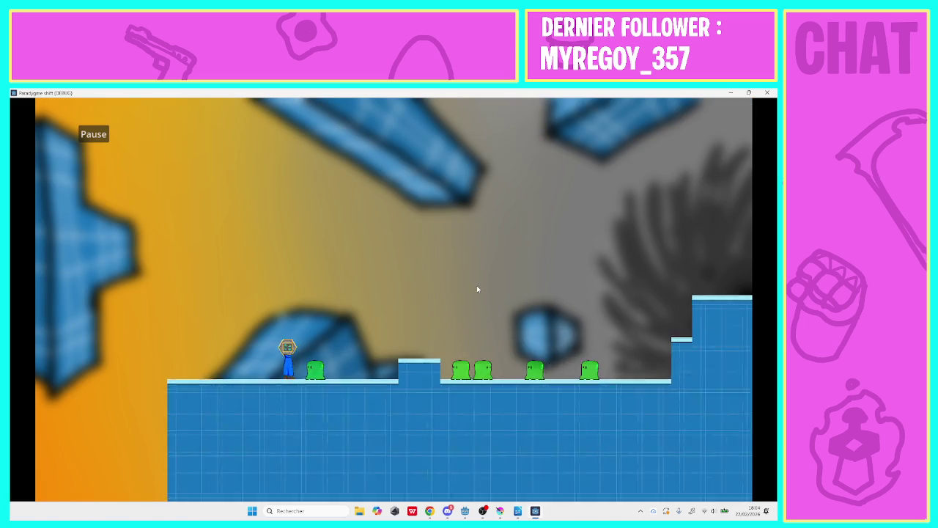
key(space)
key(Right)
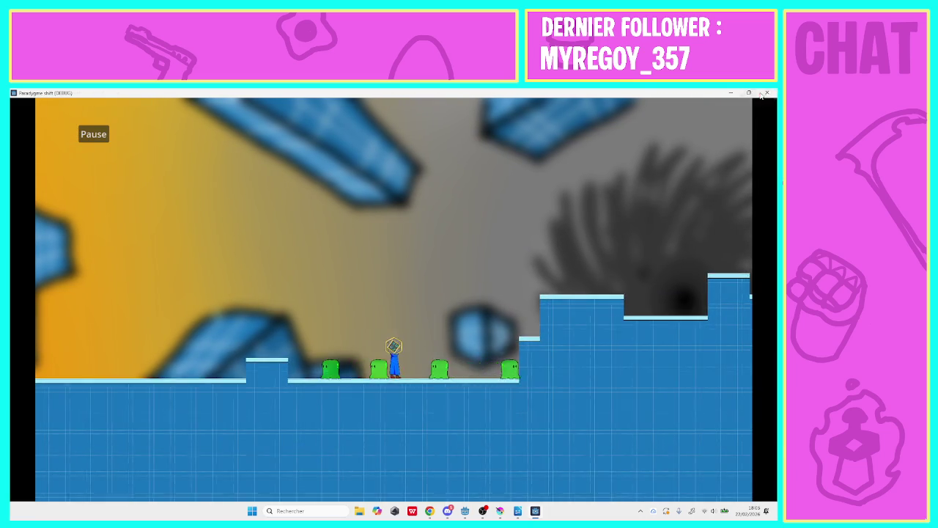
click(770, 95)
- Fill a block of solid tiles at the floor's right end on Tuile_solide and run the project
right_click(420, 333)
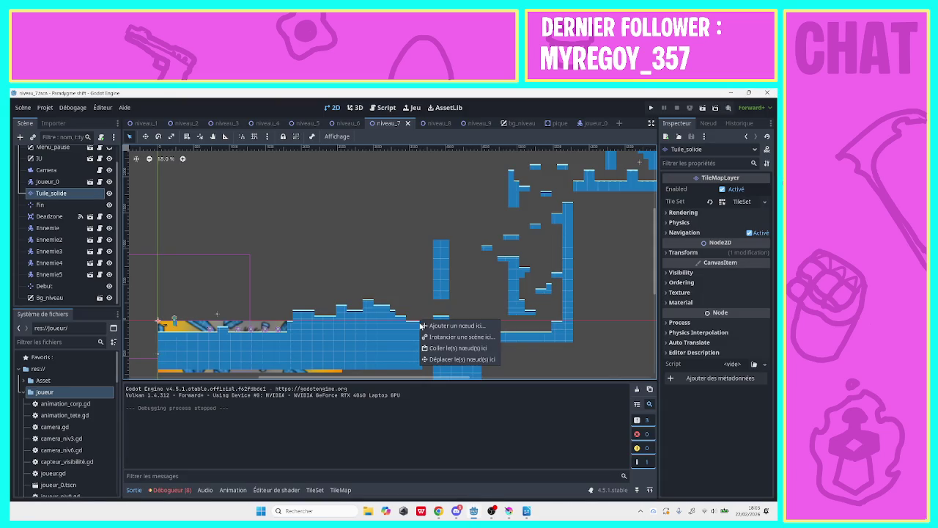
click(64, 192)
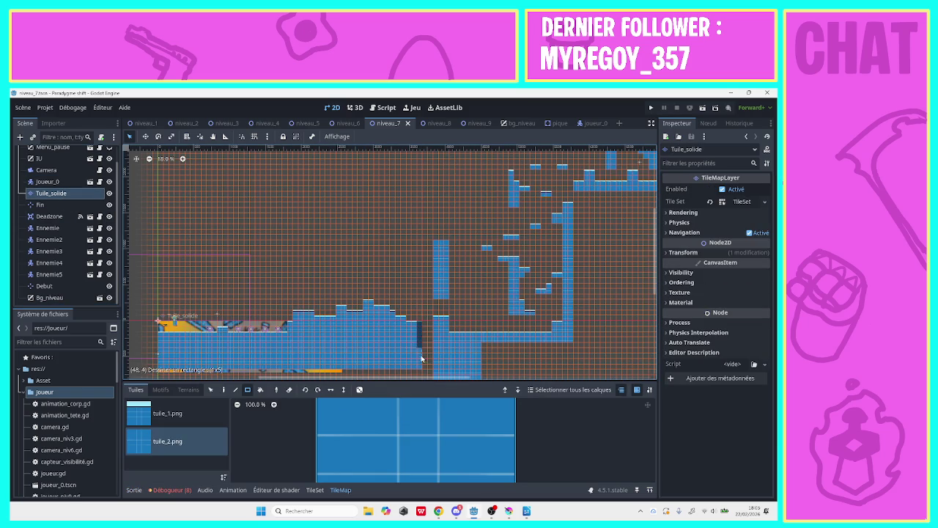
drag(420, 375, 420, 375)
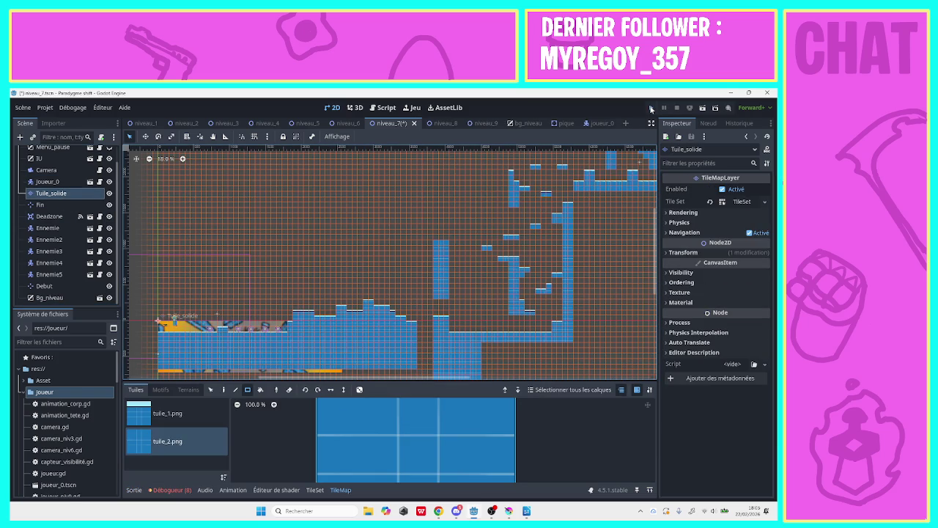
click(651, 109)
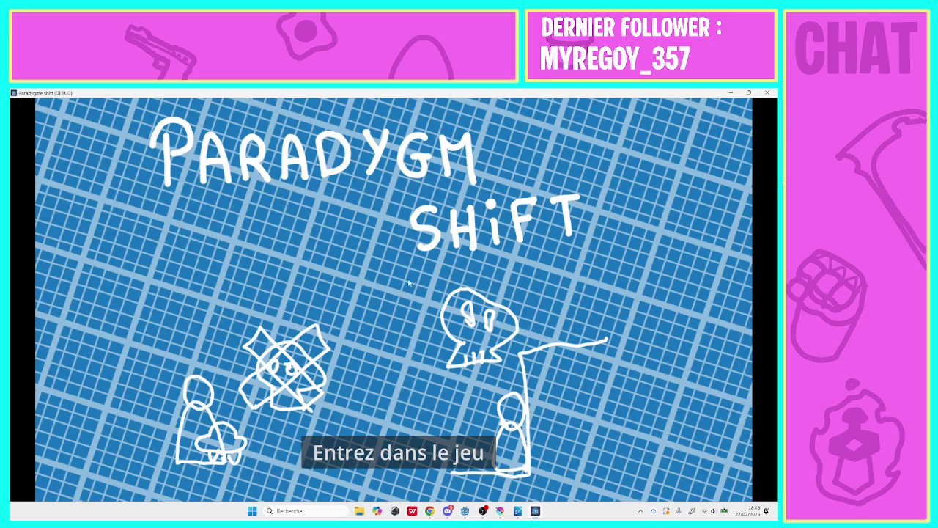
- Enter the game, choose level 7, and walk right over the raised block
click(362, 448)
click(323, 354)
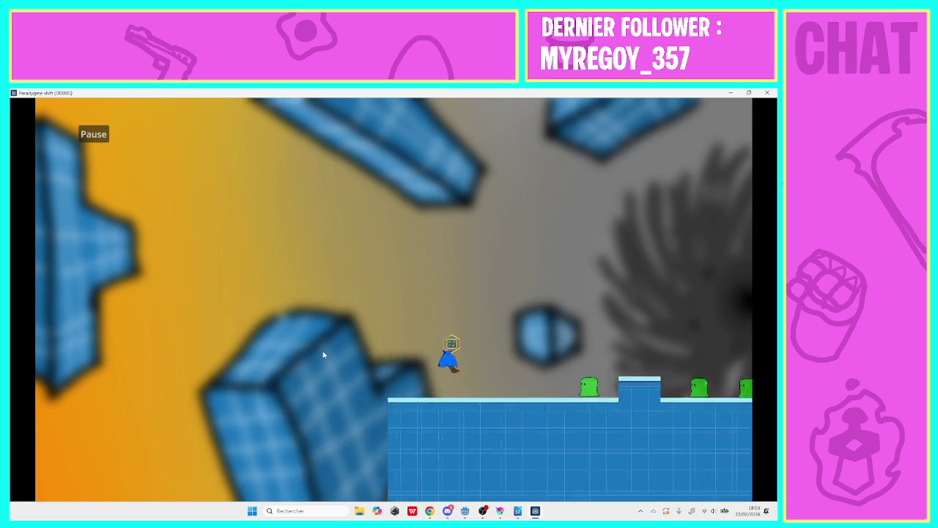
key(Right)
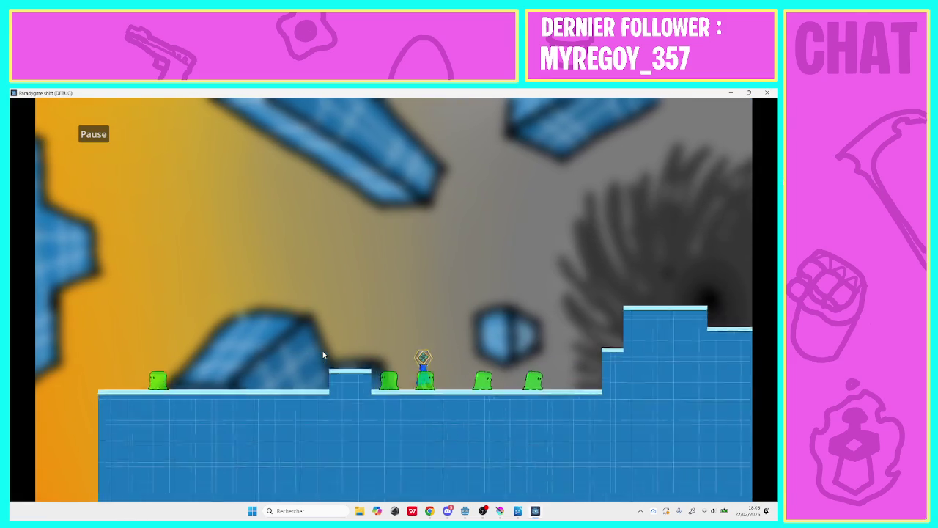
key(Right)
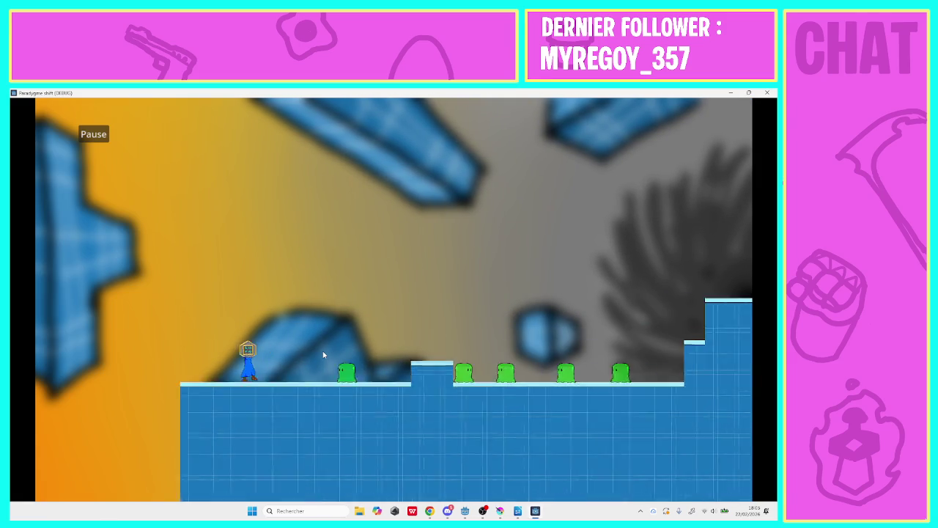
key(Right)
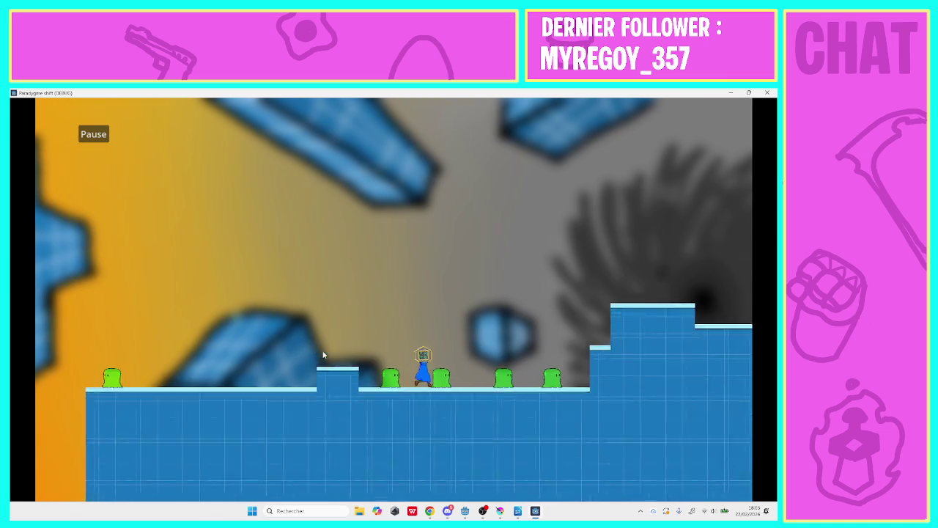
- Climb the blue steps and run right past the slimes, jumping the gap by the pillar
key(Right)
key(space)
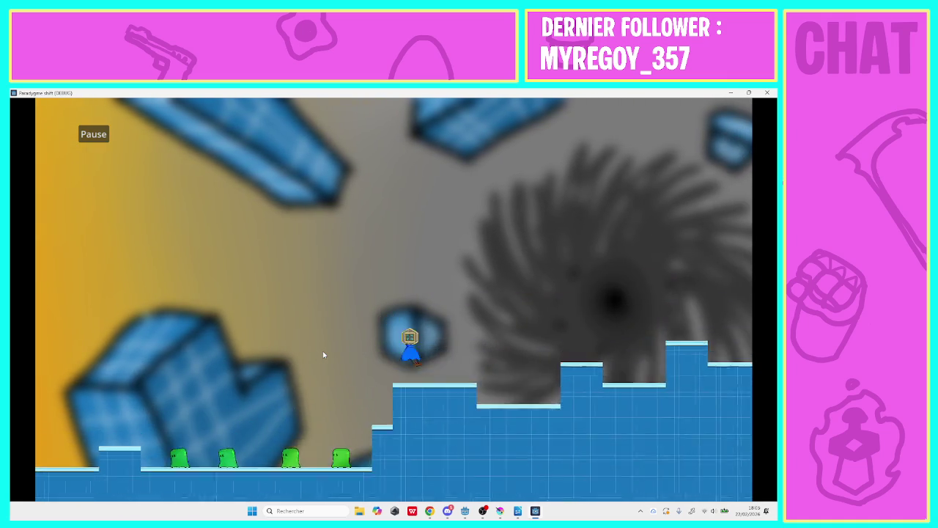
key(Right)
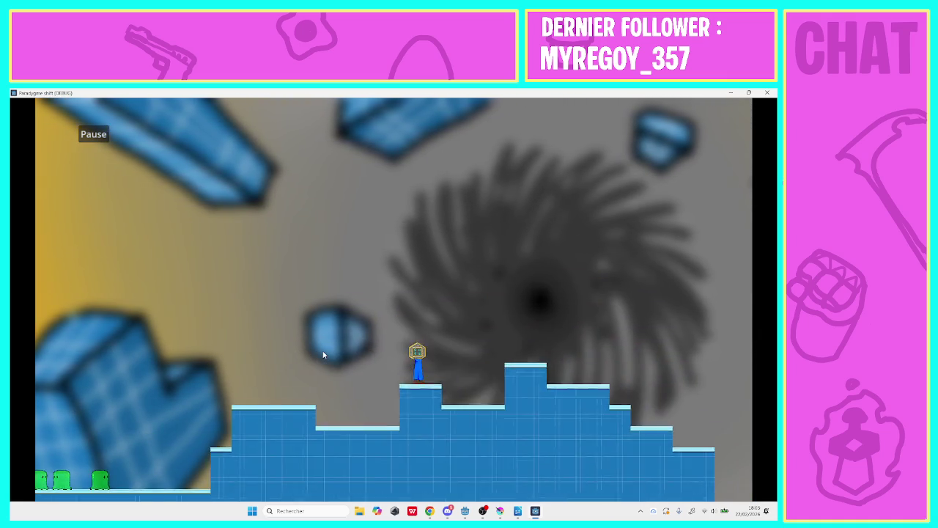
key(Right)
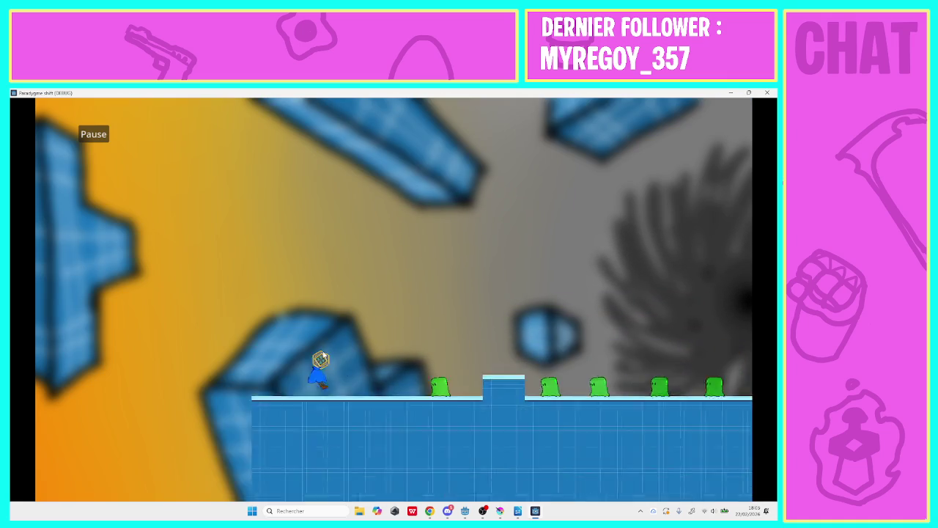
key(Right)
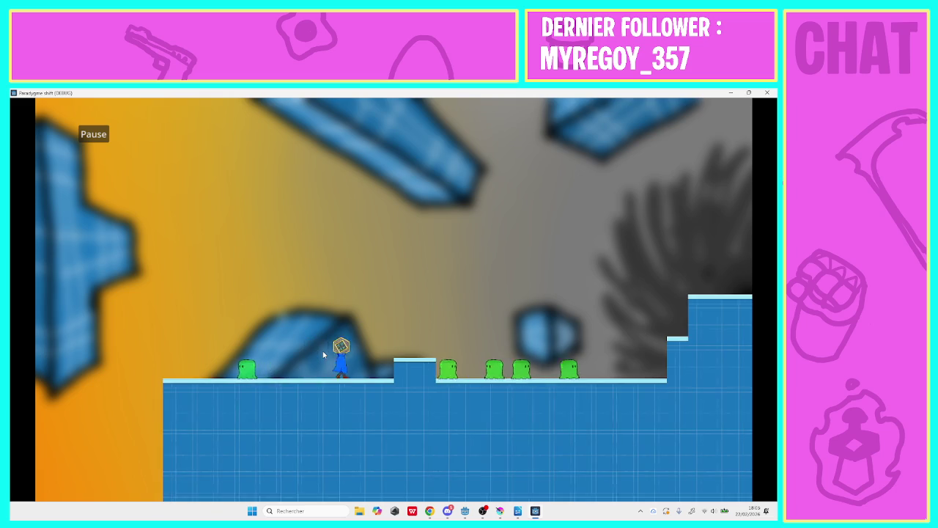
key(space)
key(Right)
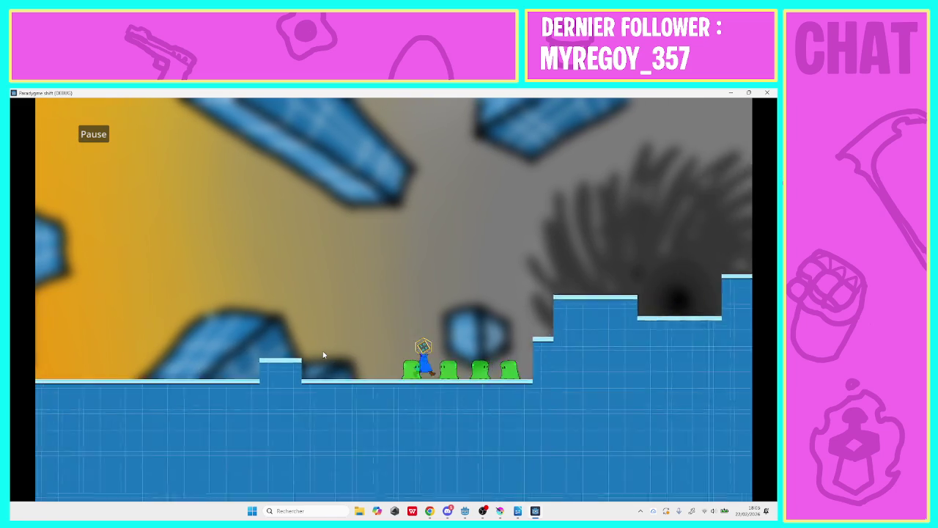
key(space)
key(Right)
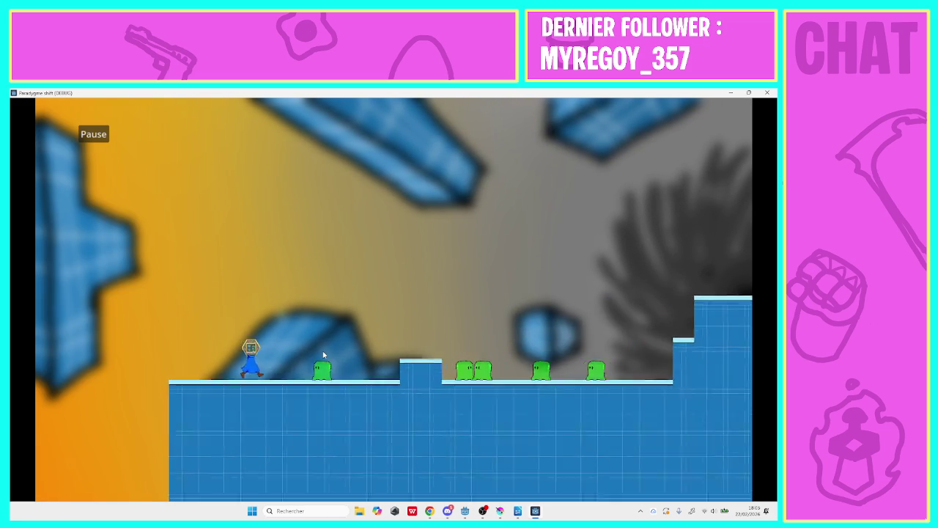
key(Right)
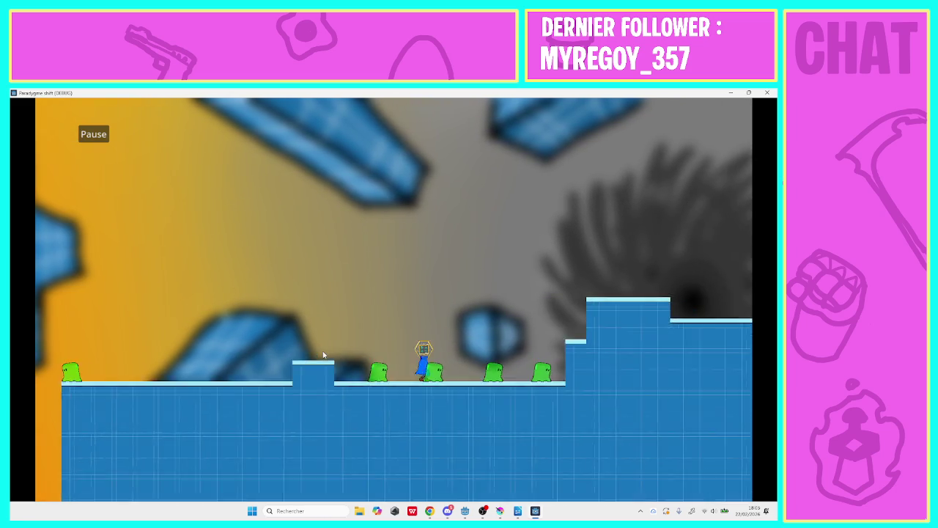
key(Right)
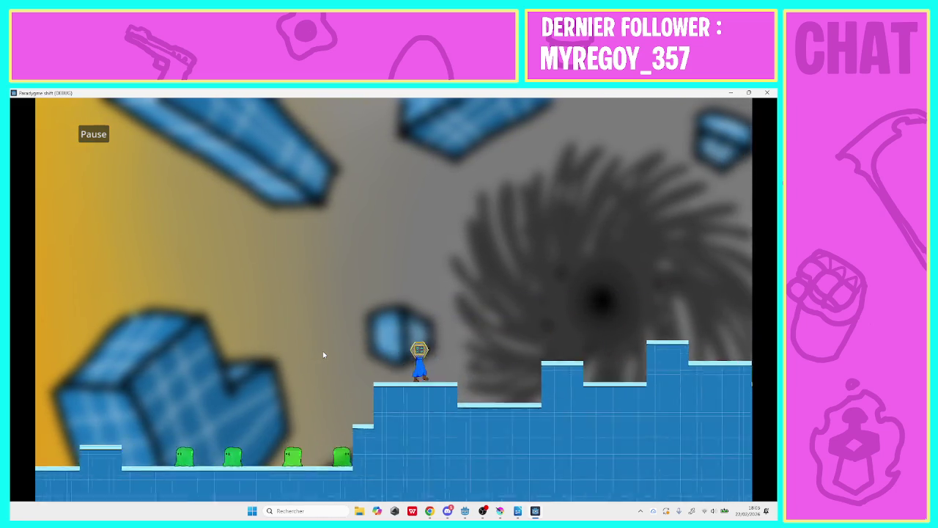
key(space)
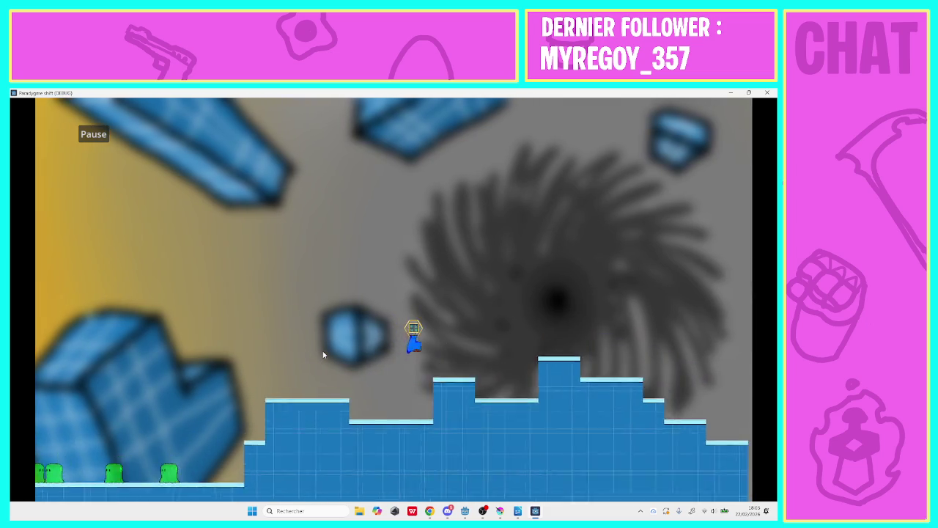
key(Right)
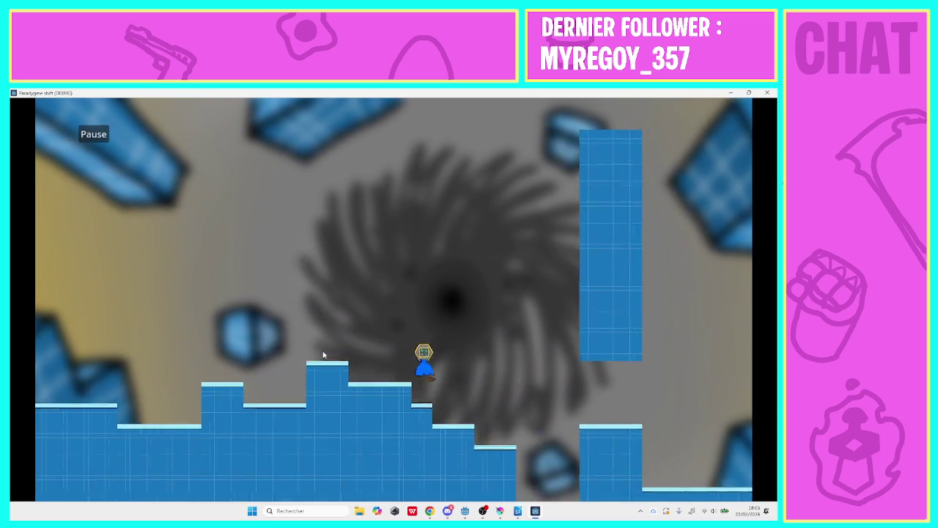
key(Right)
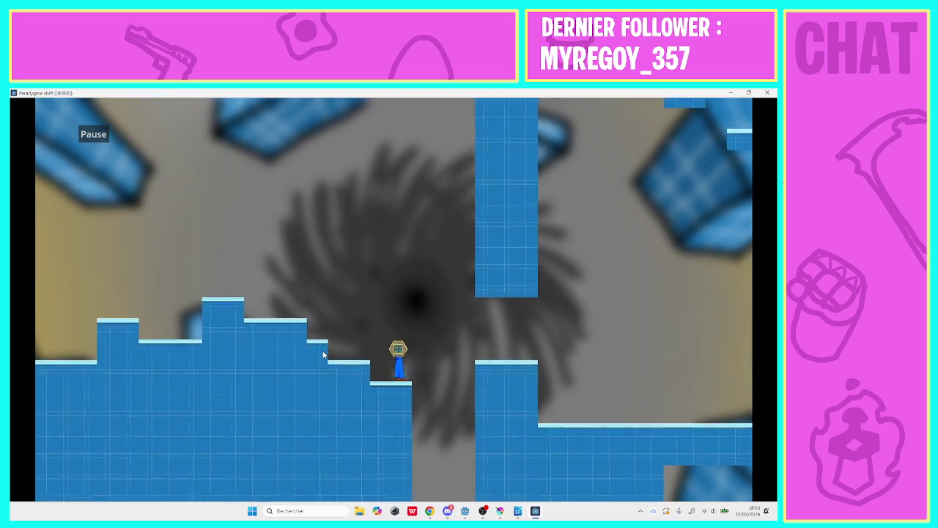
key(space)
key(Right)
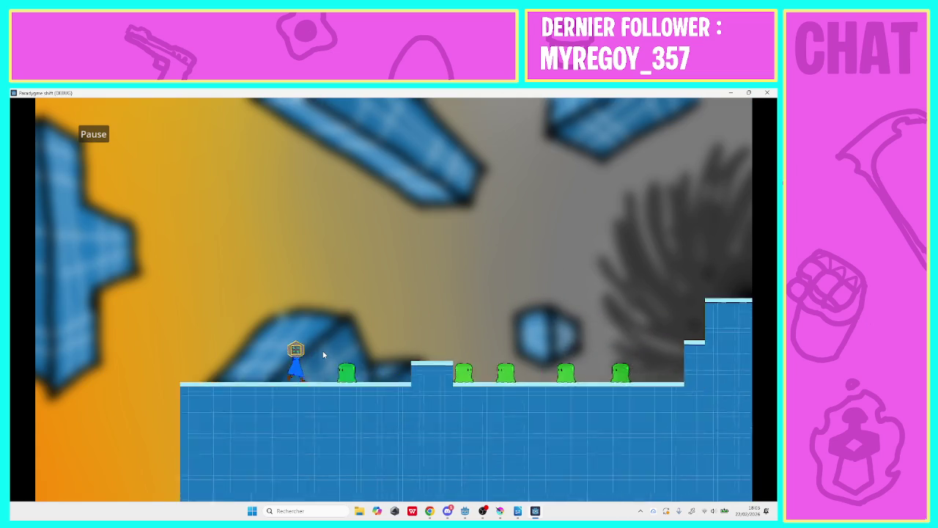
- Run right from the level start past the slimes, over the steps and across the pit
key(Right)
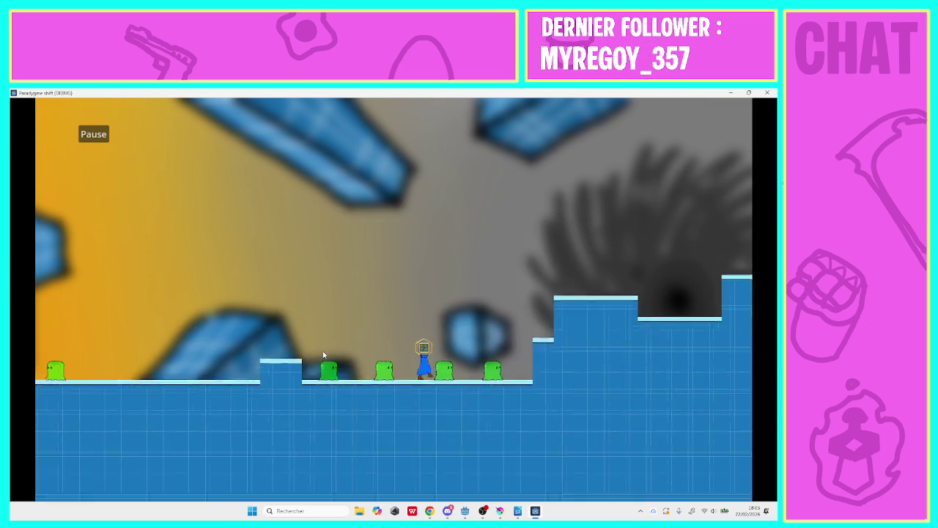
key(space)
key(Right)
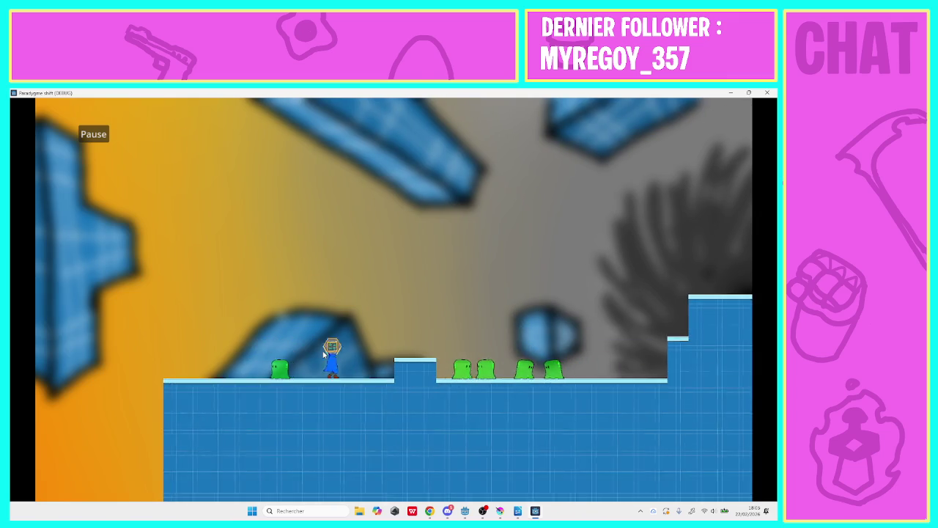
key(Right)
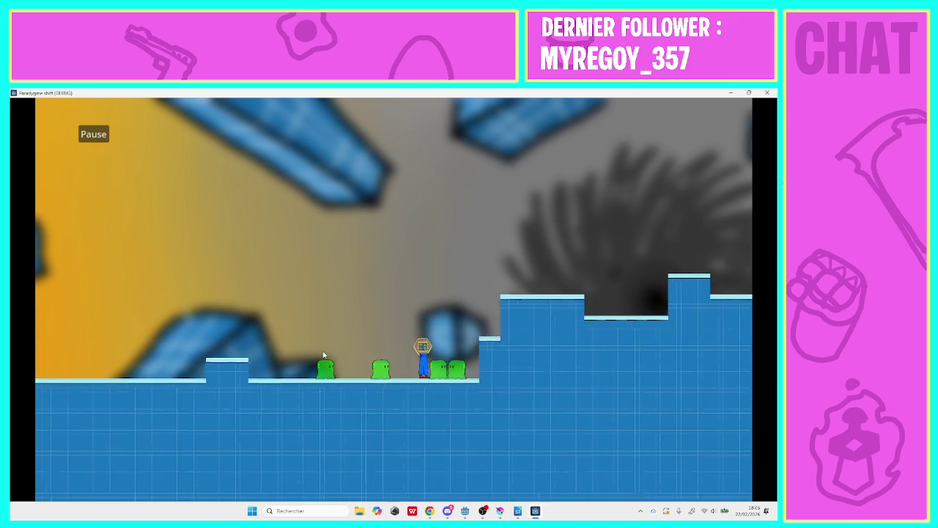
key(space)
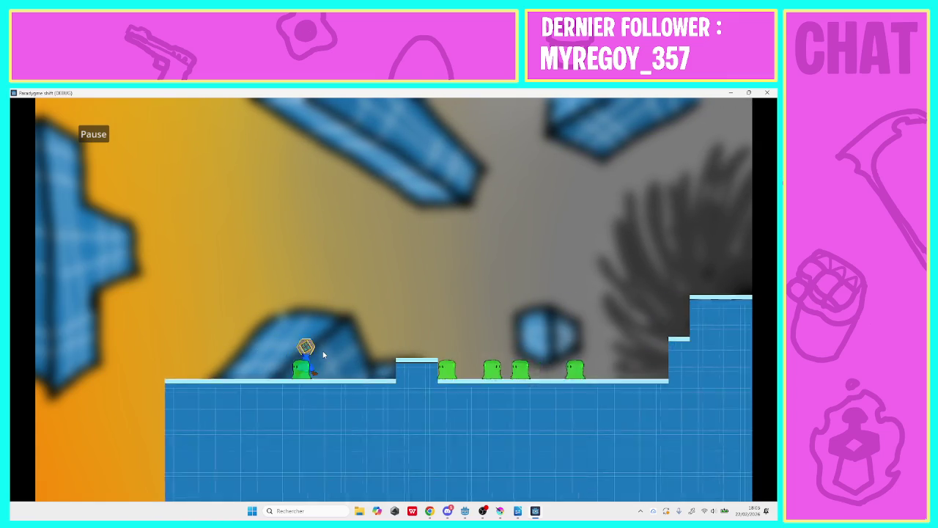
key(Right)
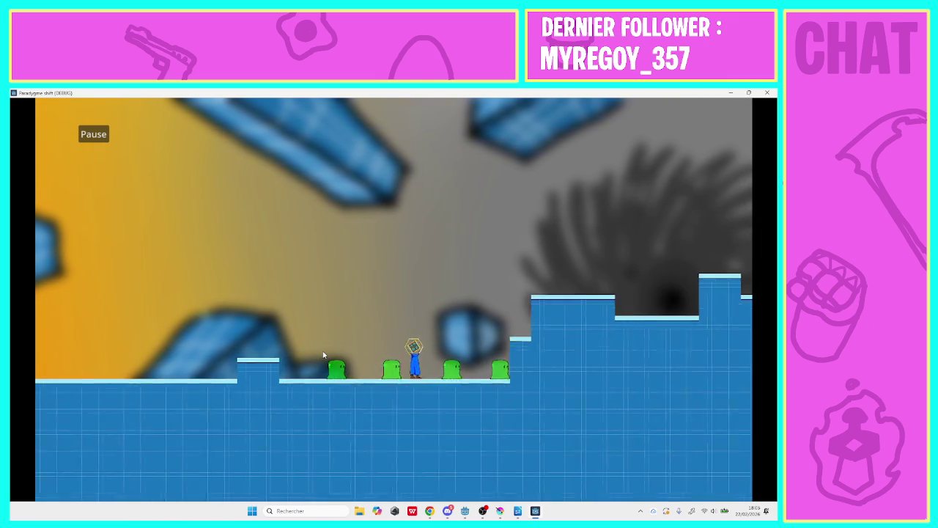
key(Right)
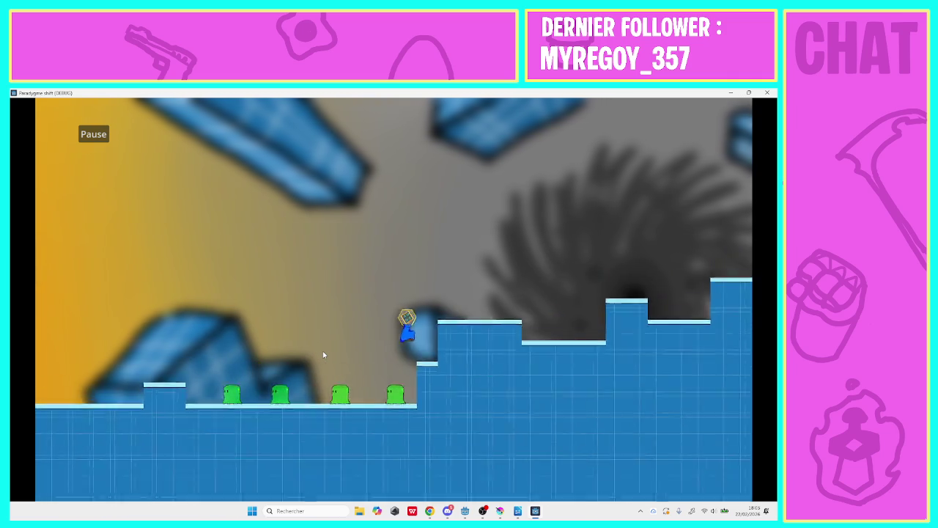
key(Right)
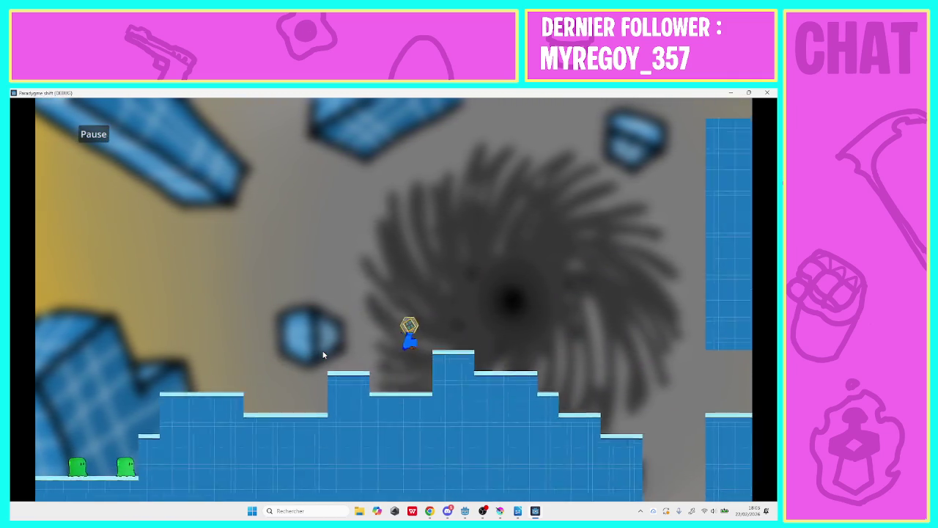
key(Right)
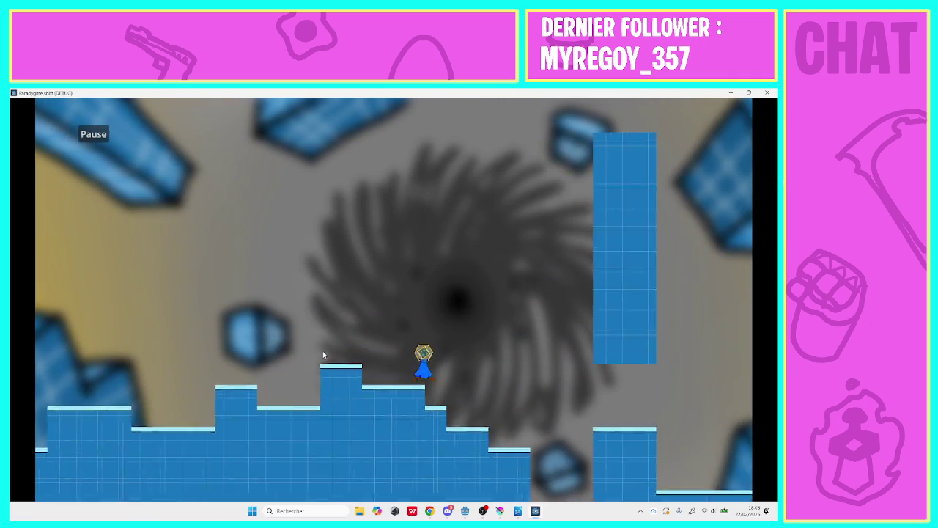
key(Right)
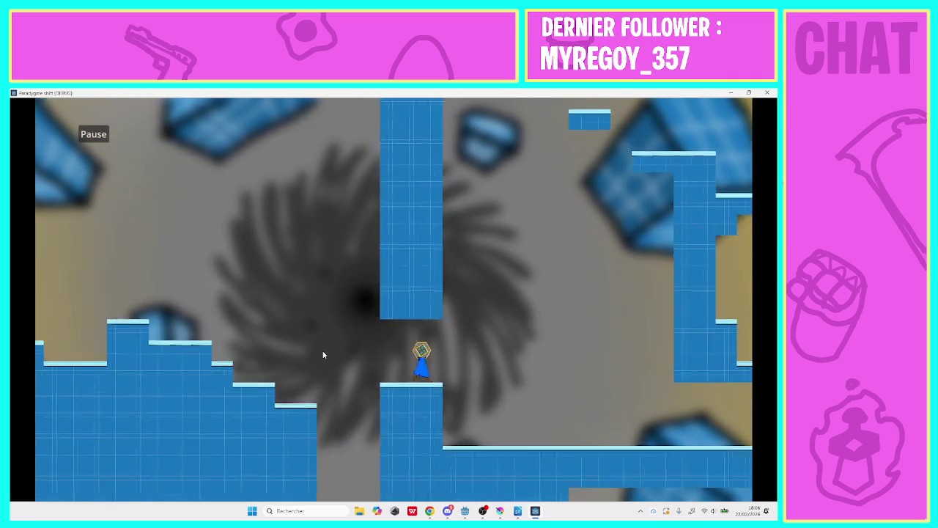
key(Right)
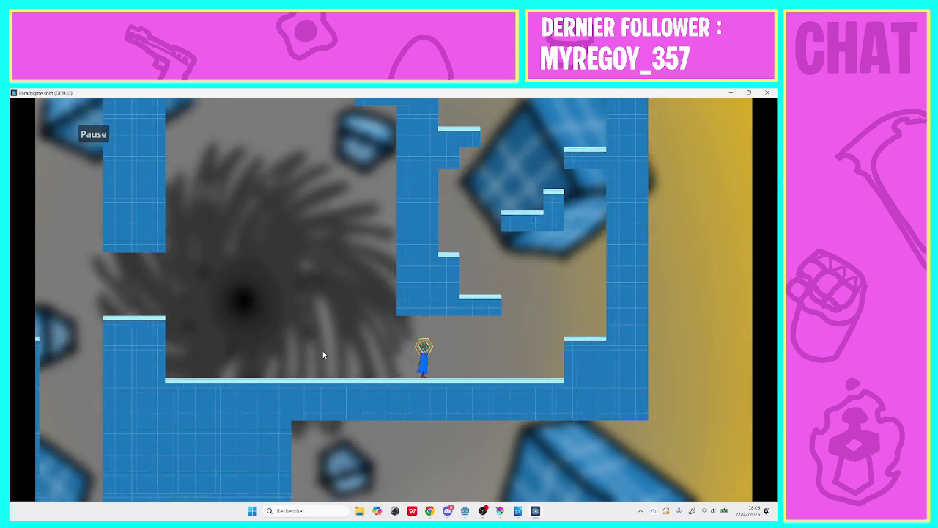
key(Right)
- Jump up the shaft via the ledges onto the tall column, then stop the game with F8
key(space)
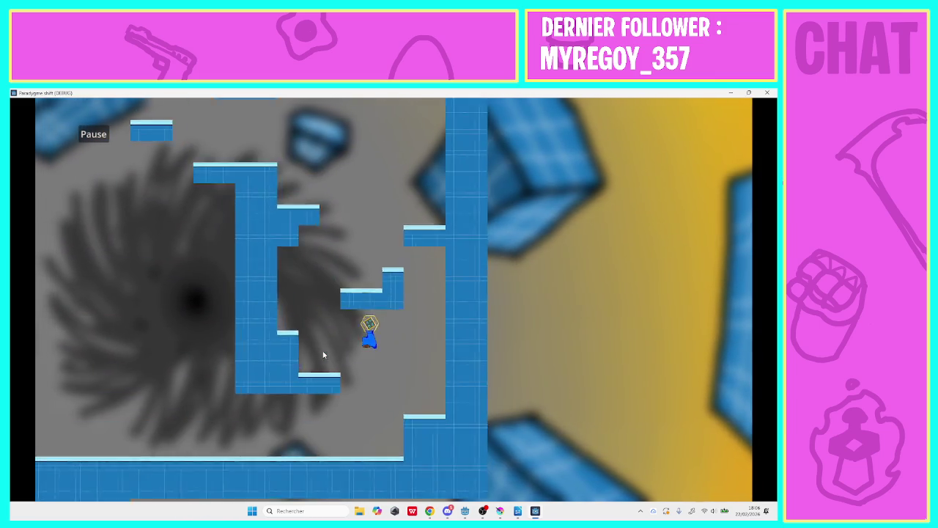
key(space)
key(Left)
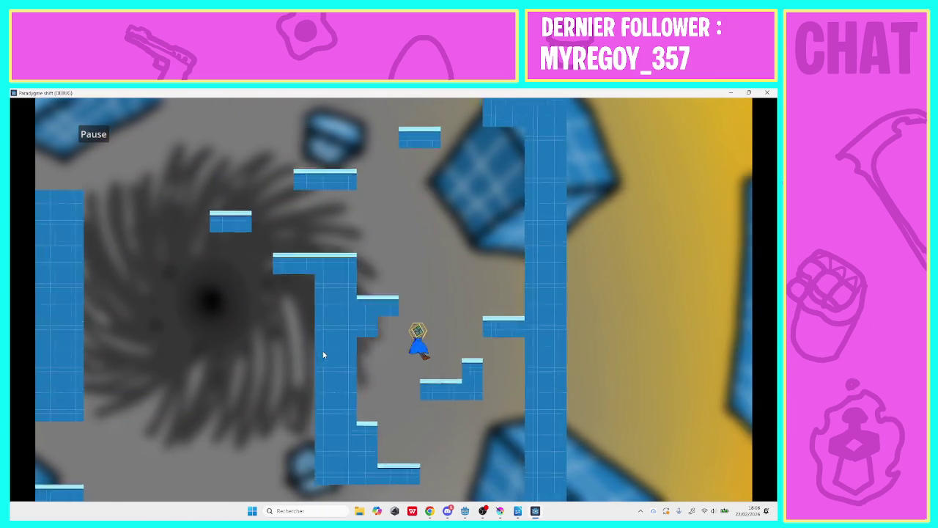
key(Right)
key(space)
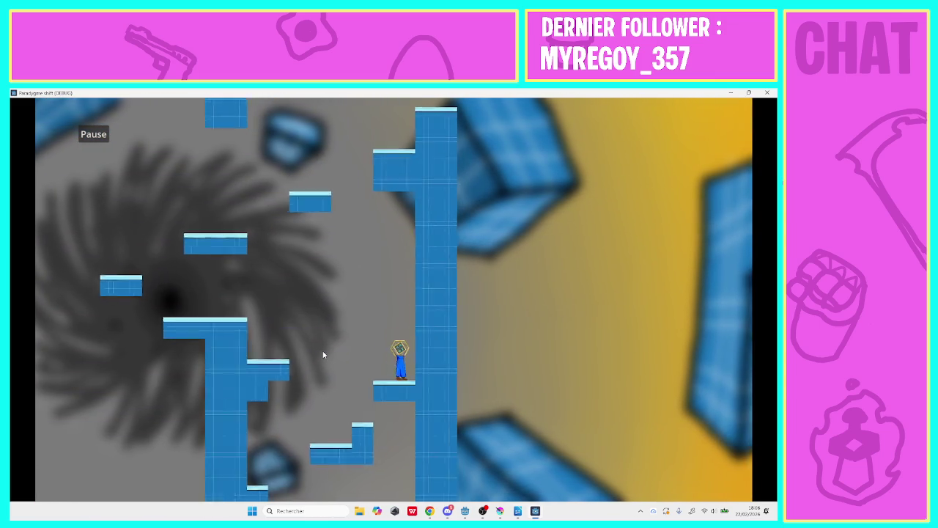
key(Left)
key(space)
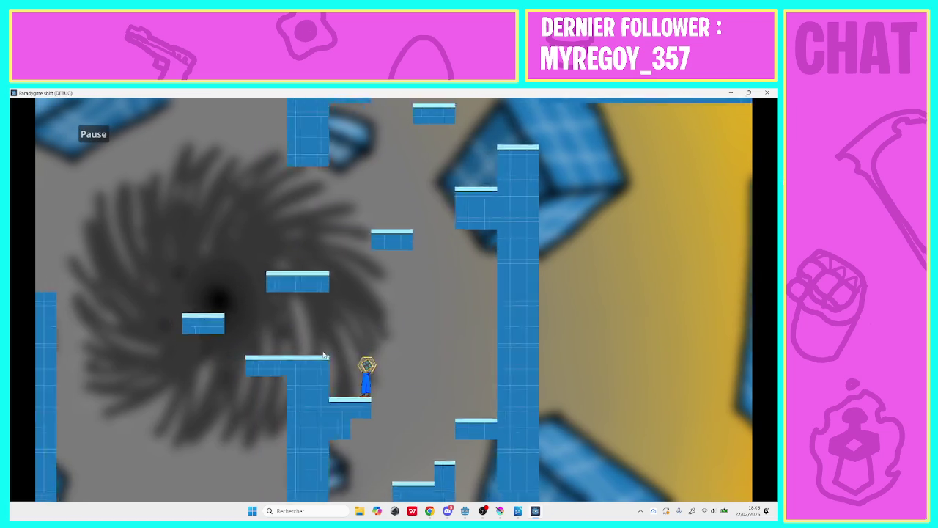
key(Left)
key(space)
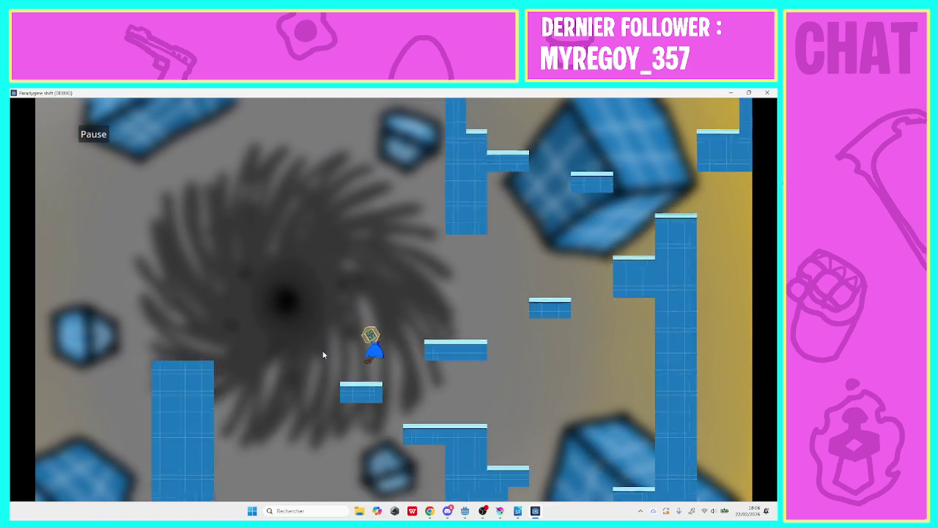
key(space)
key(Right)
key(space)
key(Right)
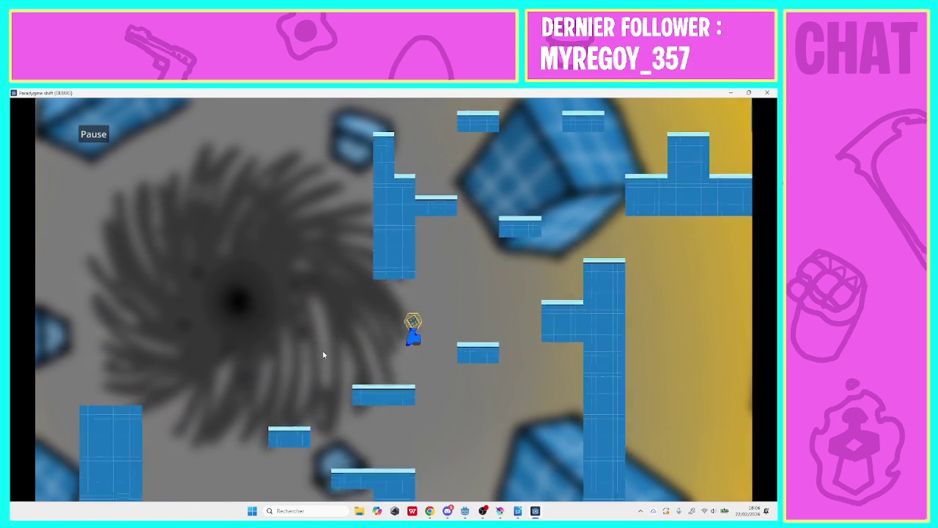
key(space)
key(Right)
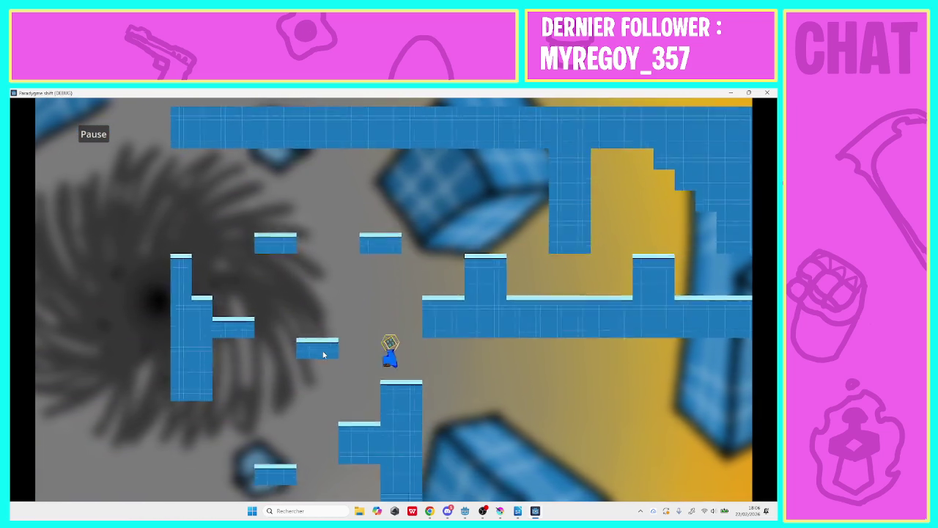
key(Left)
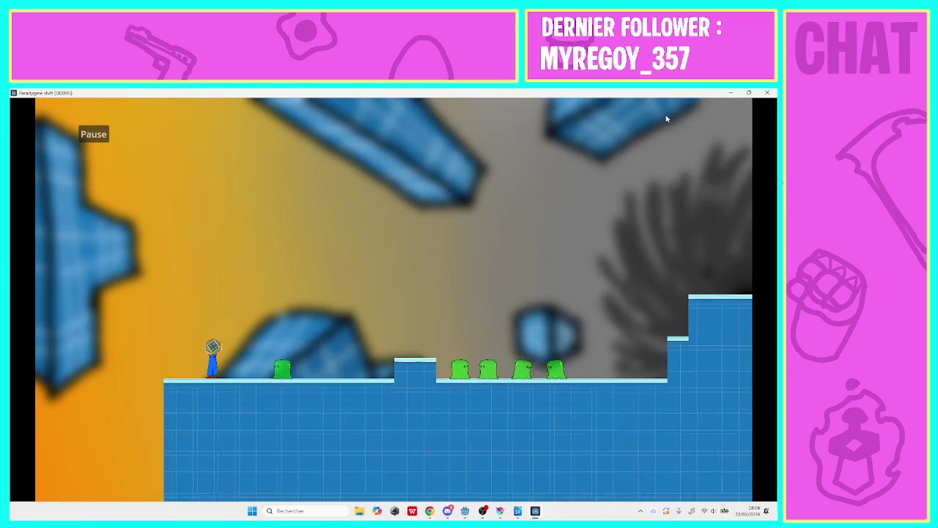
key(F8)
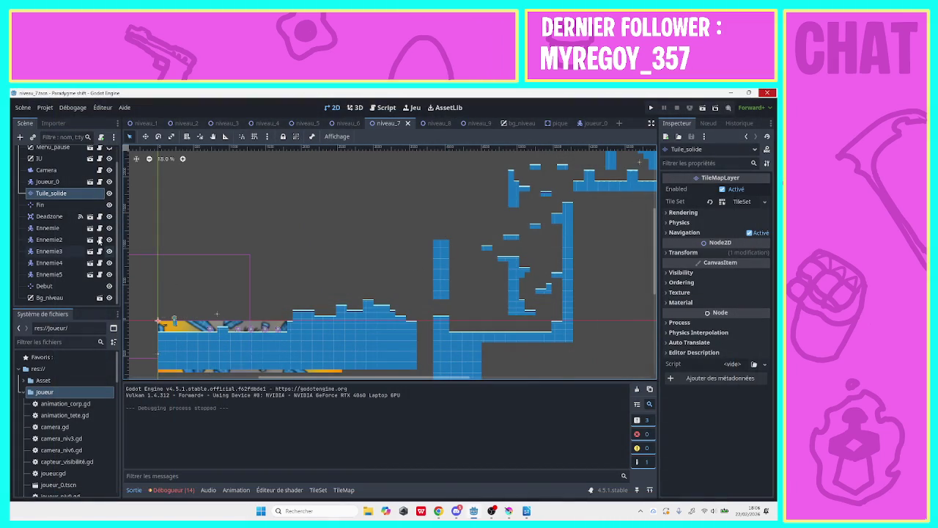
- Paint a tall solid tile column in level 7 on the Tuile_solide layer
click(80, 192)
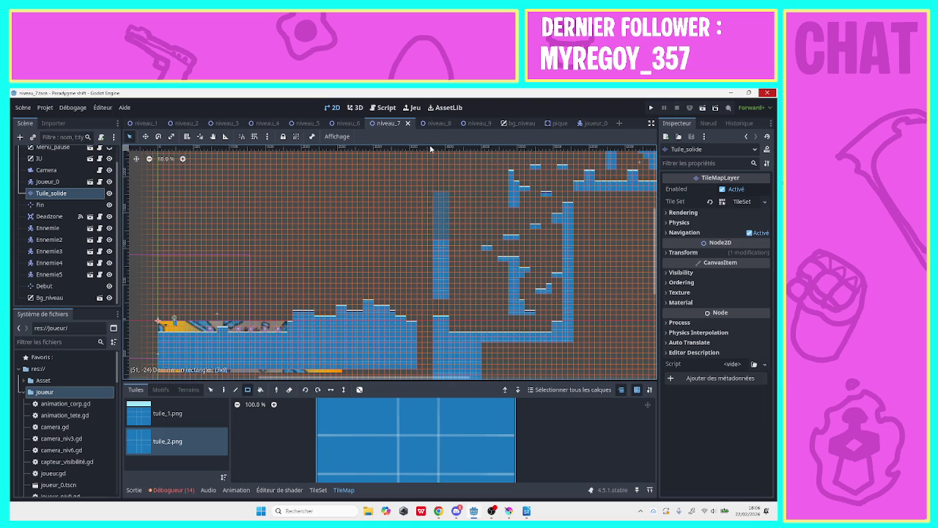
drag(431, 149, 438, 108)
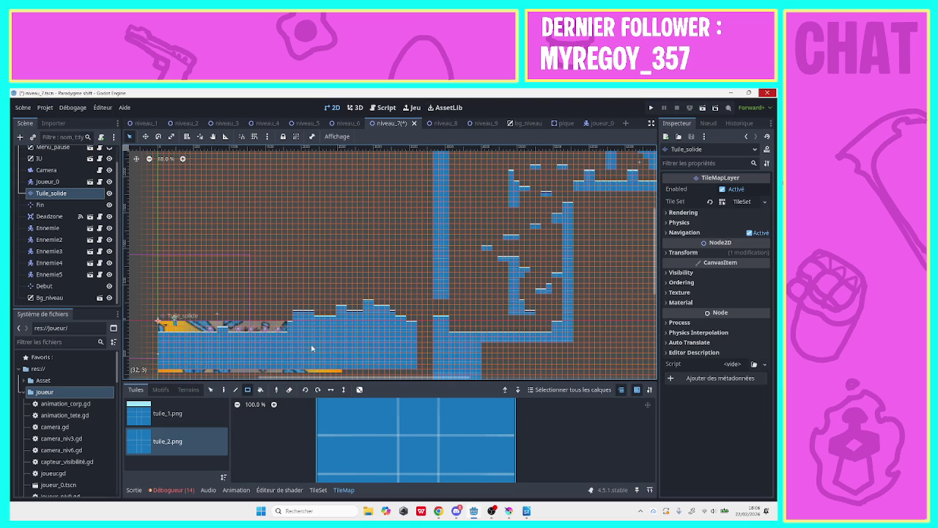
mouse_move(336, 389)
mouse_down()
mouse_move(213, 389)
mouse_move(330, 387)
mouse_move(590, 348)
mouse_up()
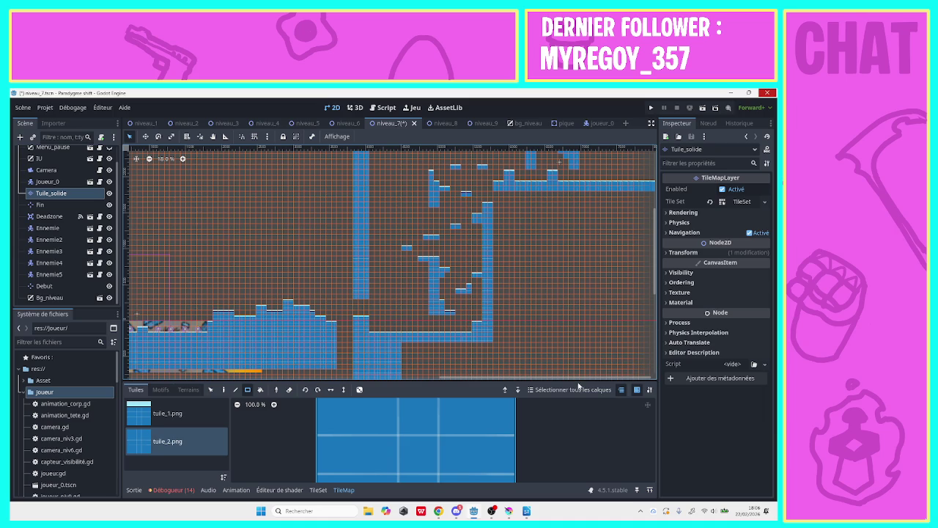
- Save the level 7 scene with Ctrl+S and switch to the niveau_8 scene
key(ctrl+s)
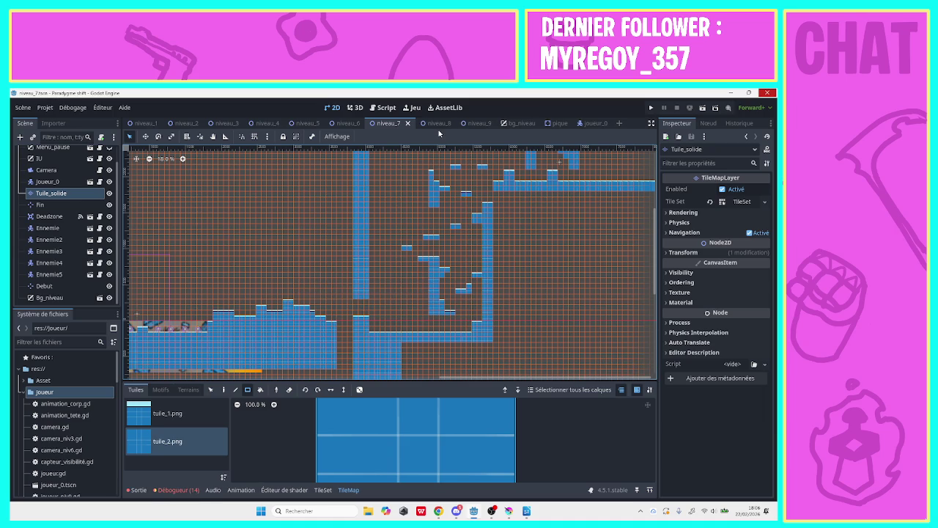
click(432, 124)
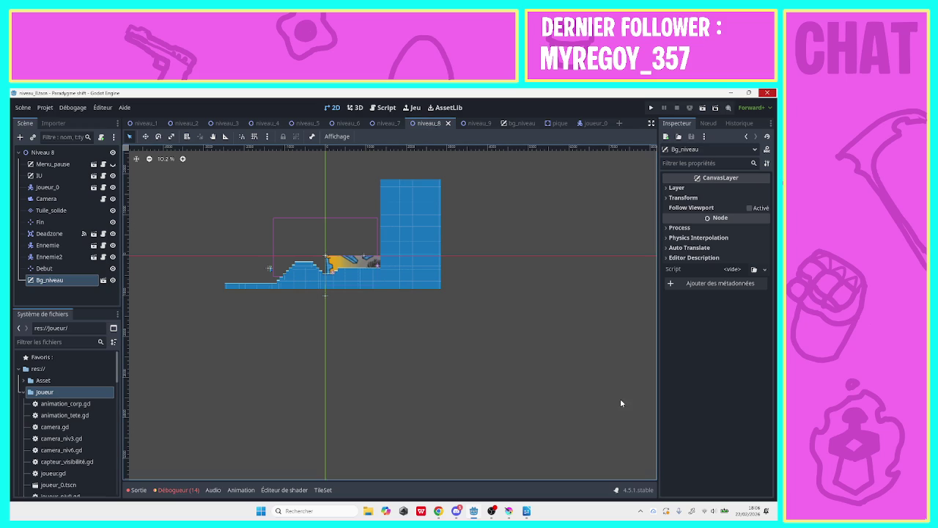
mouse_move(515, 513)
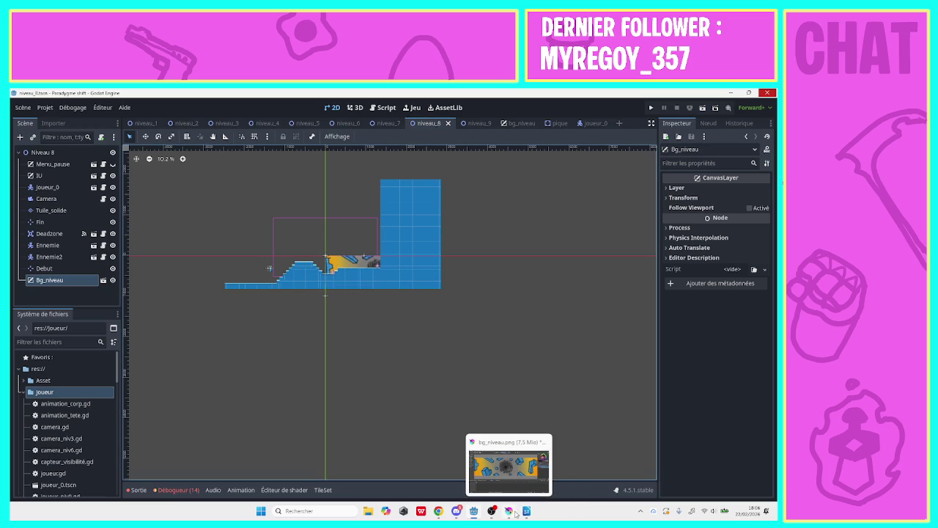
click(524, 511)
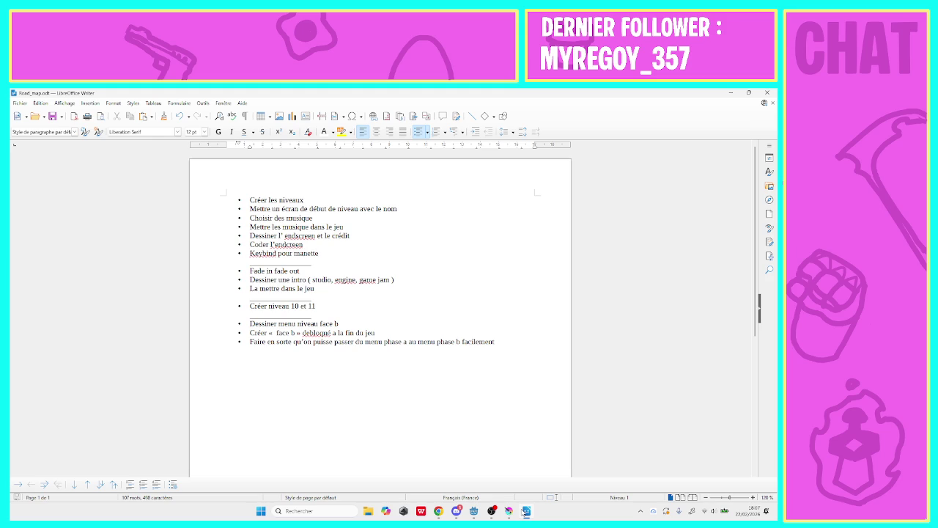
click(524, 511)
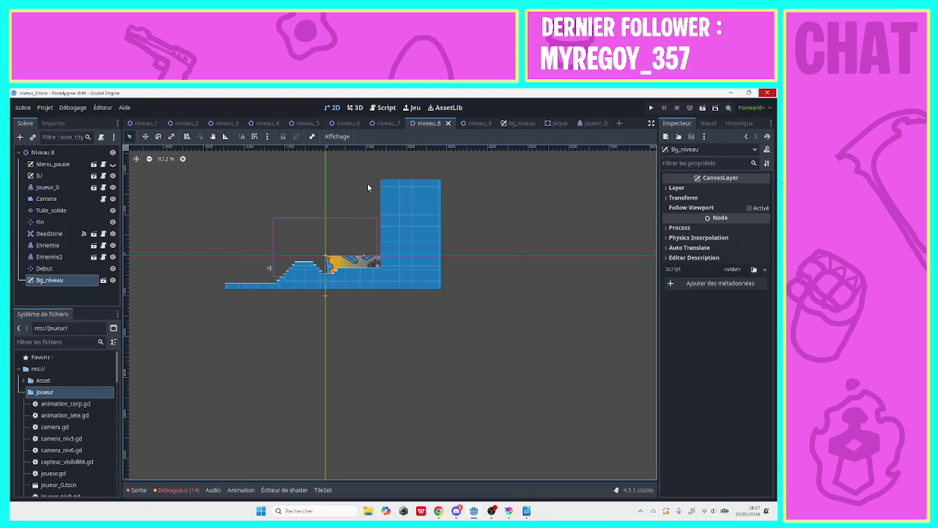
- On the Tuile_solide layer, erase every painted tile in level 8 with one large rectangle
mouse_move(478, 174)
mouse_down()
mouse_move(304, 291)
mouse_move(204, 308)
mouse_up()
click(295, 319)
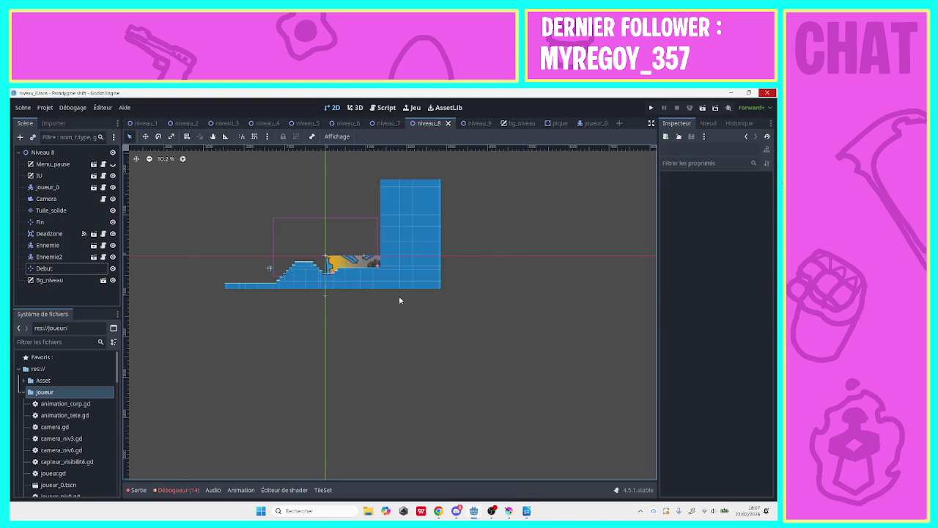
click(53, 221)
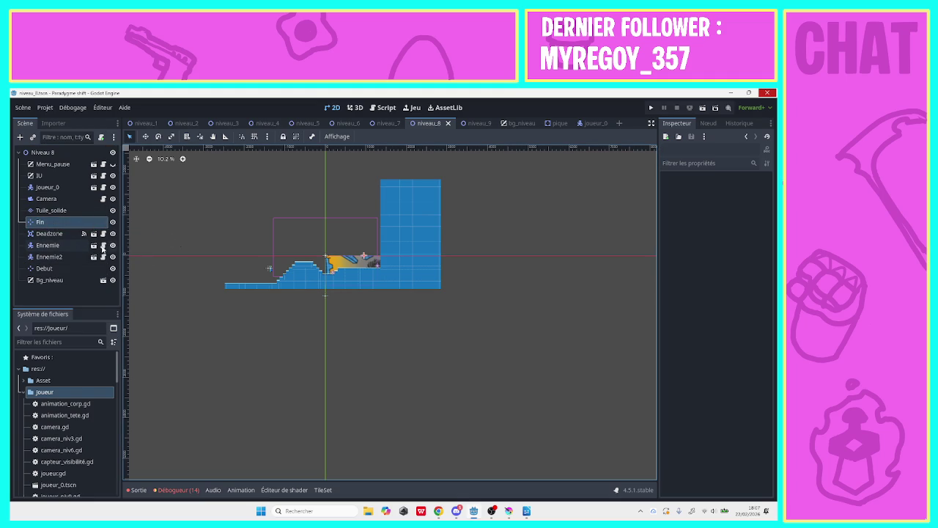
click(50, 211)
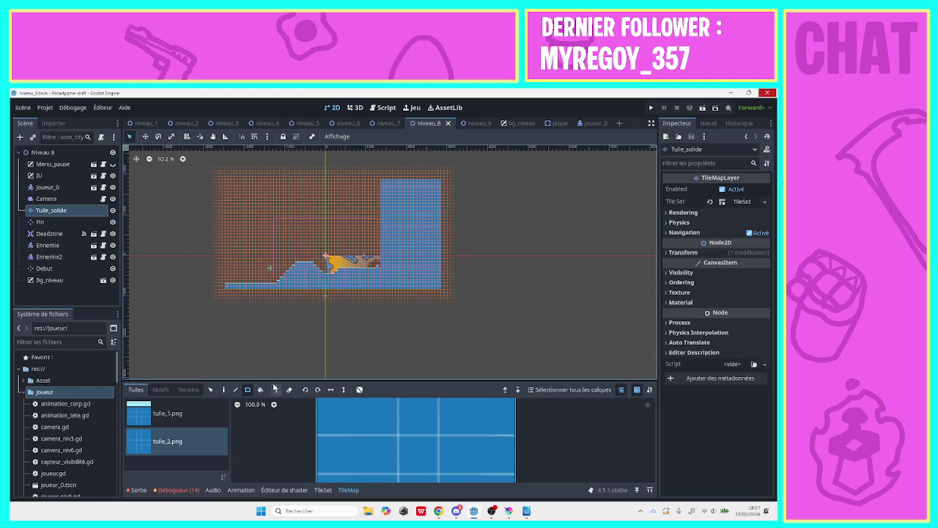
drag(477, 315, 292, 247)
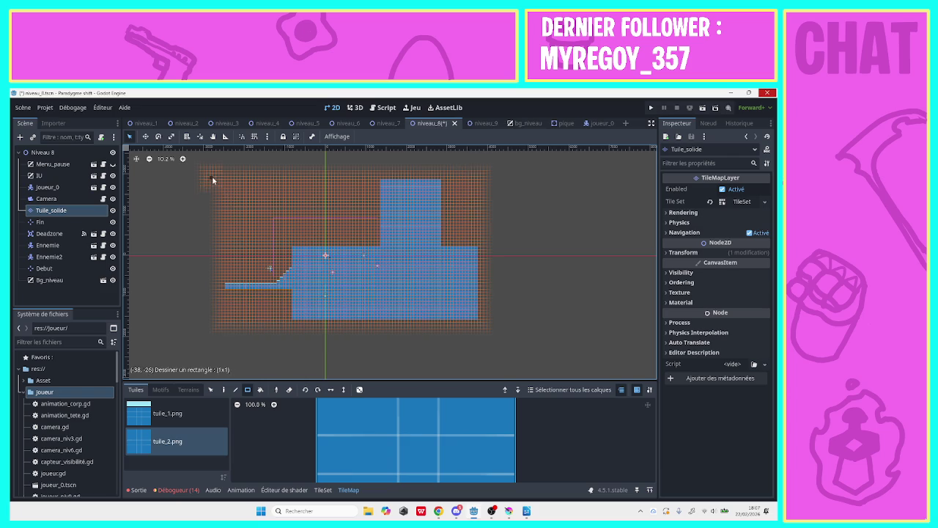
drag(212, 176, 489, 331)
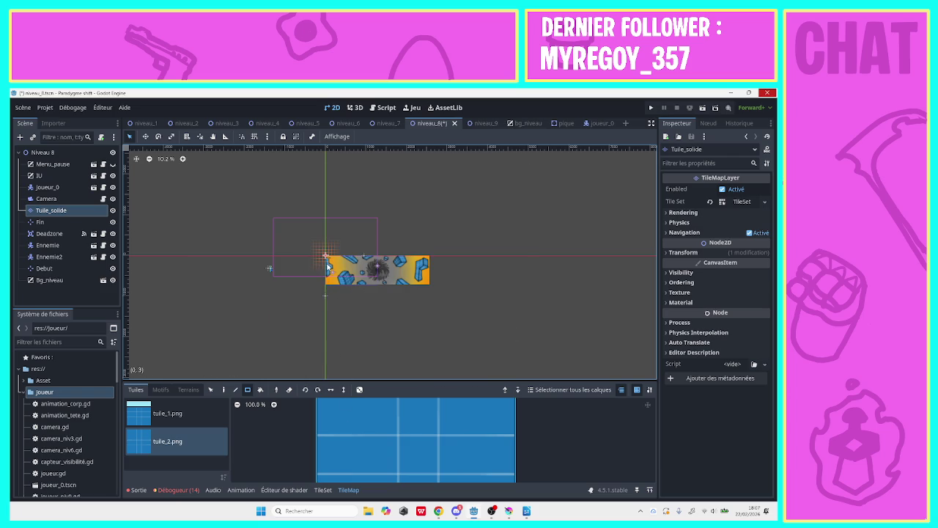
- Paint a long one-tile-high strip of blue tuile_2 tiles running right from beneath the starting strip
mouse_move(326, 263)
mouse_down()
mouse_move(342, 253)
mouse_move(350, 269)
mouse_up()
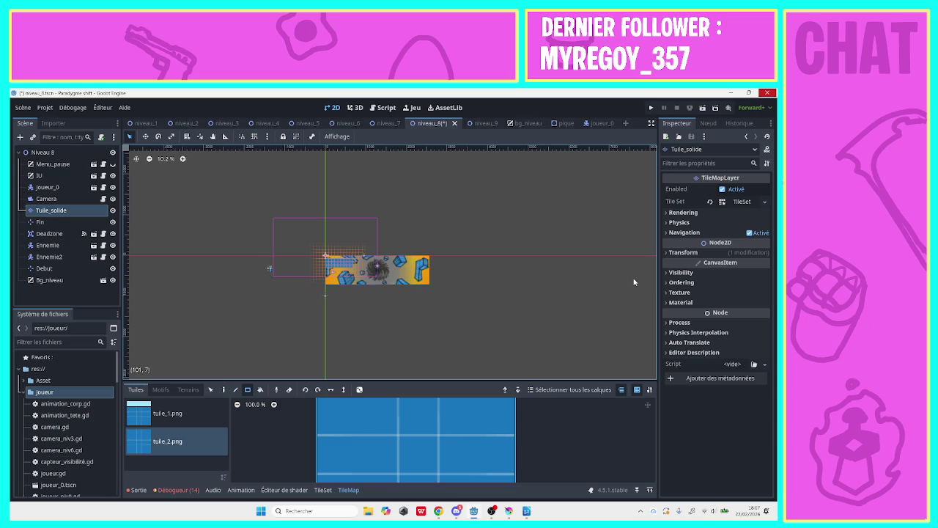
drag(632, 283, 677, 143)
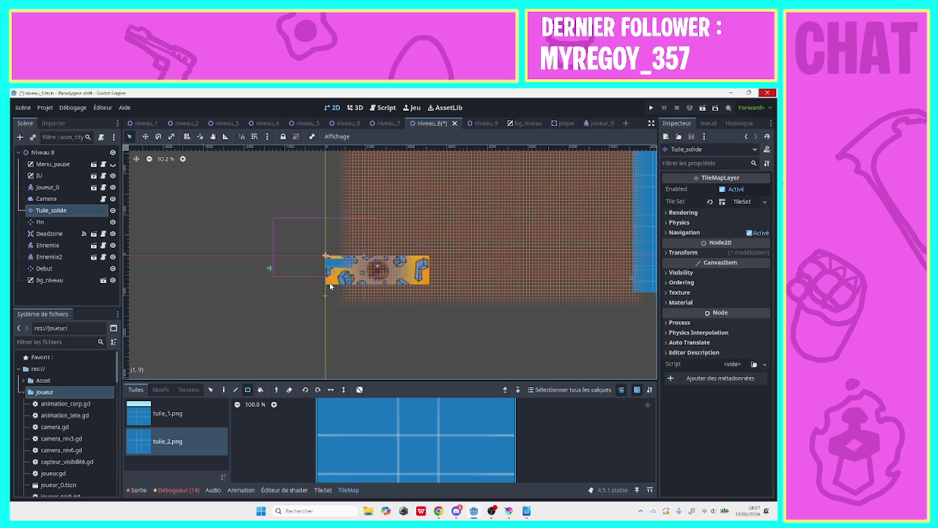
drag(326, 289, 641, 293)
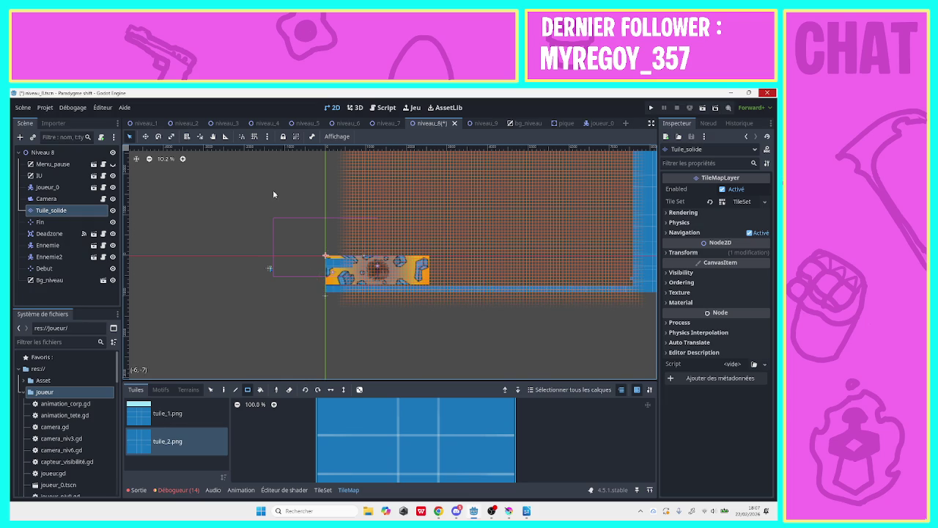
click(183, 159)
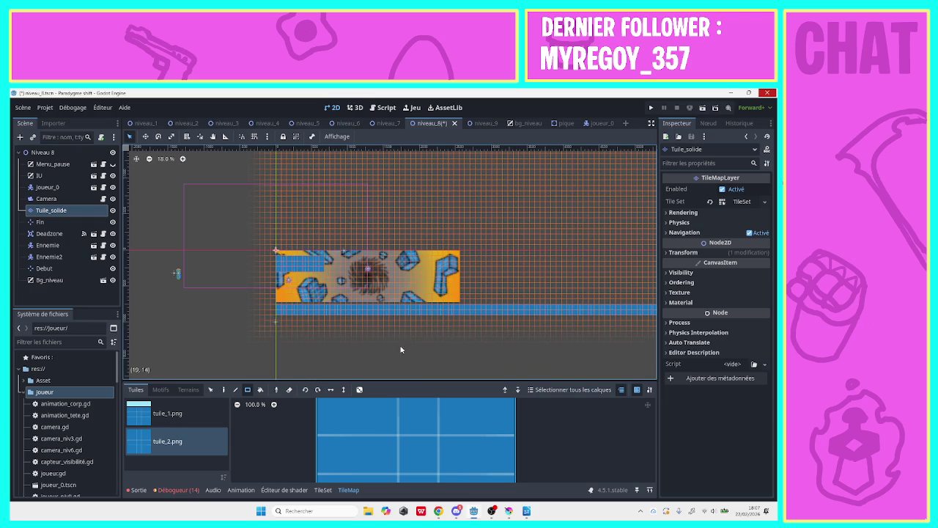
click(213, 136)
mouse_move(380, 224)
mouse_down()
mouse_move(255, 225)
mouse_move(321, 224)
mouse_up()
drag(226, 183, 270, 189)
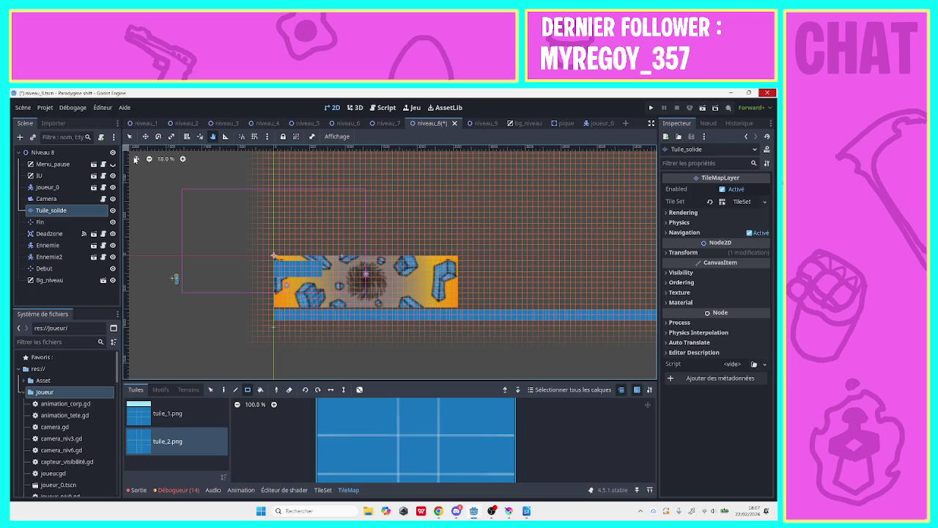
- Move the player Joueur_0 onto the starting platform
click(68, 187)
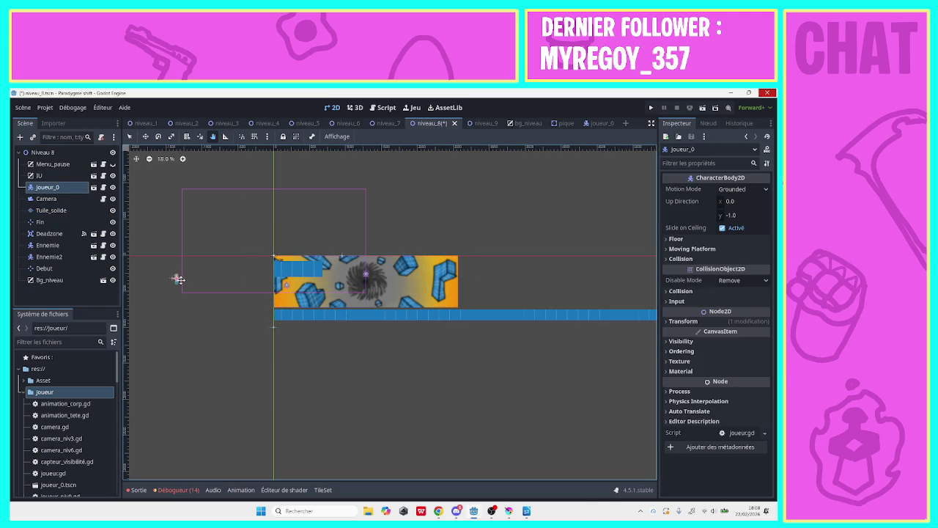
mouse_move(176, 277)
mouse_down()
mouse_move(261, 274)
mouse_move(164, 291)
mouse_up()
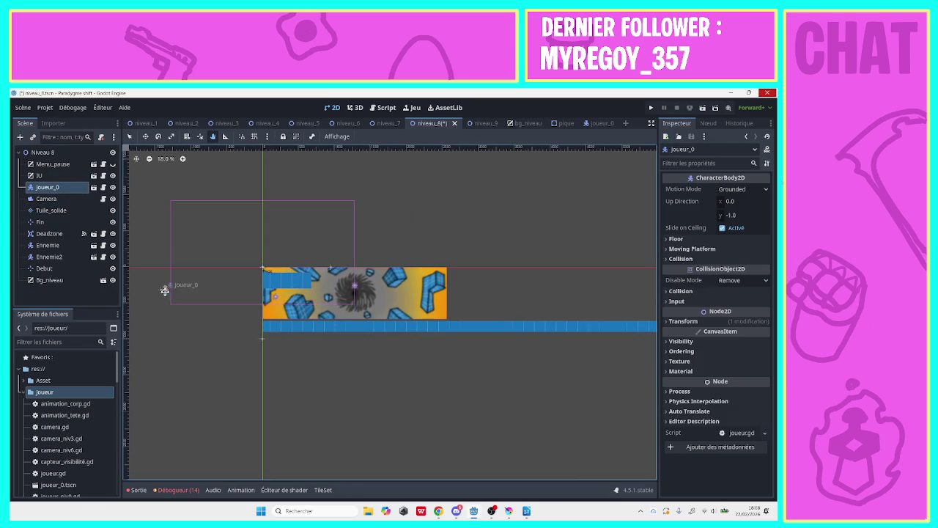
click(46, 199)
click(164, 288)
click(130, 138)
mouse_move(164, 292)
mouse_down()
mouse_move(290, 285)
mouse_move(292, 299)
mouse_move(282, 300)
mouse_move(352, 294)
mouse_move(415, 256)
mouse_up()
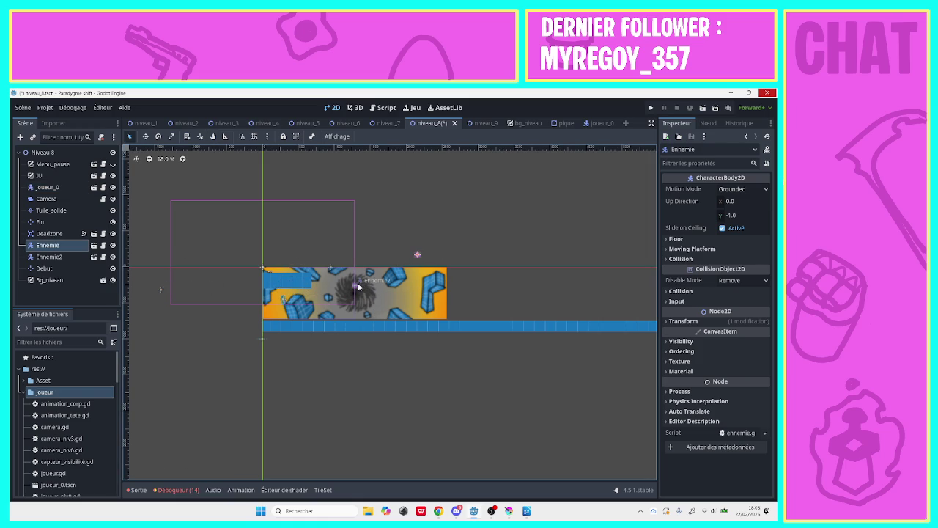
- Move both enemies above the platform, Fin across the level, and Debut onto the starting strip
drag(356, 286, 437, 253)
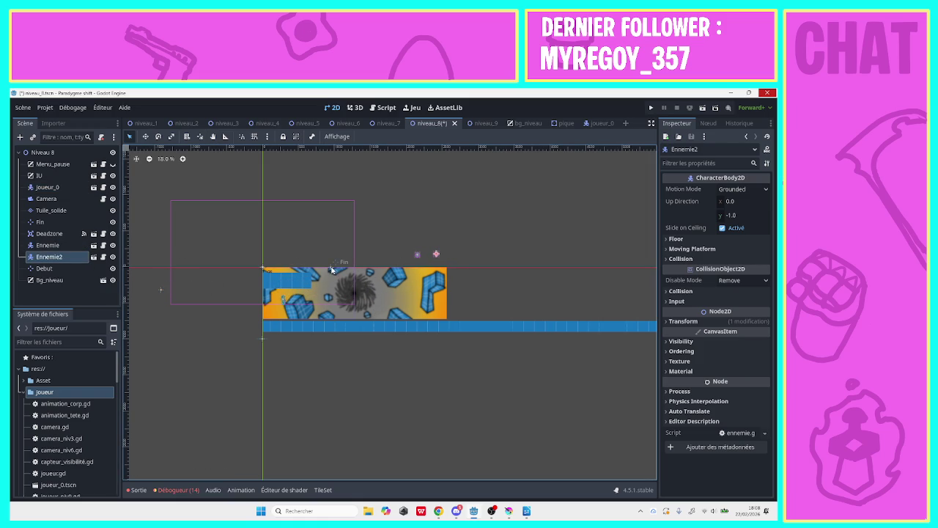
drag(331, 268, 549, 239)
mouse_move(160, 291)
mouse_down()
mouse_move(322, 278)
mouse_move(334, 292)
mouse_move(313, 296)
mouse_move(333, 294)
mouse_move(224, 299)
mouse_move(376, 299)
mouse_move(348, 299)
mouse_up()
click(225, 137)
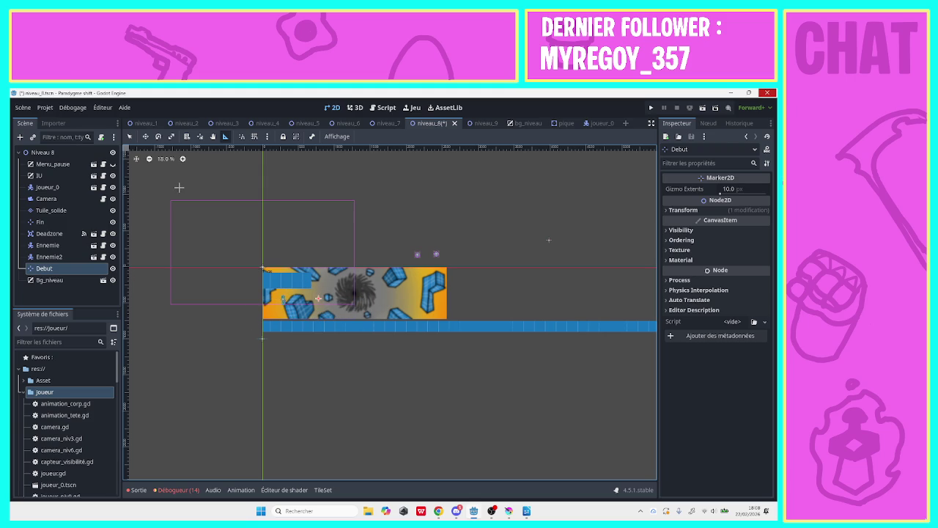
- Nudge the Debut start marker slightly to the right
click(129, 136)
drag(317, 300, 341, 303)
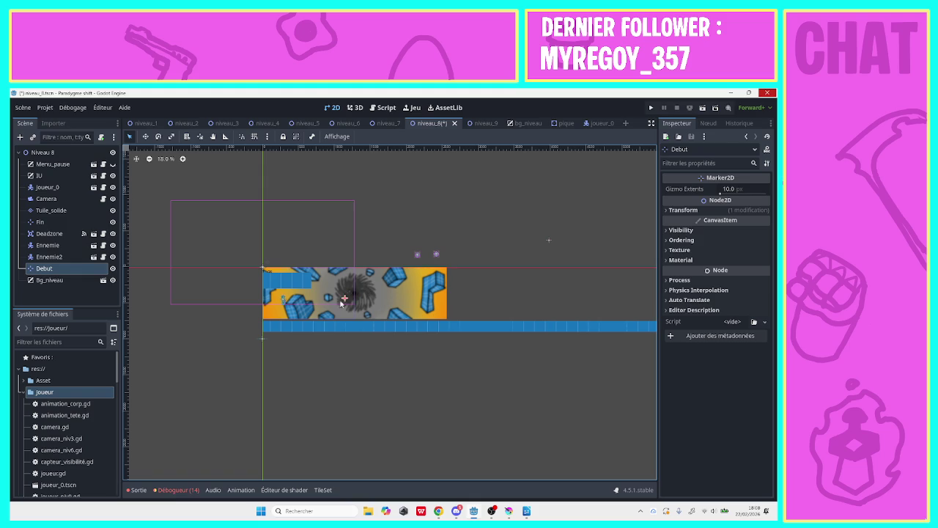
click(302, 293)
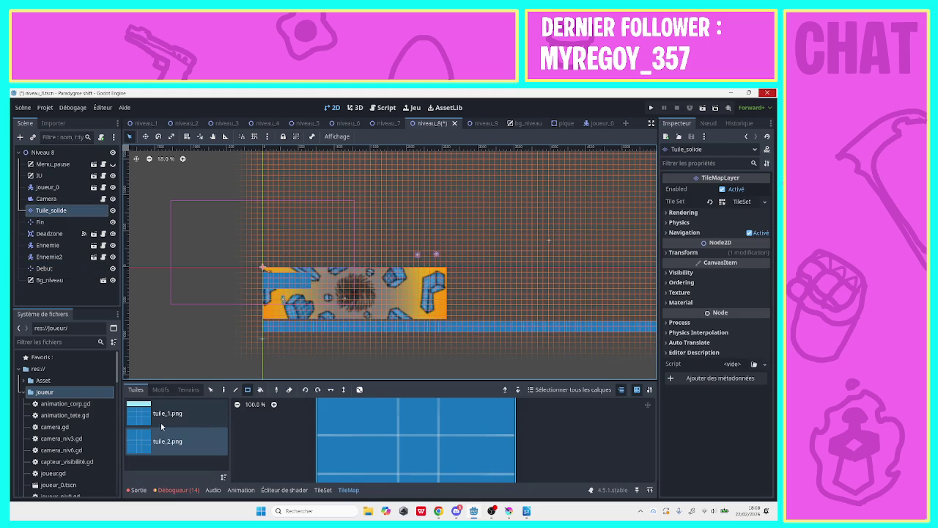
mouse_move(306, 268)
mouse_down()
mouse_move(280, 301)
mouse_move(258, 289)
mouse_up()
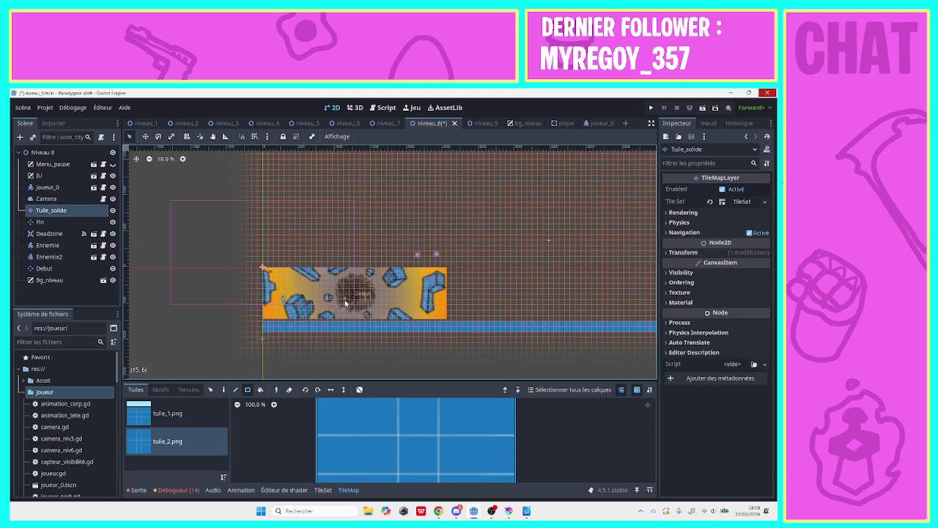
click(44, 152)
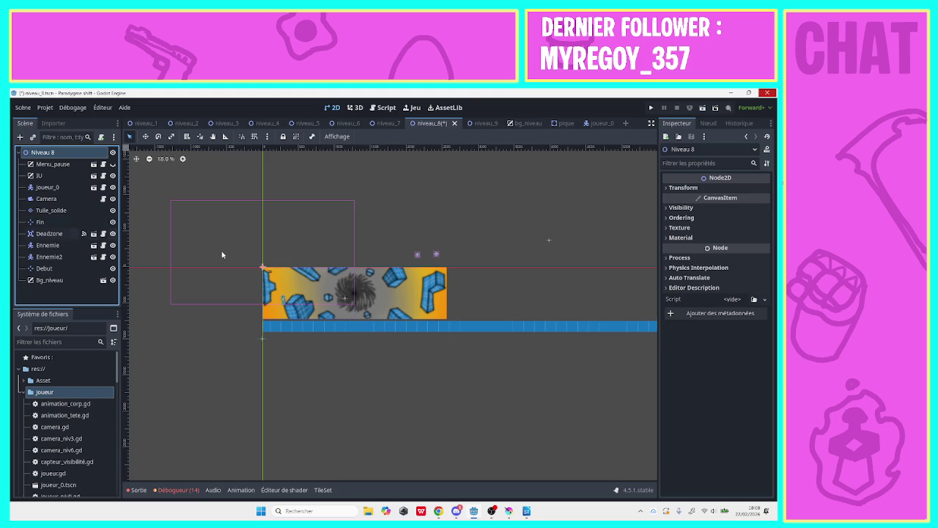
click(344, 298)
- Move the Fin end marker far right, near the end of the tile floor
drag(549, 241, 626, 237)
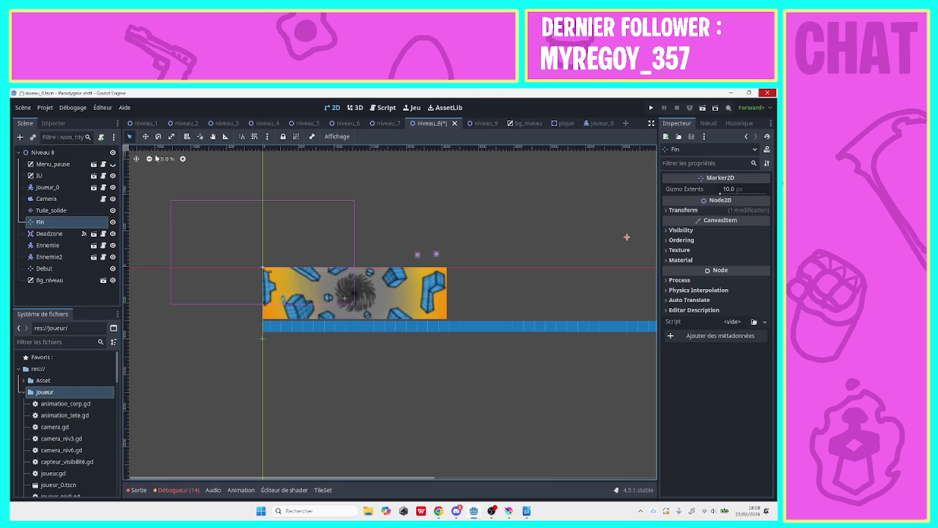
click(212, 136)
drag(341, 191, 730, 198)
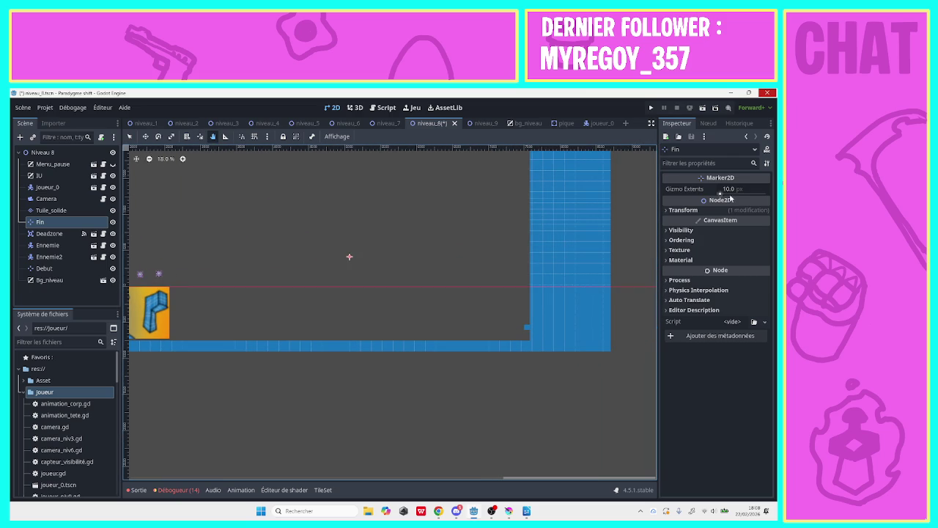
drag(508, 234, 426, 225)
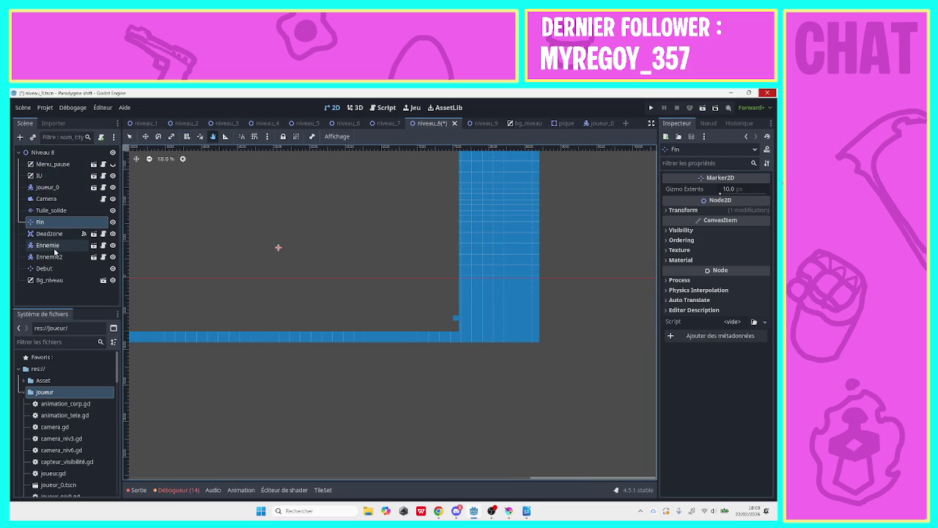
click(130, 136)
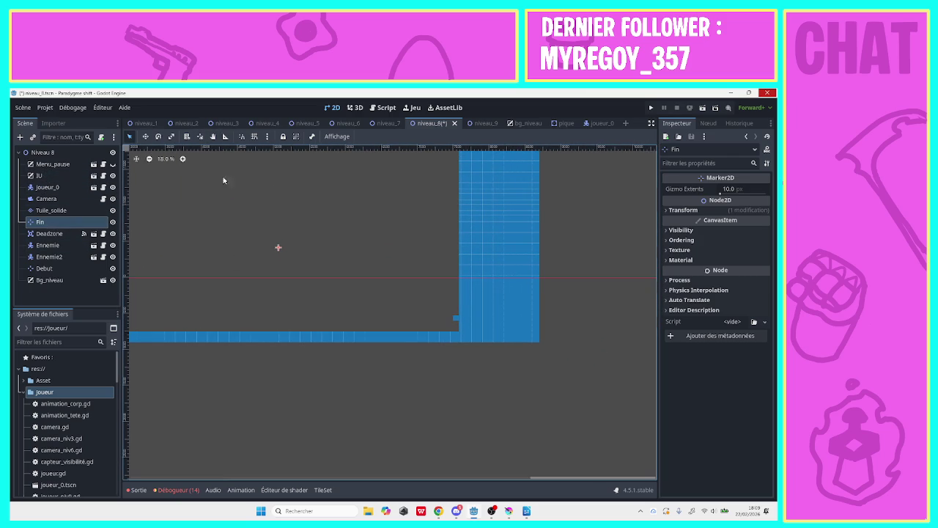
mouse_move(277, 248)
mouse_down()
mouse_move(527, 257)
mouse_move(480, 254)
mouse_up()
key(r)
click(46, 153)
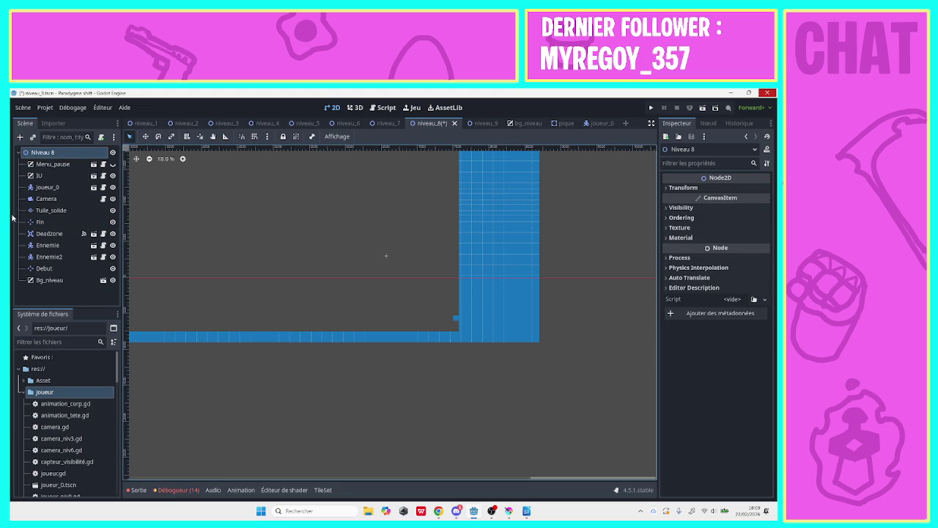
- Draw a 20x1 row of tuile_1.png tiles on Tuile_solide across the starting platform
click(51, 210)
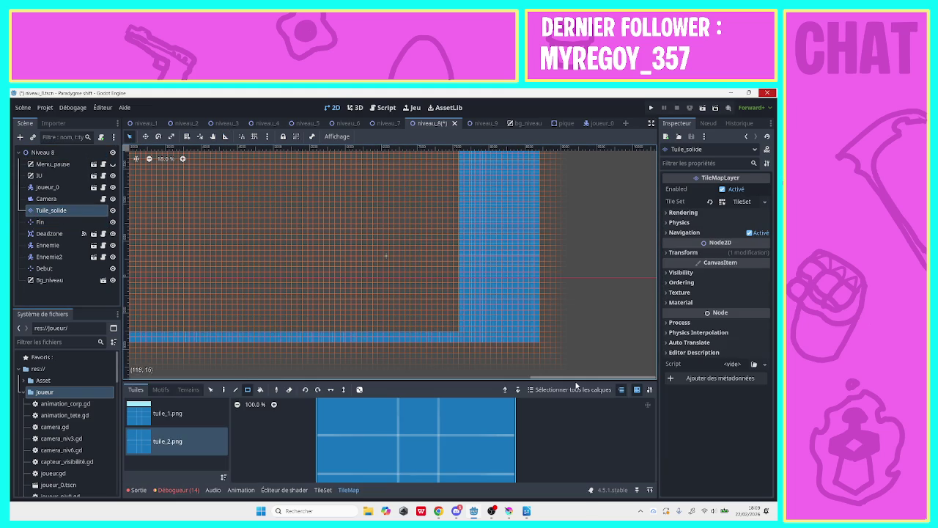
drag(577, 377, 197, 402)
click(196, 410)
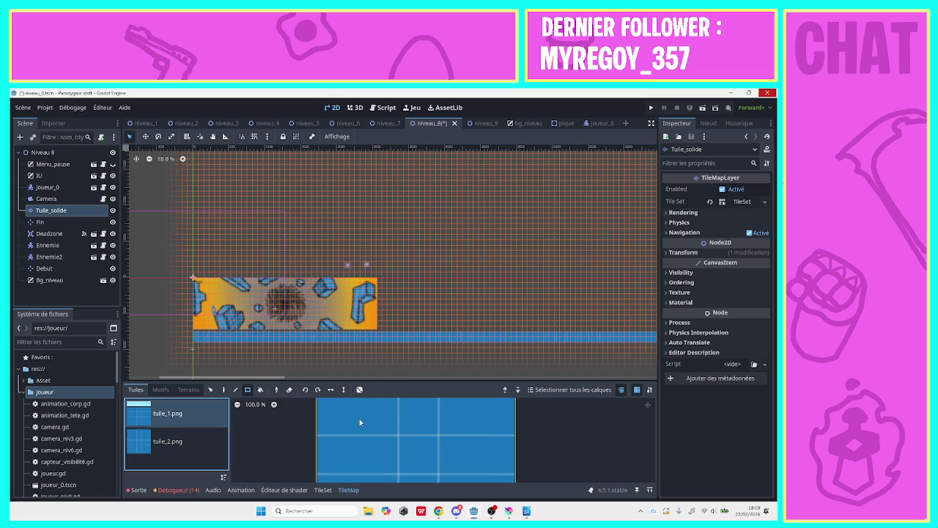
drag(196, 301, 297, 299)
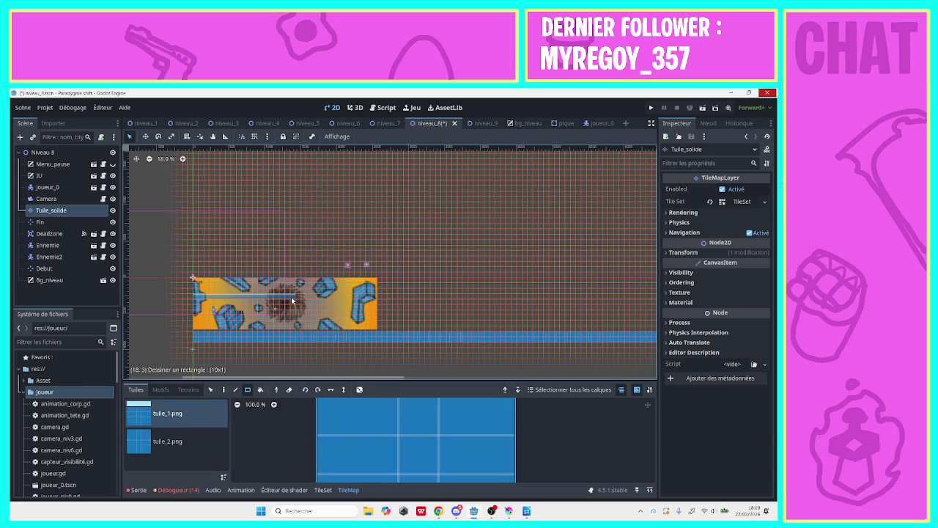
drag(297, 299, 297, 299)
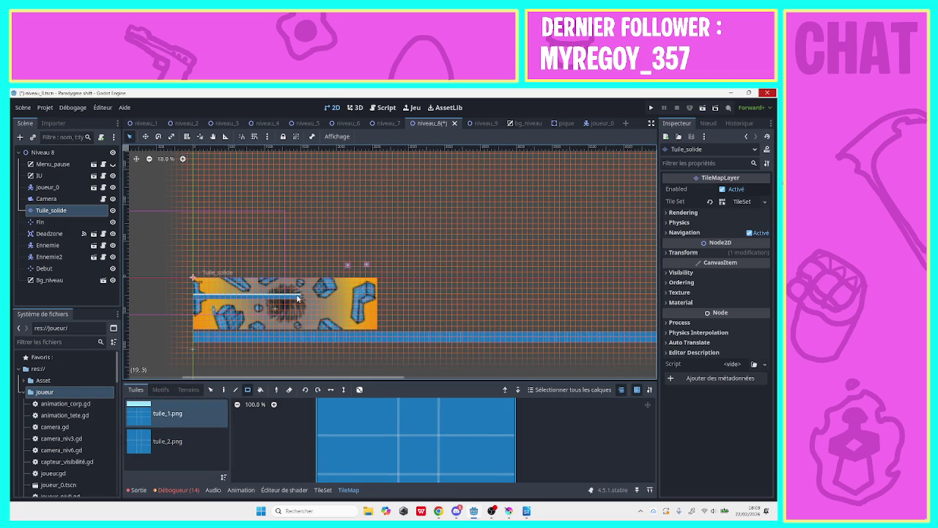
- Stand Ennemie, Ennemie2 and Joueur_0 on top of the new tuile_1 row
click(47, 246)
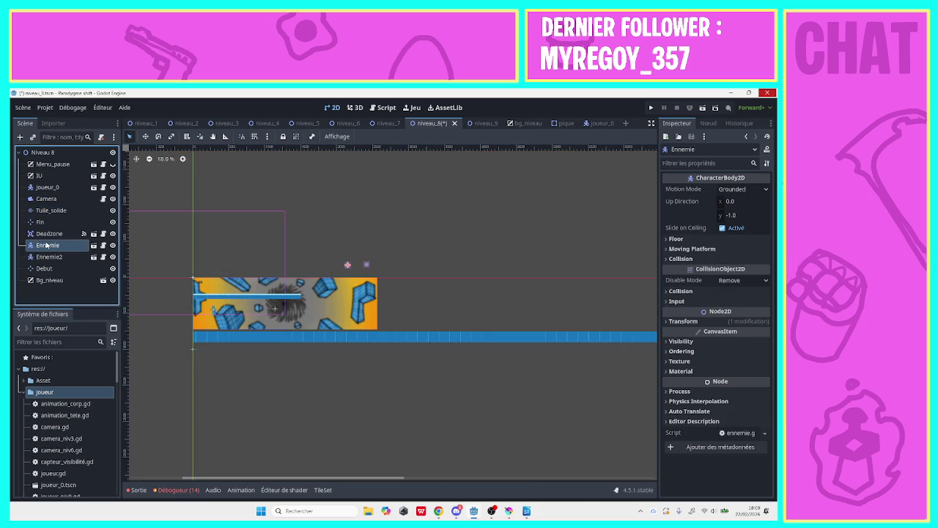
drag(345, 269, 264, 292)
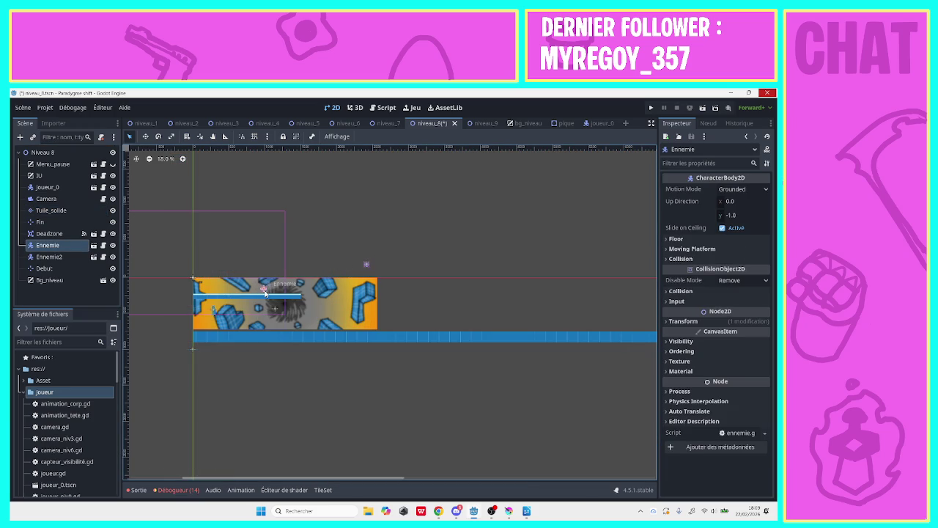
drag(366, 264, 284, 288)
drag(216, 314, 212, 282)
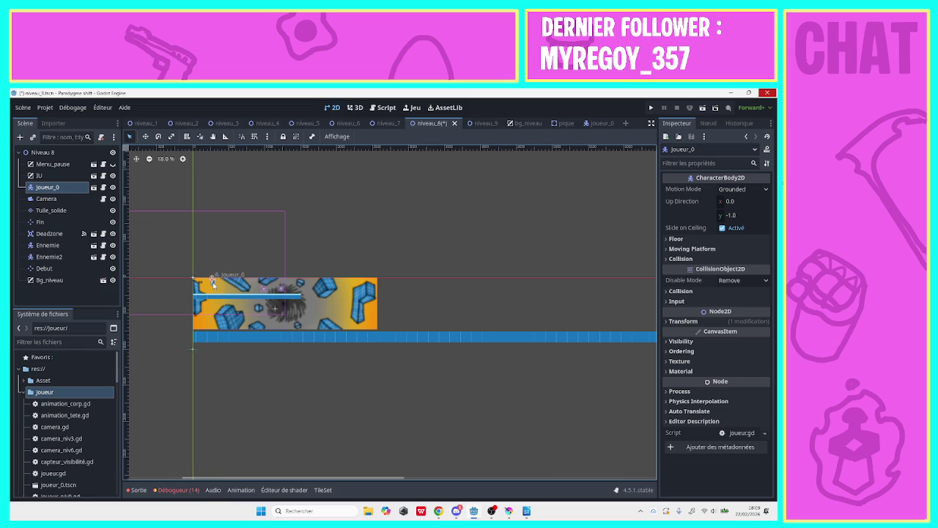
click(282, 291)
drag(282, 292, 281, 290)
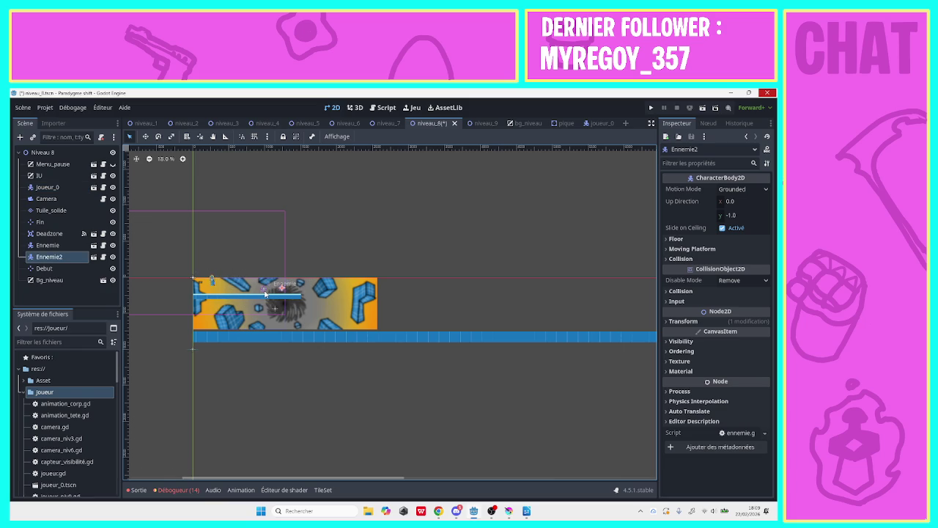
drag(265, 293, 247, 291)
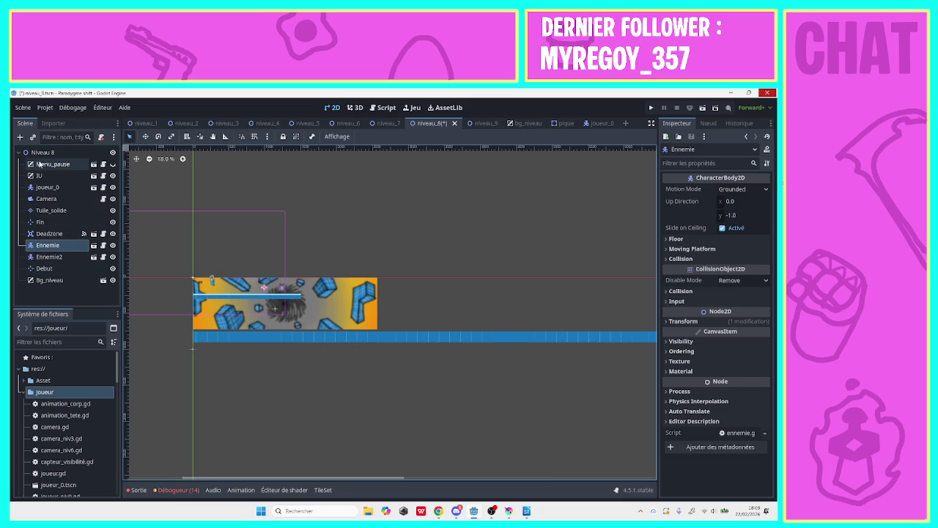
click(45, 211)
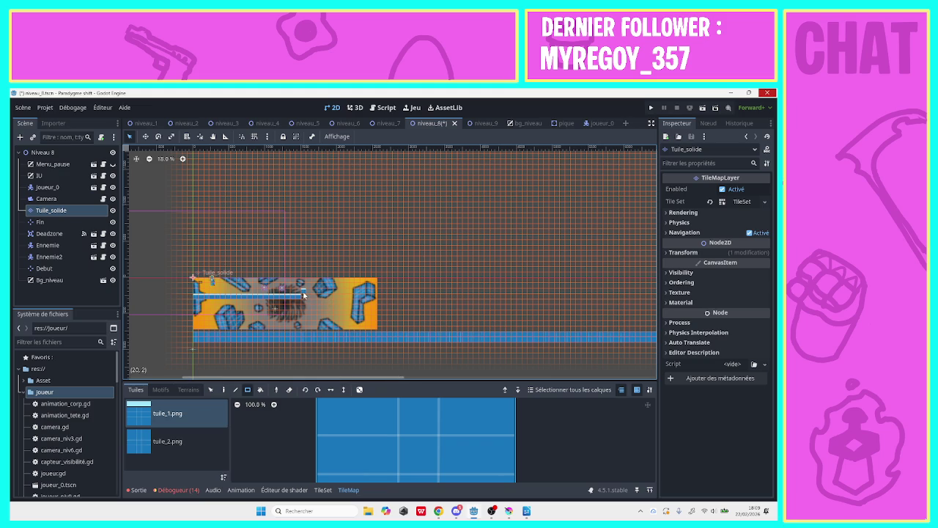
- Extend the row one cell, erase part of the bottom floor, and paint a 23x2 tuile_2 block
mouse_move(303, 295)
mouse_down()
mouse_move(327, 294)
mouse_move(303, 299)
mouse_move(323, 302)
mouse_up()
click(172, 440)
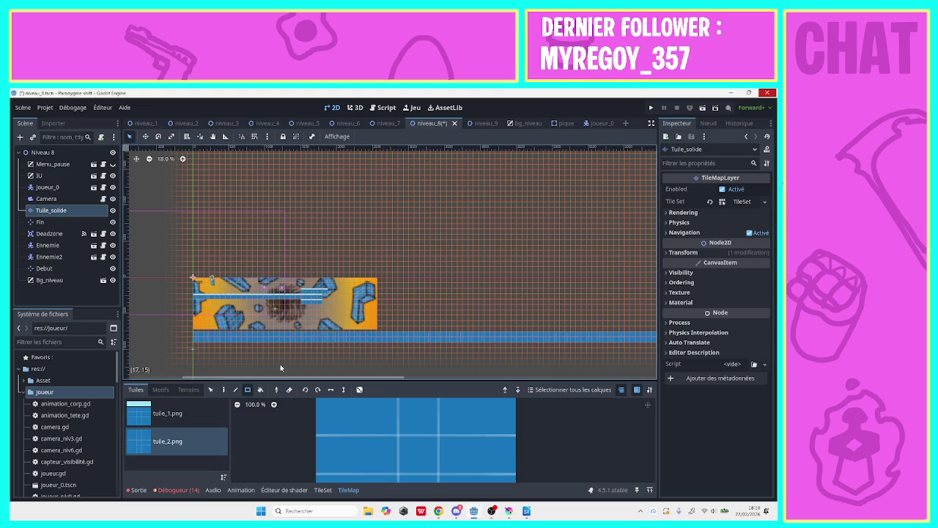
drag(191, 333, 462, 348)
mouse_move(334, 303)
mouse_down()
mouse_move(300, 293)
mouse_move(326, 304)
mouse_up()
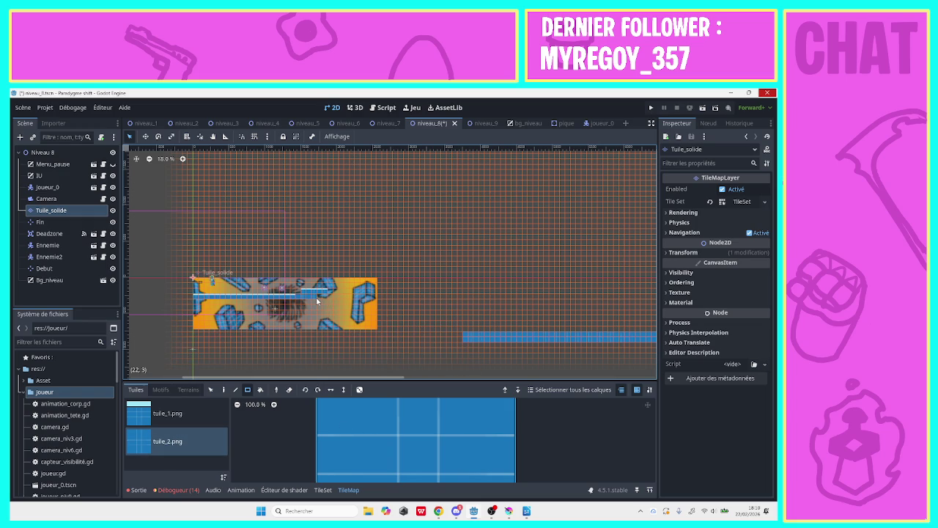
click(325, 300)
mouse_move(306, 296)
mouse_down()
mouse_move(326, 302)
mouse_move(199, 305)
mouse_up()
- Paint rising tuile_1 steps to the right of the starting row
click(172, 417)
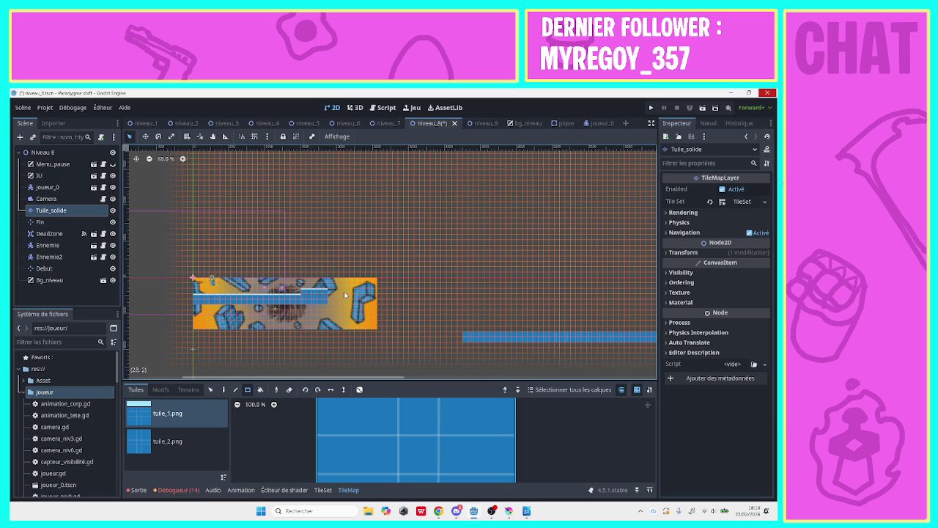
mouse_move(343, 291)
mouse_down()
mouse_move(369, 294)
mouse_move(379, 310)
mouse_move(433, 312)
mouse_move(441, 300)
mouse_move(465, 303)
mouse_move(470, 288)
mouse_move(504, 287)
mouse_up()
click(452, 306)
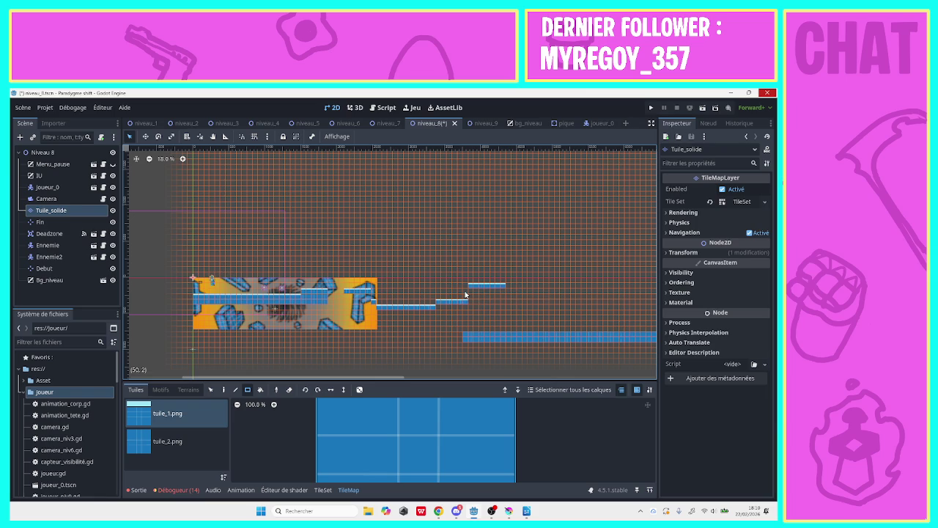
click(199, 434)
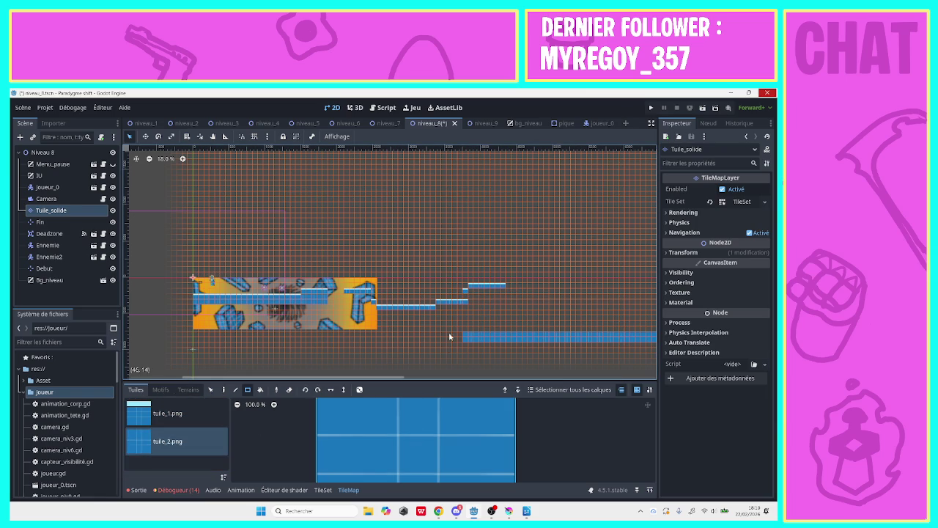
- Fill tuile_2 blocks beneath the steps, including a 6x3 and a 3x2 block
click(466, 301)
click(472, 296)
drag(500, 305, 501, 303)
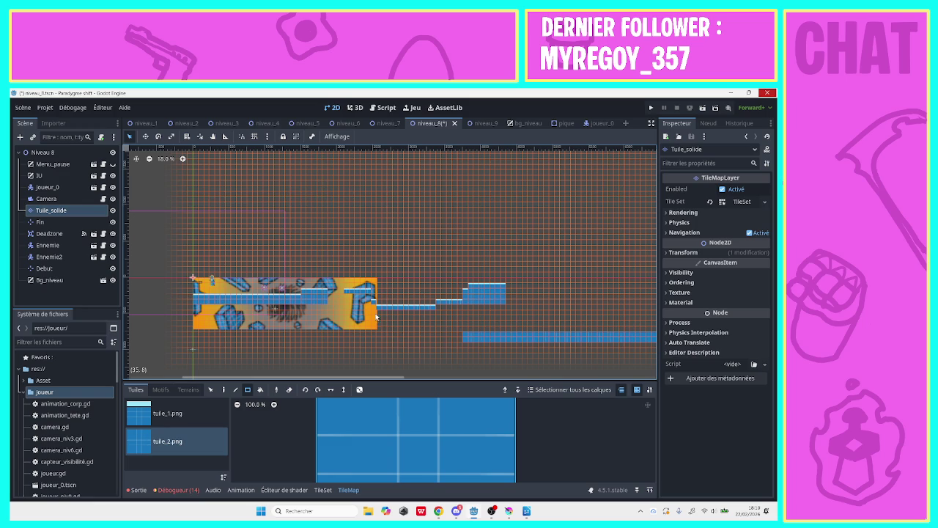
drag(364, 305, 349, 322)
- Paint a wide blue floor block under the starting row and erase the lower strip's left end
click(196, 308)
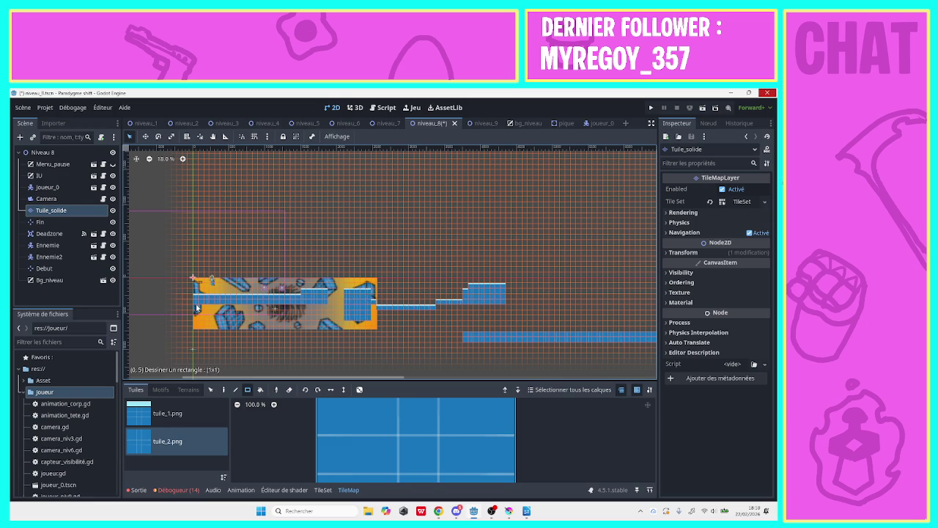
mouse_move(196, 308)
mouse_down()
mouse_move(331, 324)
mouse_move(469, 324)
mouse_move(504, 311)
mouse_move(442, 307)
mouse_up()
click(376, 316)
click(503, 309)
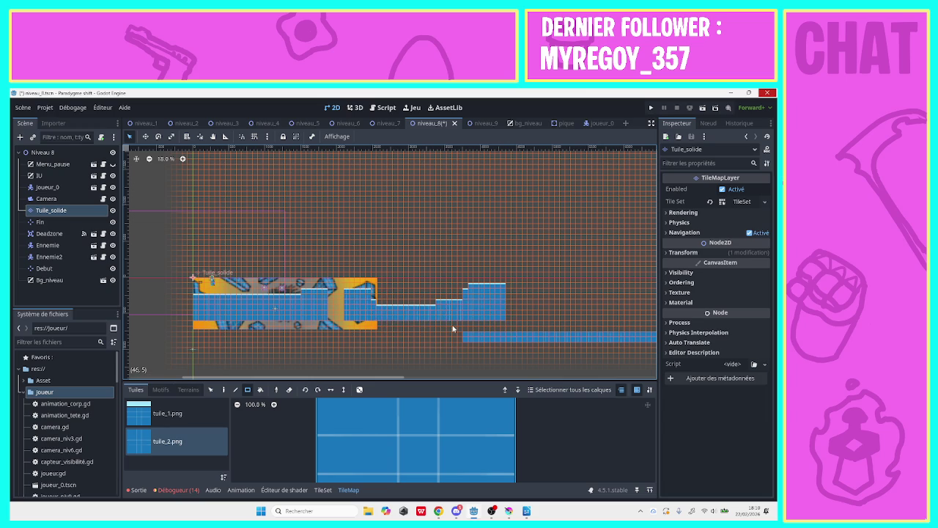
drag(463, 336, 504, 339)
- Duplicate Ennemie into Ennemie3 and Ennemie4 and place them along the floor
click(53, 255)
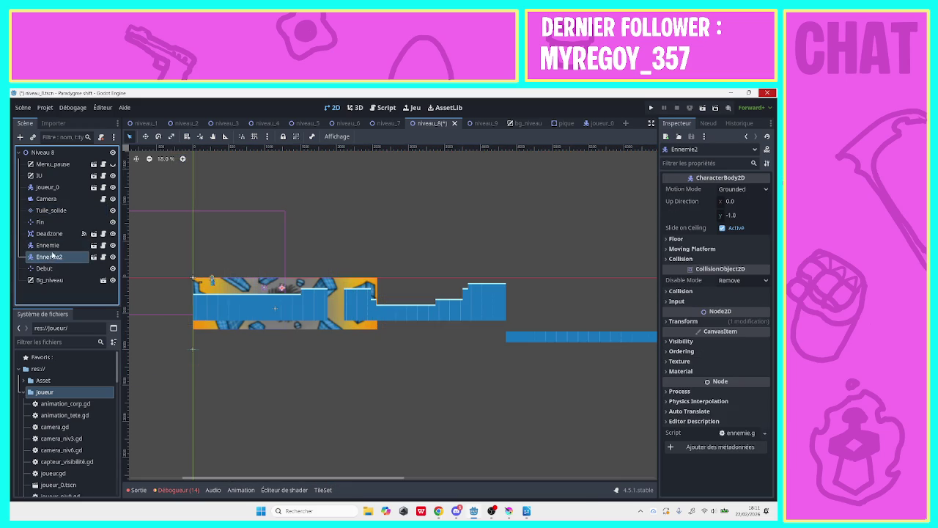
click(48, 245)
right_click(54, 245)
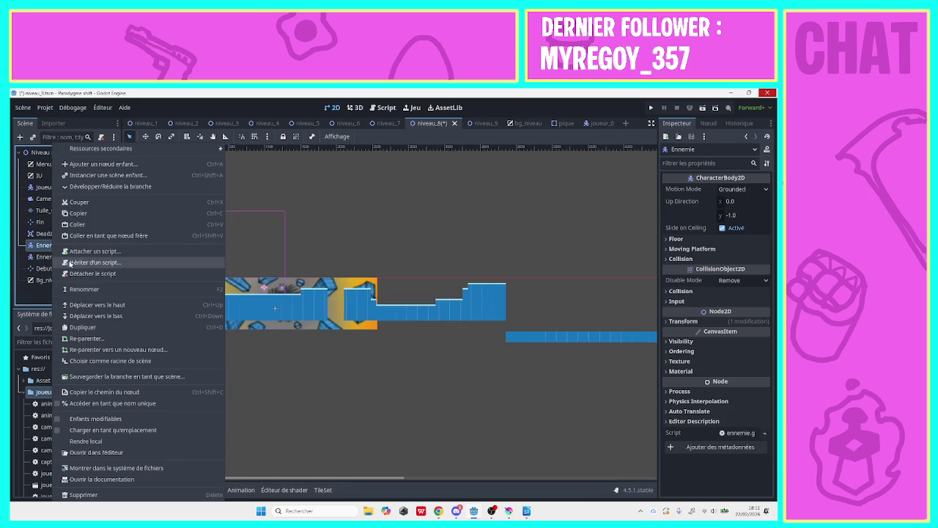
click(80, 327)
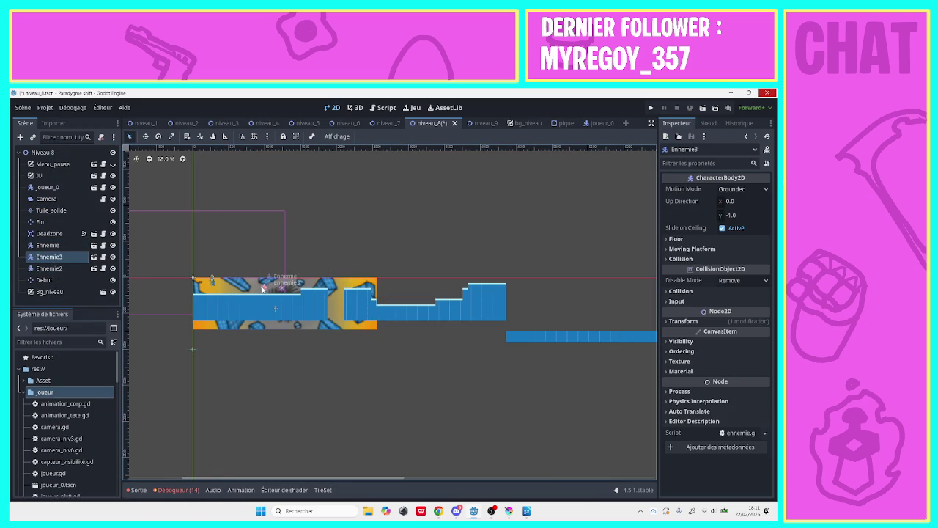
mouse_move(253, 291)
mouse_down()
mouse_move(414, 273)
mouse_move(428, 299)
mouse_up()
right_click(81, 260)
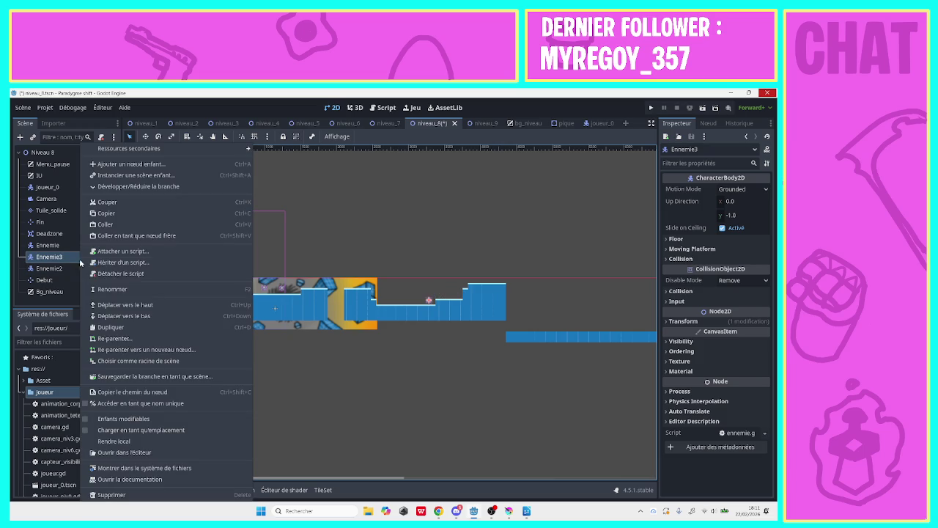
click(114, 317)
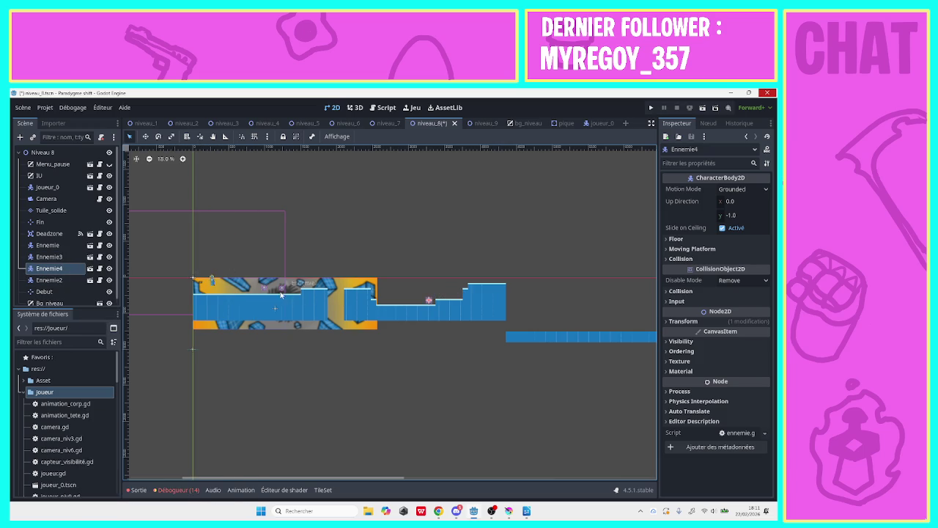
drag(431, 300, 414, 300)
drag(119, 274, 56, 274)
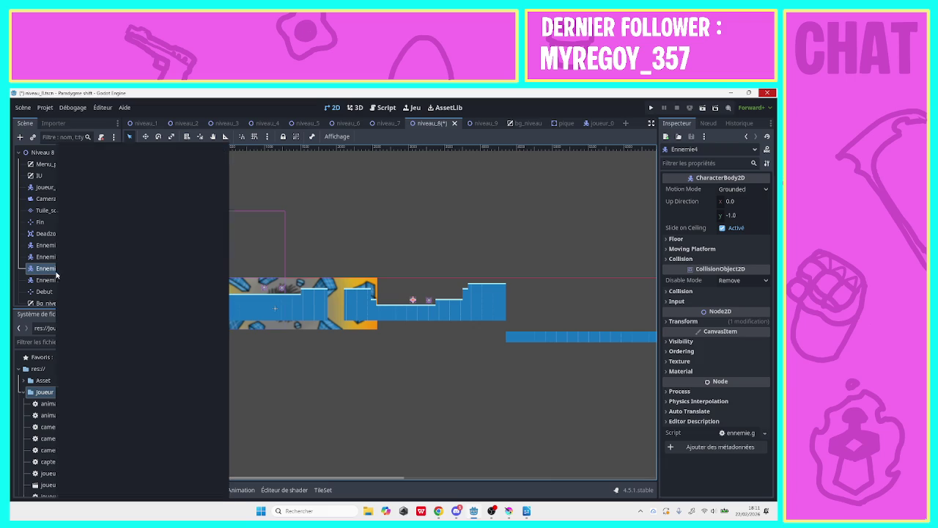
- Duplicate into Ennemie5 and Ennemie6, placing Ennemie6 up on the raised platform
right_click(56, 273)
click(88, 327)
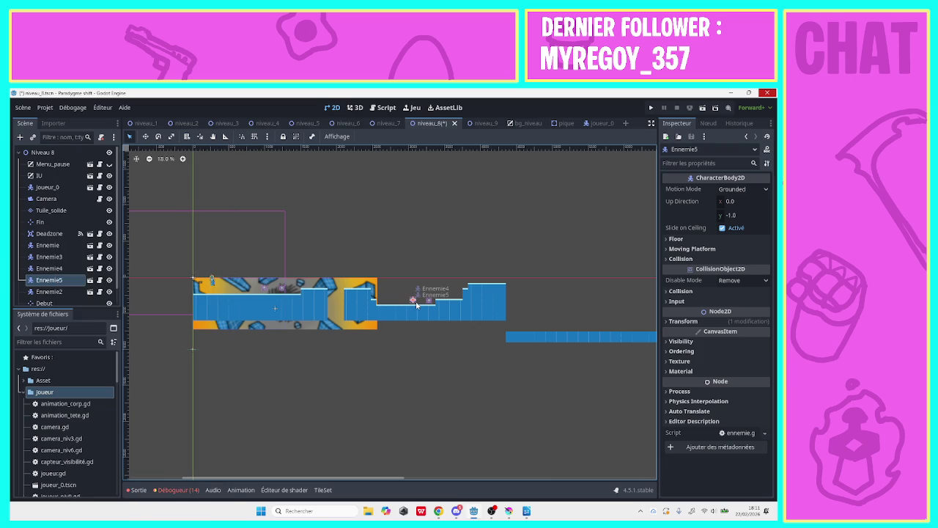
drag(415, 303, 458, 297)
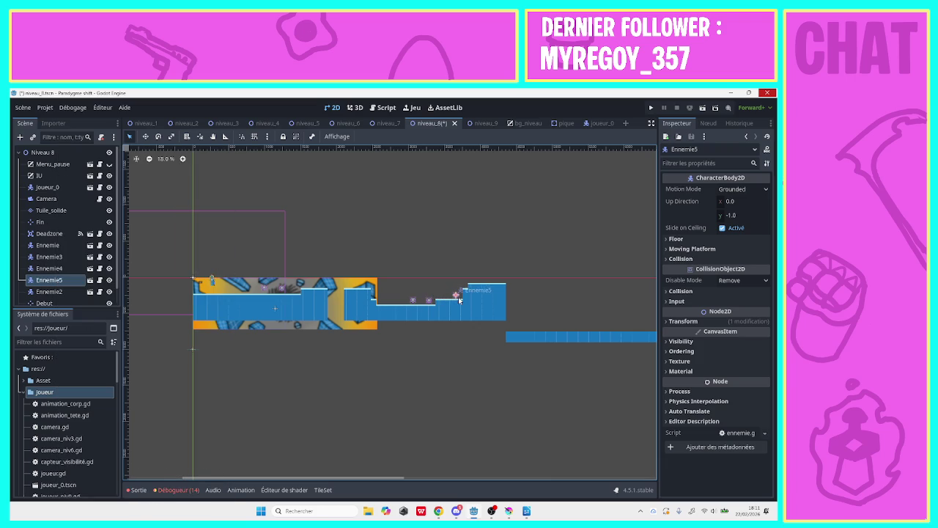
right_click(69, 282)
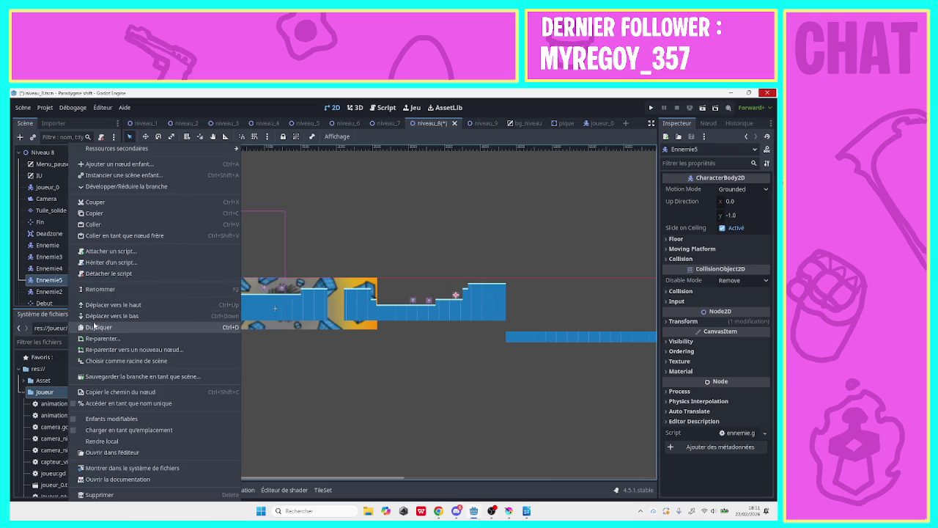
click(94, 327)
drag(456, 295, 501, 284)
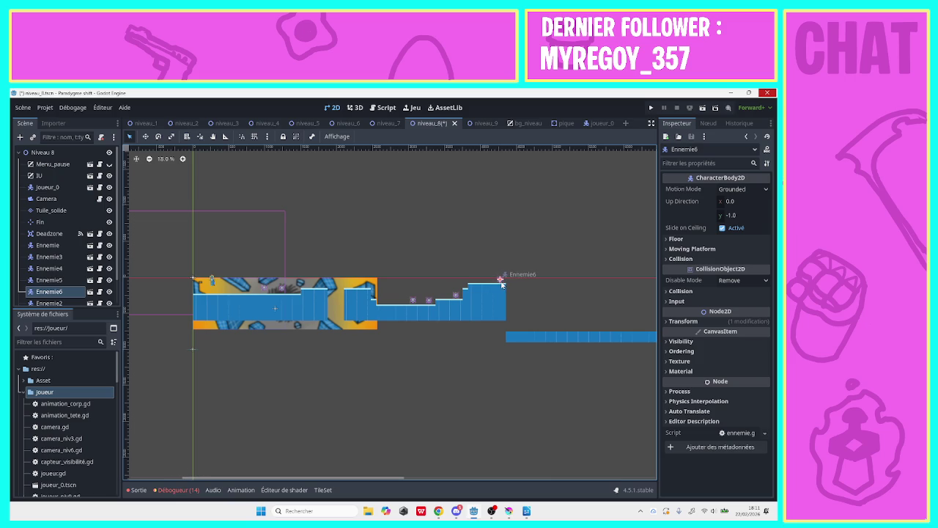
click(398, 264)
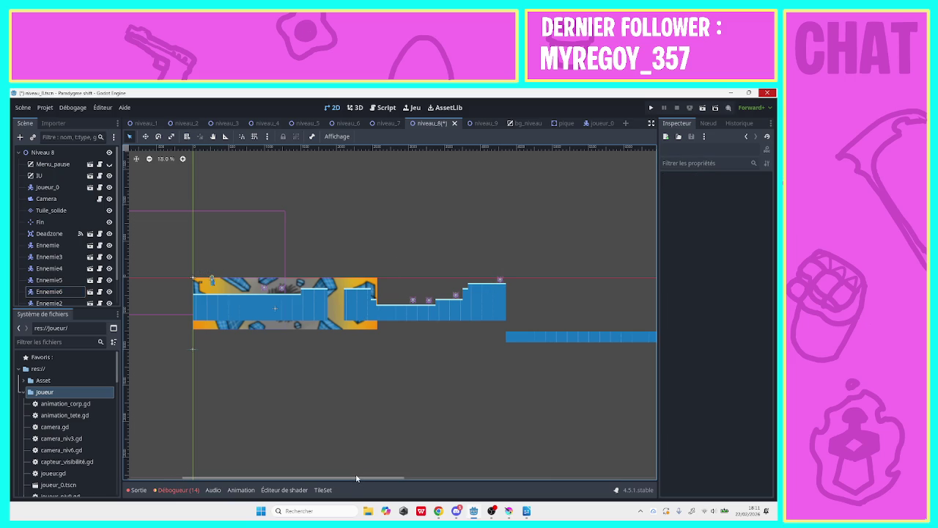
- Box-select the stepped Tuile_solide tiles and shift them about 85 px right, opening a gap
drag(398, 478, 650, 480)
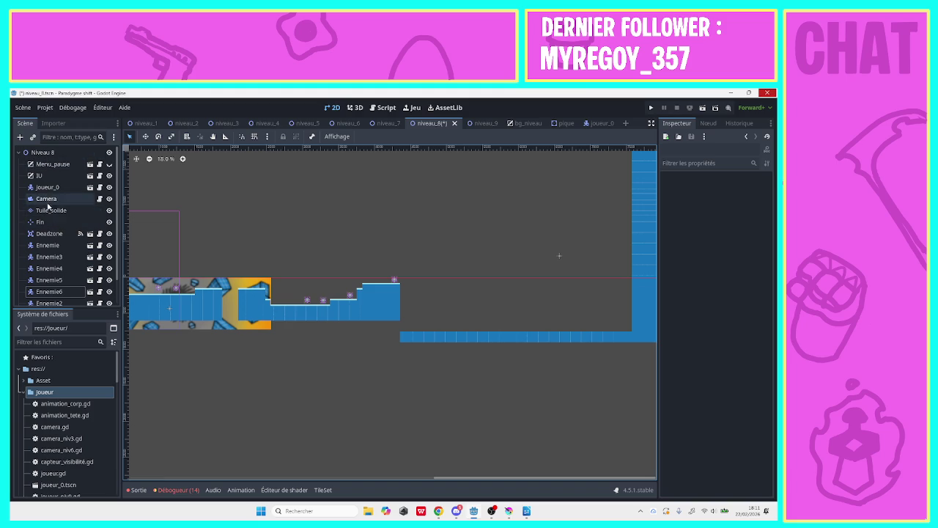
click(46, 210)
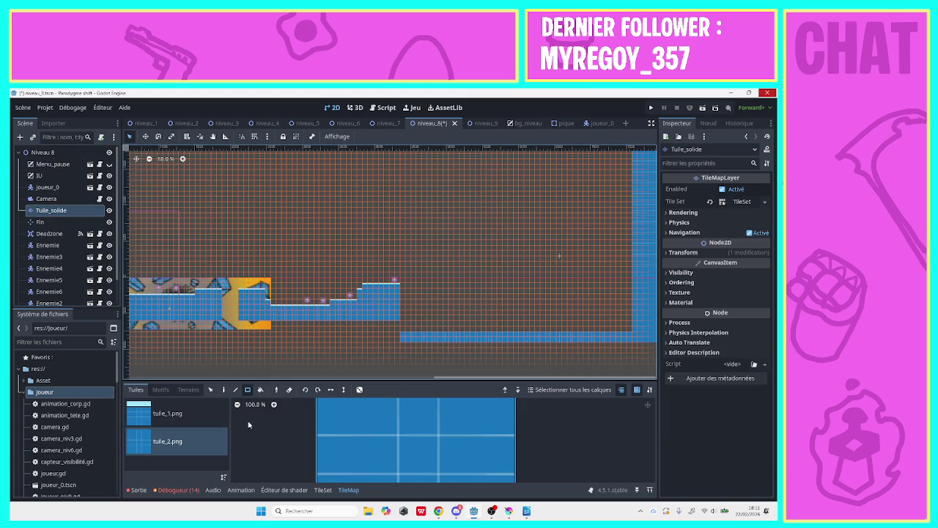
key(s)
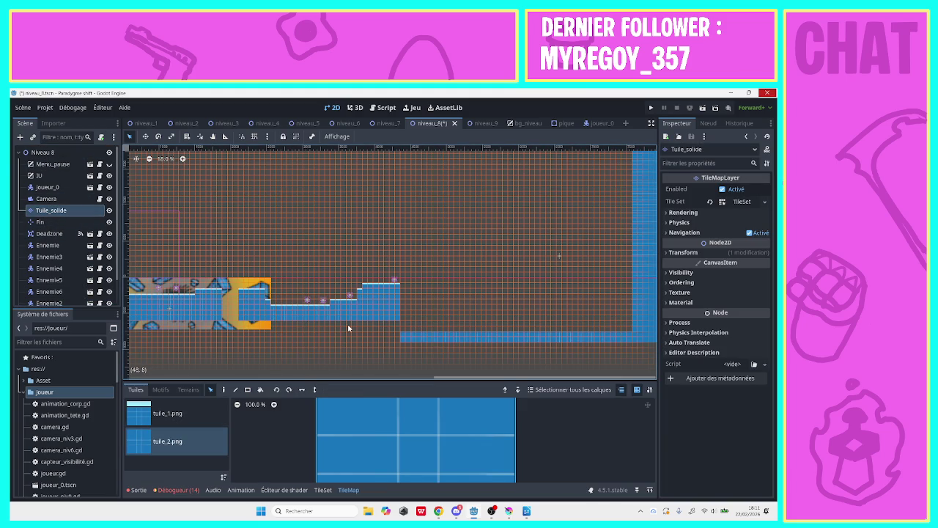
drag(328, 331, 439, 262)
mouse_move(365, 305)
mouse_down()
mouse_move(429, 314)
mouse_move(416, 304)
mouse_up()
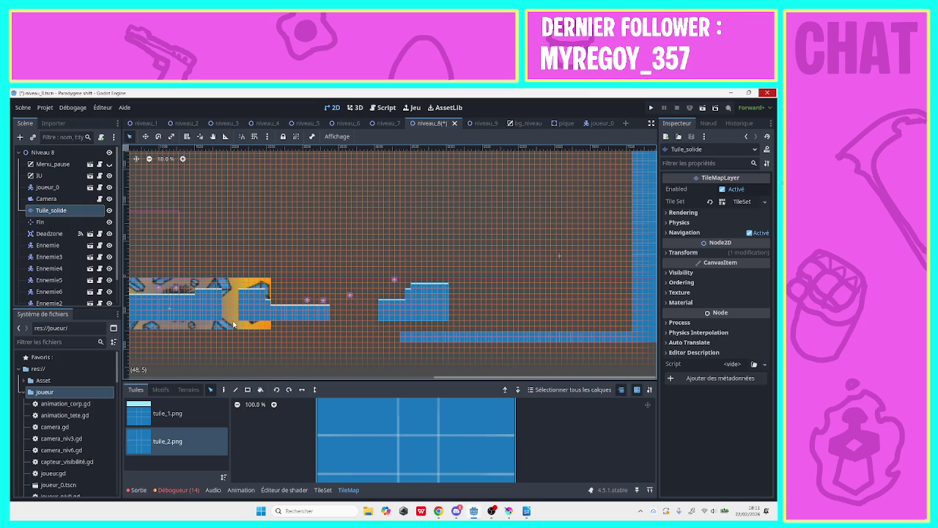
click(47, 245)
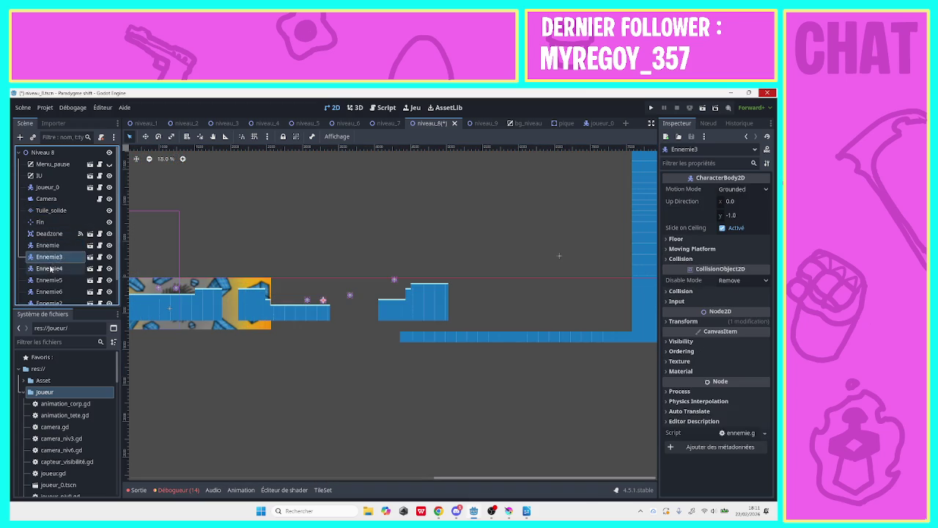
- Move the stranded enemy onto the detached stepped block, then pick tuile_1.png for painting
click(49, 280)
mouse_move(349, 296)
mouse_down()
mouse_move(394, 294)
mouse_move(418, 279)
mouse_up()
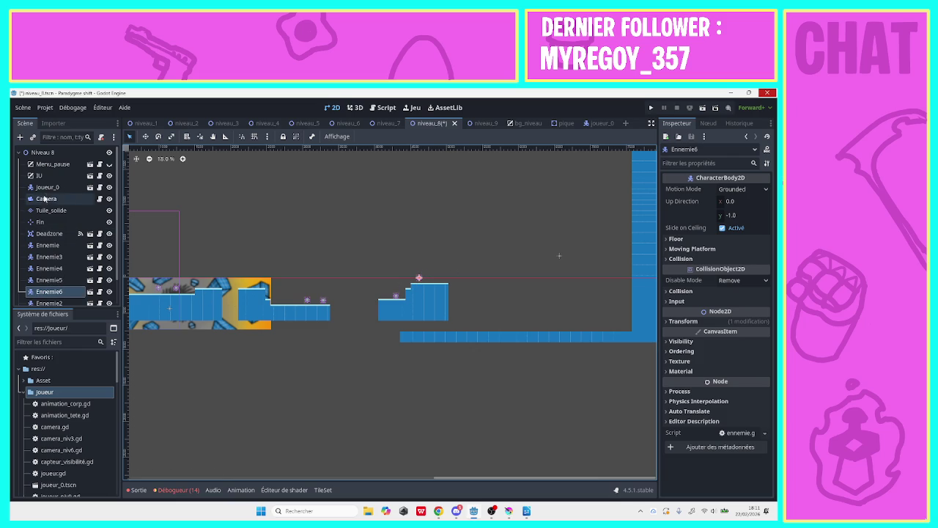
click(44, 188)
click(40, 222)
click(49, 233)
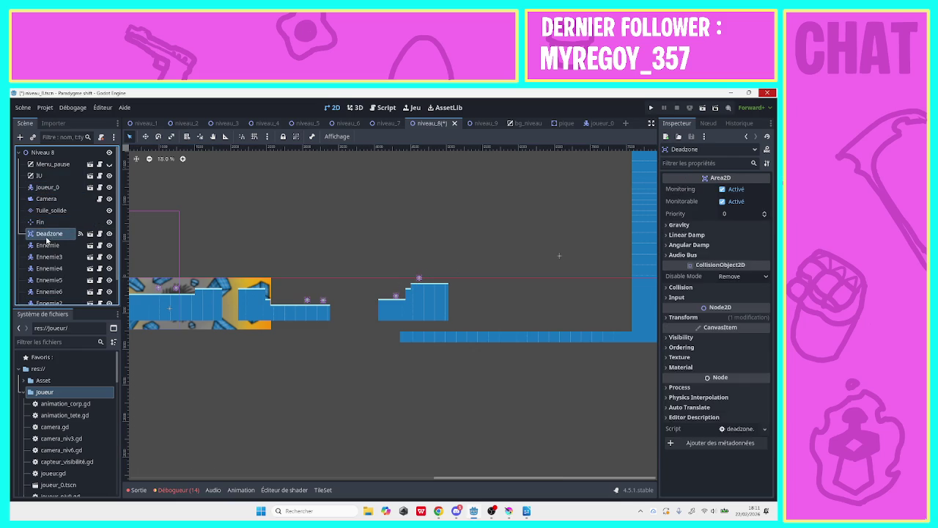
click(48, 211)
click(165, 415)
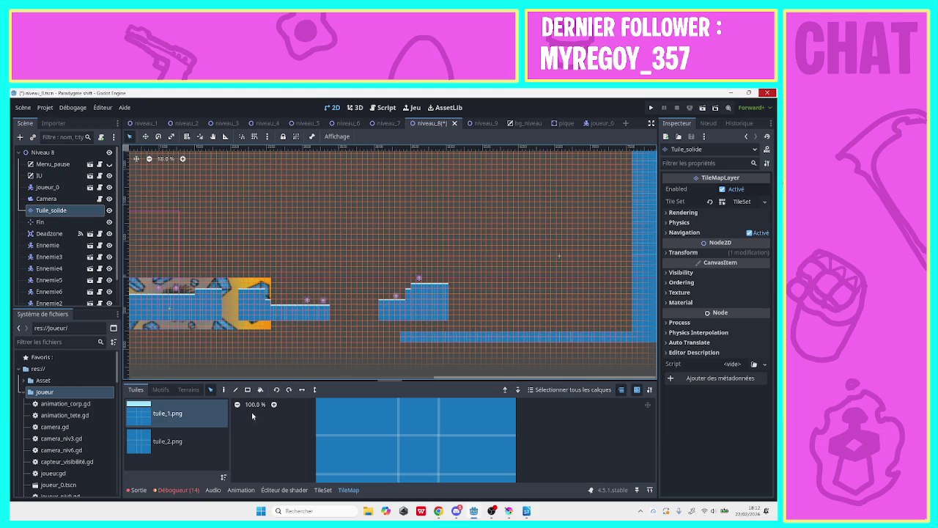
- Paint an 8x1 rectangle of tiles across the floor gap, then pick the tuile_2.png tile
click(223, 391)
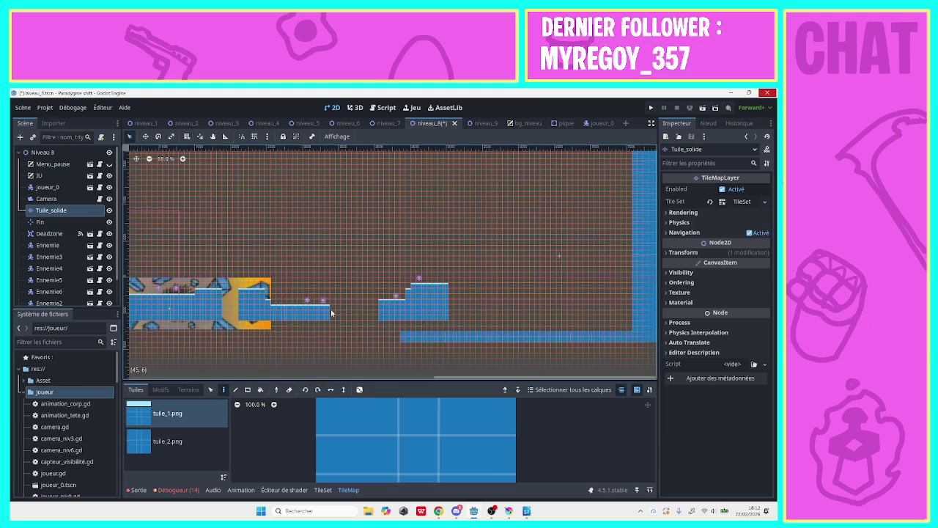
click(248, 389)
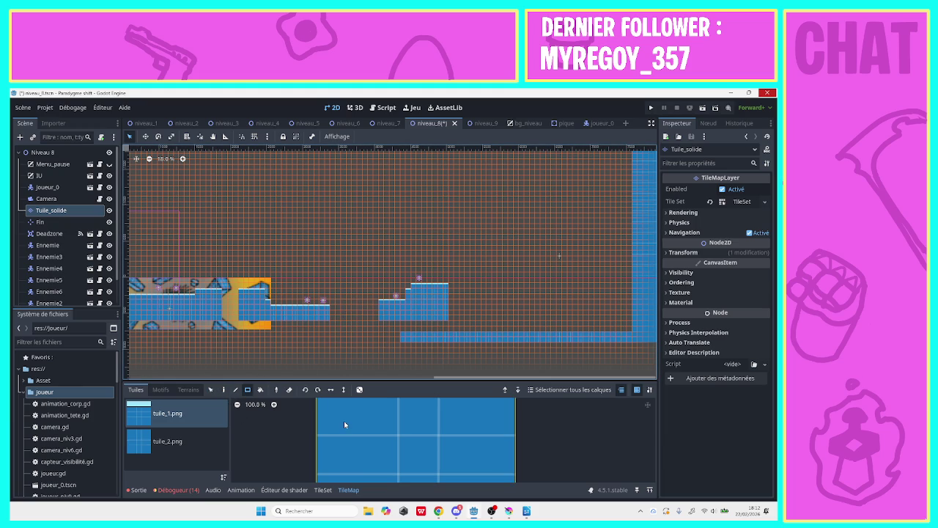
drag(333, 307, 377, 318)
click(167, 440)
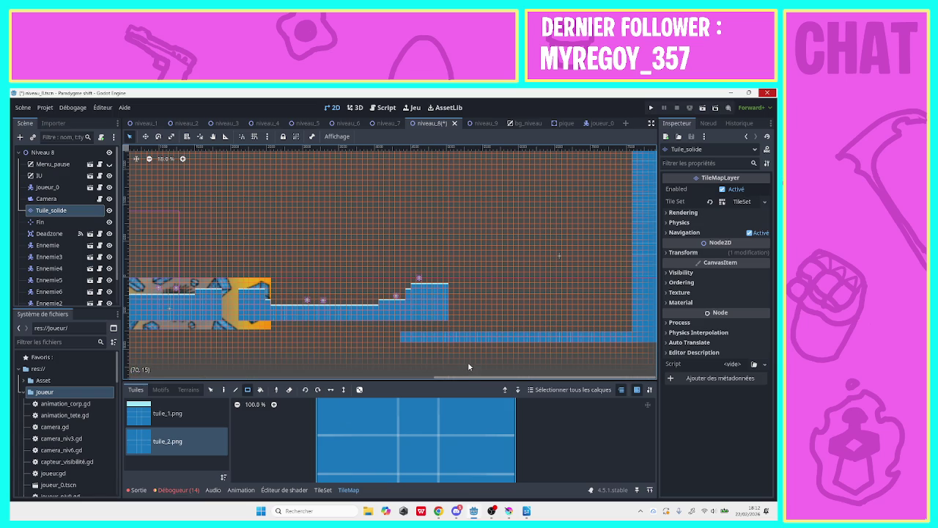
- Instance the Pique spike under Niveau 8, place it on the floor, and duplicate it as Pique2 further right
drag(467, 377, 185, 313)
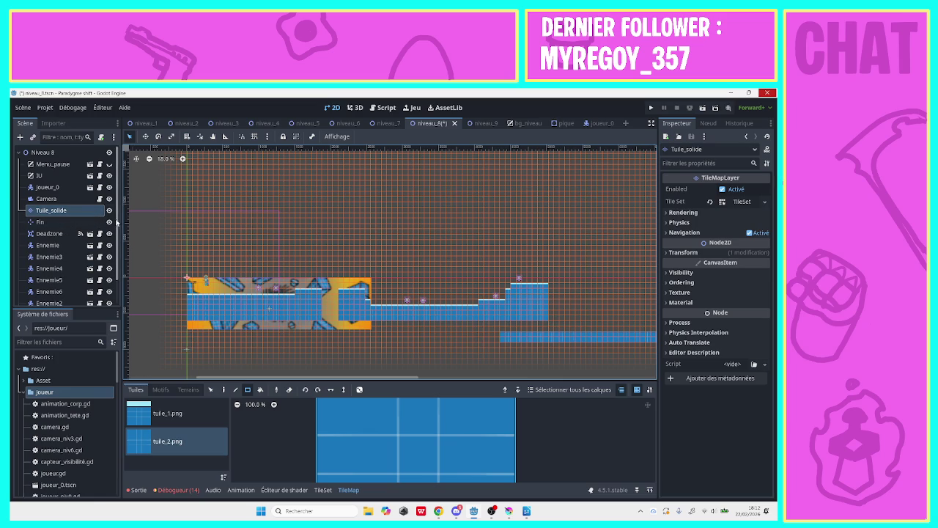
click(57, 153)
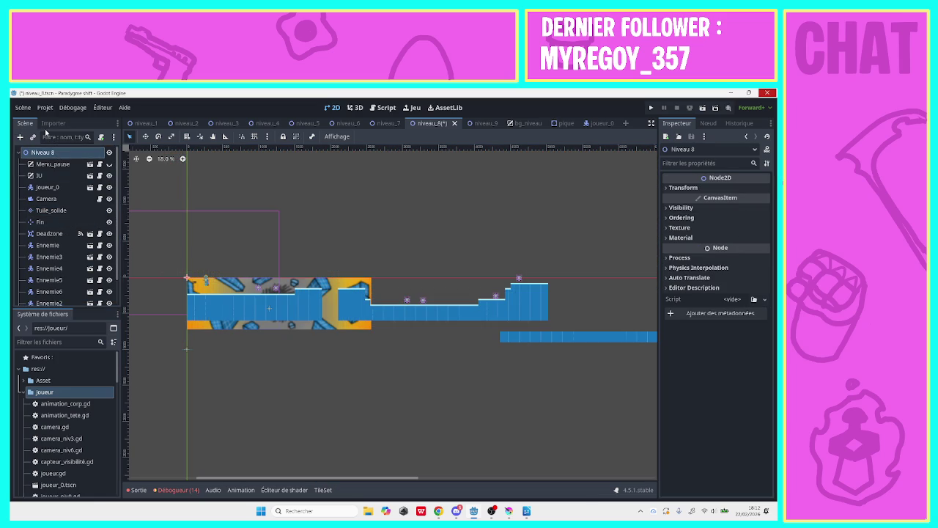
click(32, 136)
key(Return)
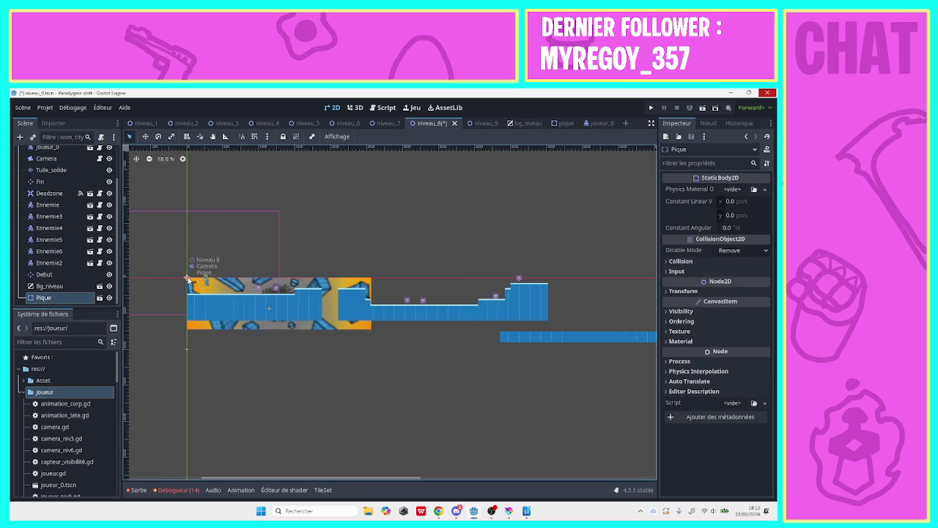
drag(201, 284, 309, 283)
right_click(55, 298)
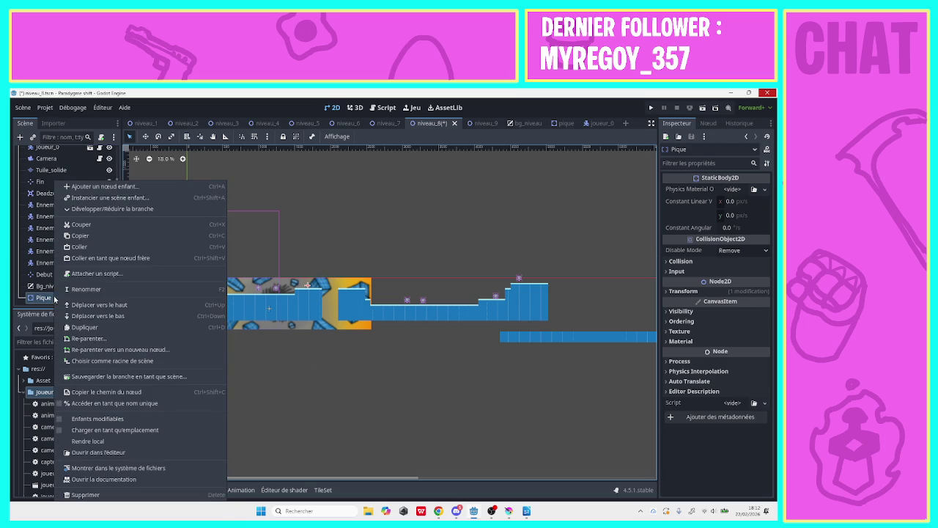
click(80, 324)
drag(295, 288, 354, 288)
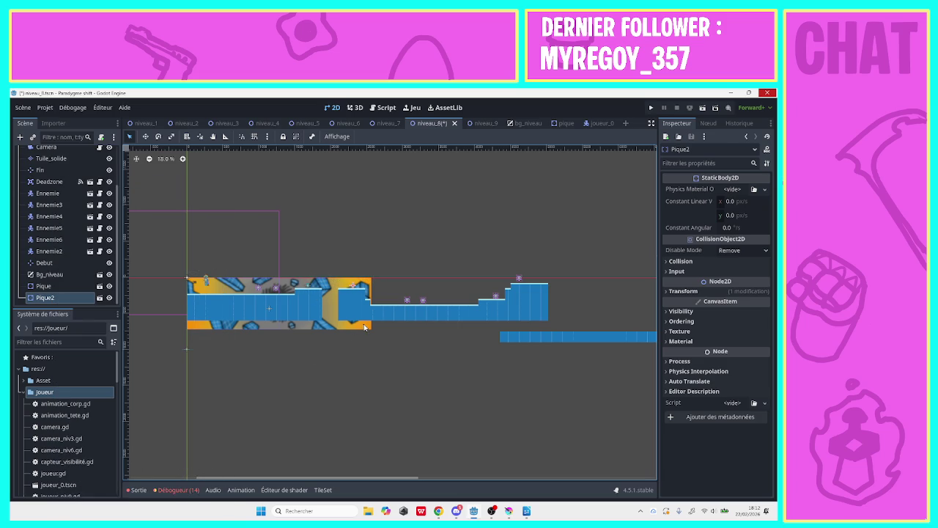
- On the Tuile_solide layer, erase most of the long lower tile strip, leaving a short stub
mouse_move(327, 479)
mouse_down()
mouse_move(586, 479)
mouse_move(637, 494)
mouse_up()
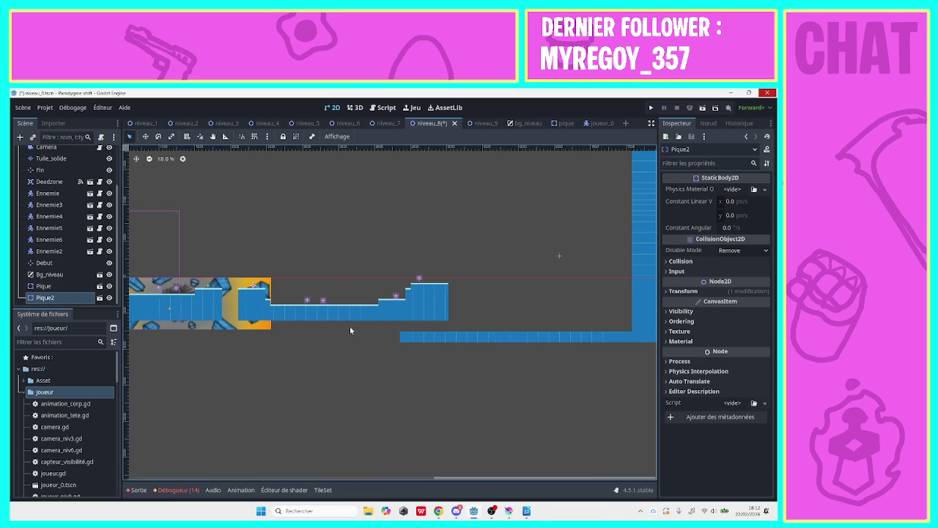
right_click(386, 327)
click(557, 364)
scroll(71, 233, up, 3)
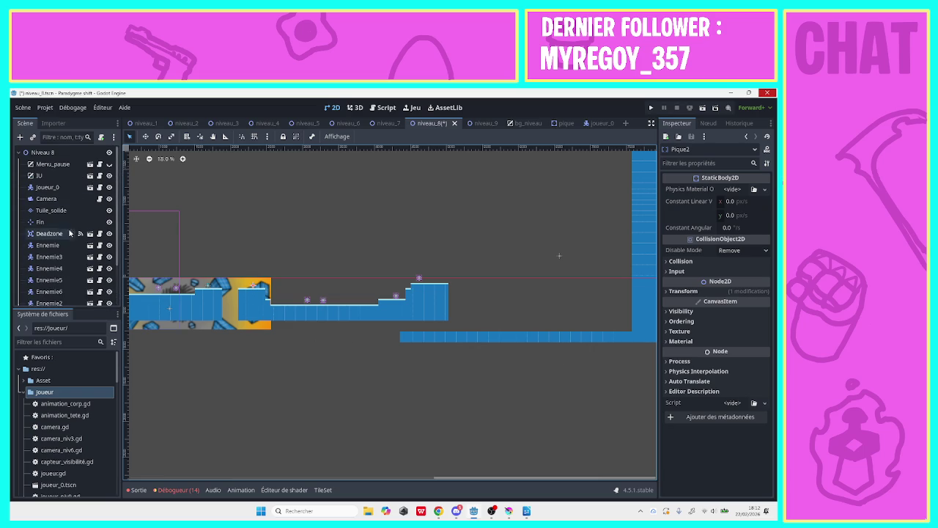
click(52, 210)
drag(392, 331, 577, 350)
mouse_move(394, 374)
mouse_down()
mouse_move(562, 330)
mouse_move(603, 332)
mouse_up()
mouse_move(344, 325)
mouse_down()
mouse_move(433, 357)
mouse_move(398, 369)
mouse_up()
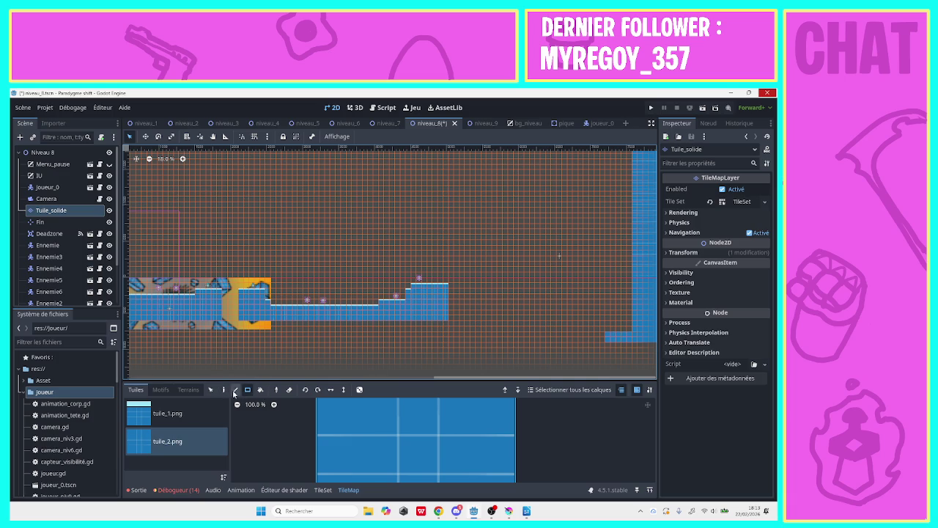
- Paint three small floating platforms with tuile_1.png tiles
click(168, 413)
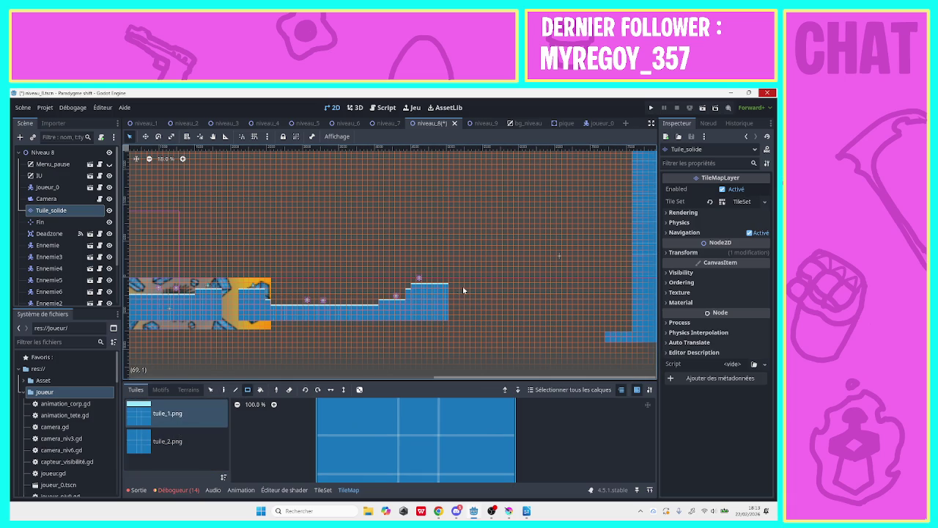
drag(461, 297, 475, 300)
drag(487, 287, 497, 289)
drag(515, 290, 530, 288)
- Add a tuile_1.png ledge right of the platforms and fill tuile_2.png blocks beneath it
click(176, 441)
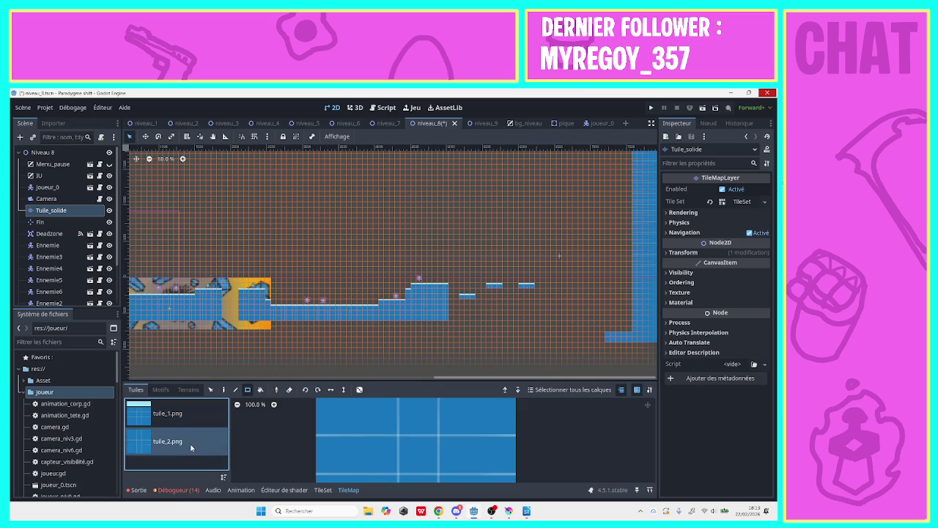
drag(463, 307, 526, 294)
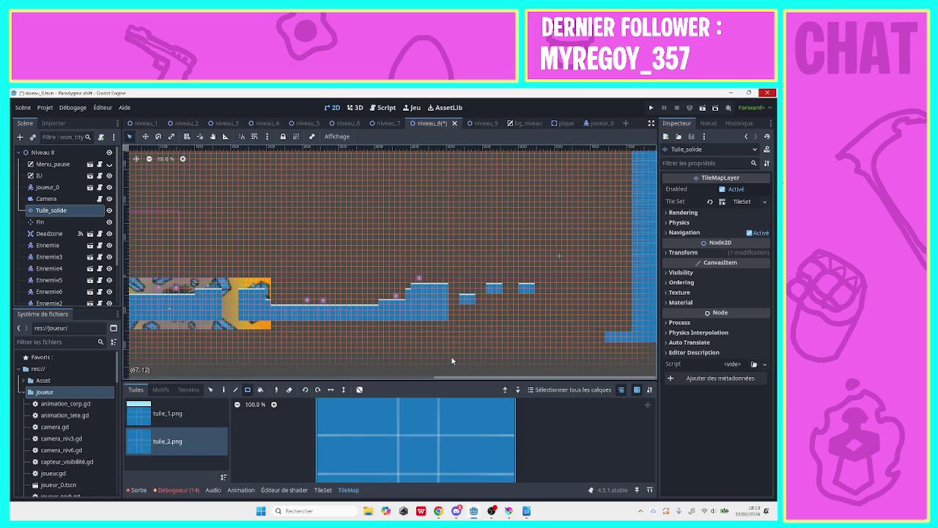
mouse_move(458, 378)
mouse_down()
mouse_move(399, 379)
mouse_move(550, 380)
mouse_up()
click(172, 413)
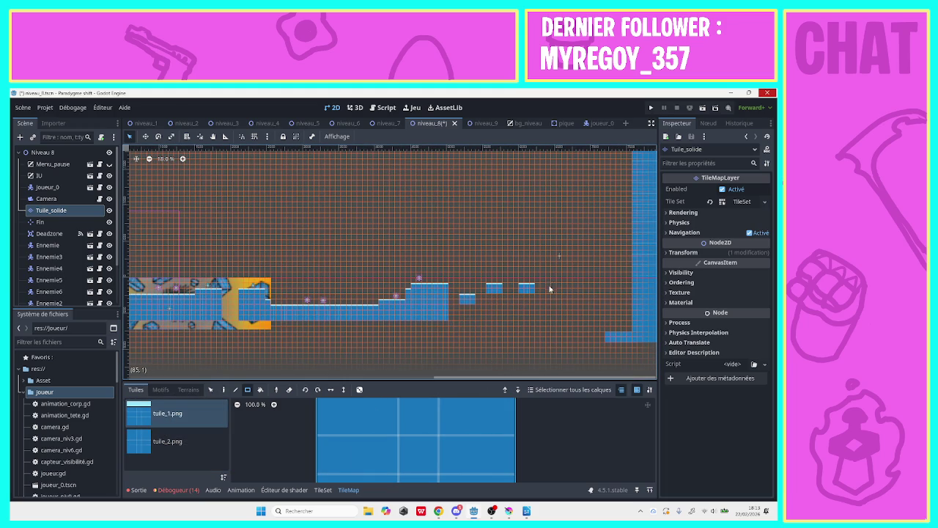
drag(553, 297, 621, 298)
click(167, 440)
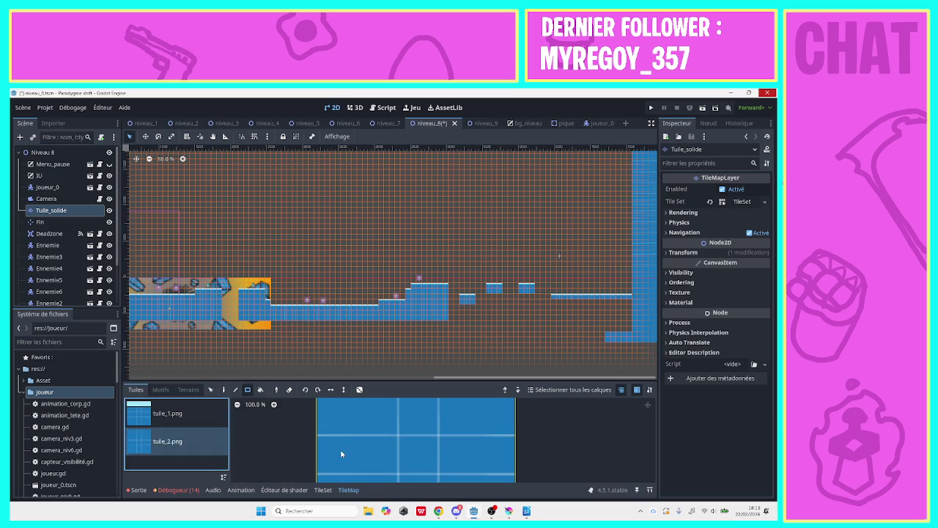
drag(609, 331, 629, 342)
- Fill solid tuile_2.png tiles under the whole floor, then inspect the Deadzone area and reselect Tuile_solide
mouse_move(444, 325)
mouse_down()
mouse_move(330, 341)
mouse_move(191, 342)
mouse_up()
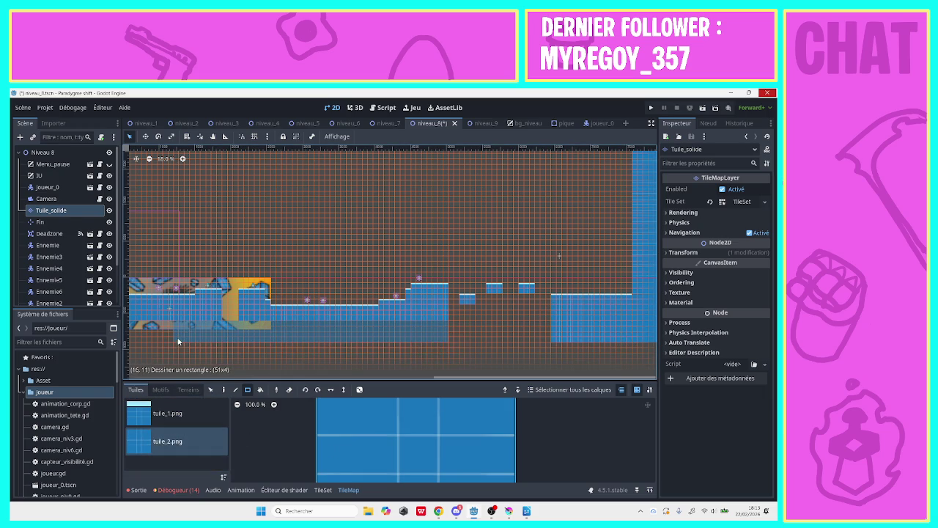
drag(129, 352, 129, 341)
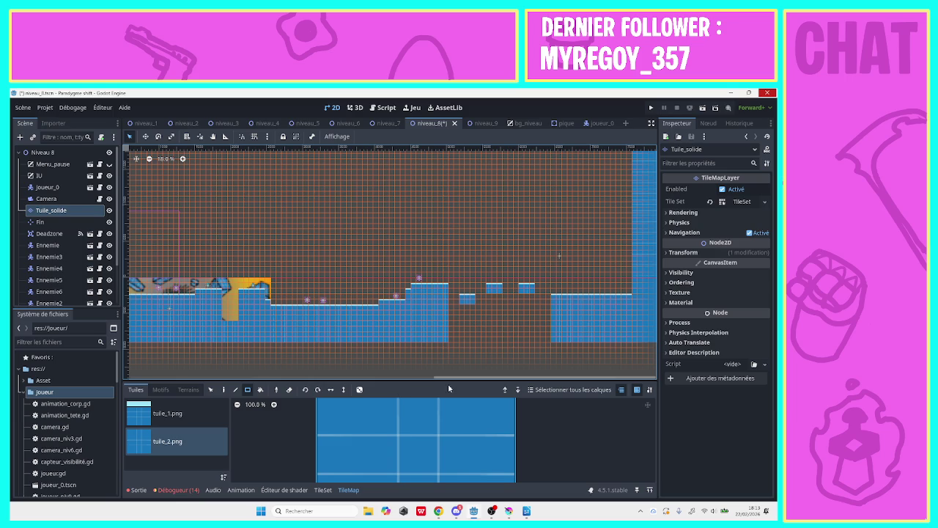
mouse_move(450, 378)
mouse_down()
mouse_move(242, 375)
mouse_move(214, 327)
mouse_up()
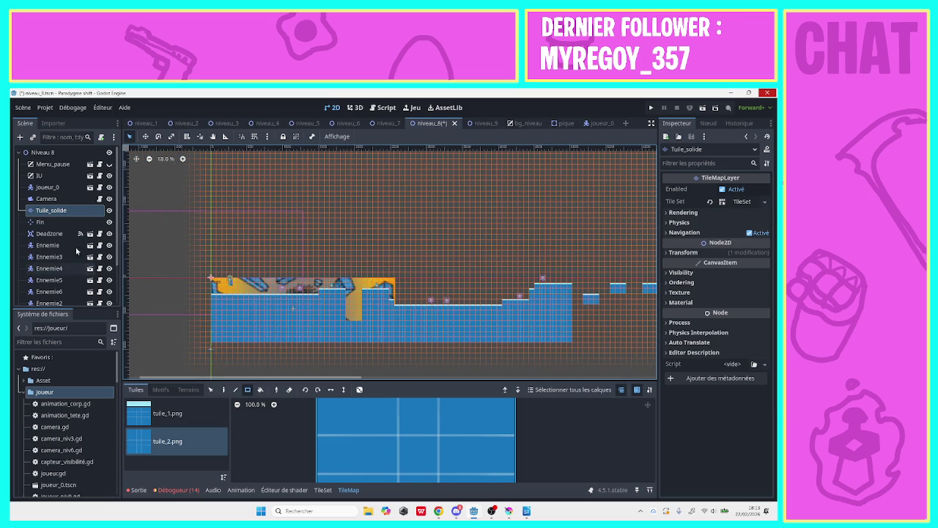
click(50, 233)
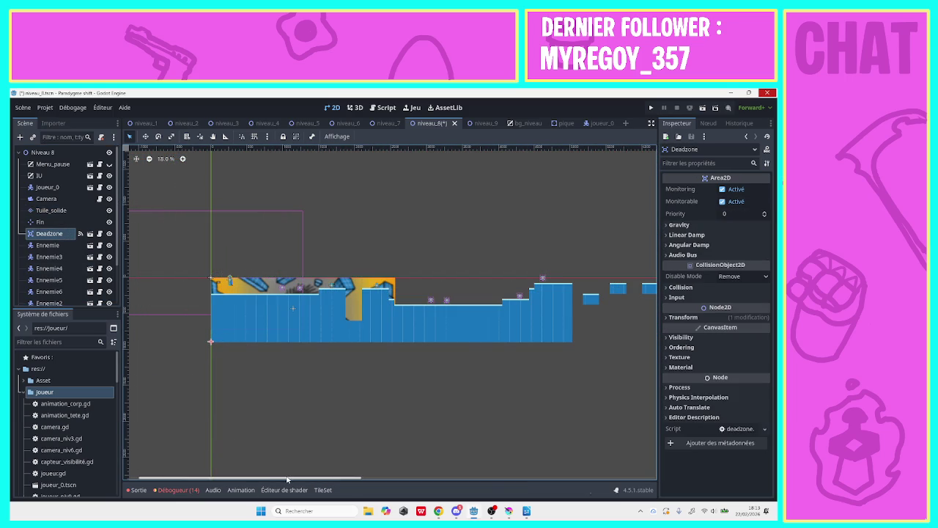
drag(287, 478, 689, 477)
click(461, 283)
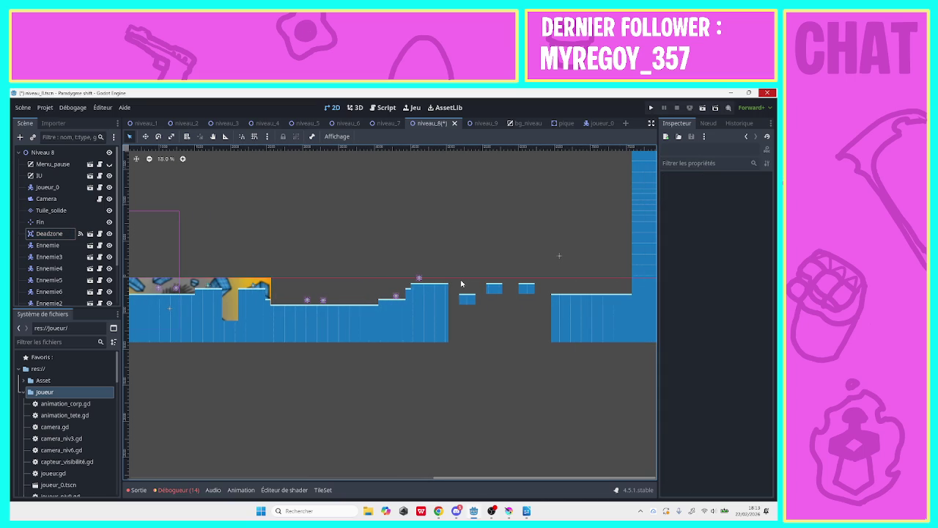
click(51, 211)
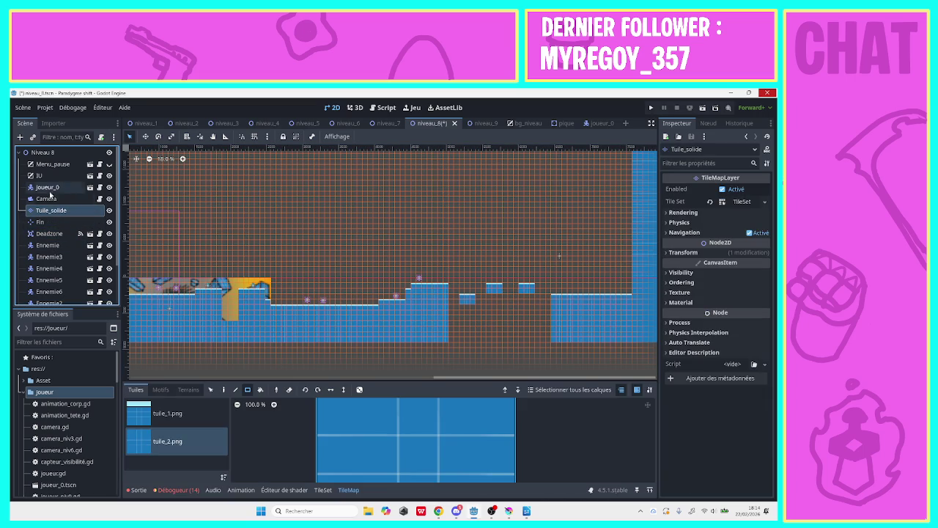
- Duplicate Pique2 into Pique3 and Pique4 and move a spike onto the second floating platform
scroll(116, 233, down, 2)
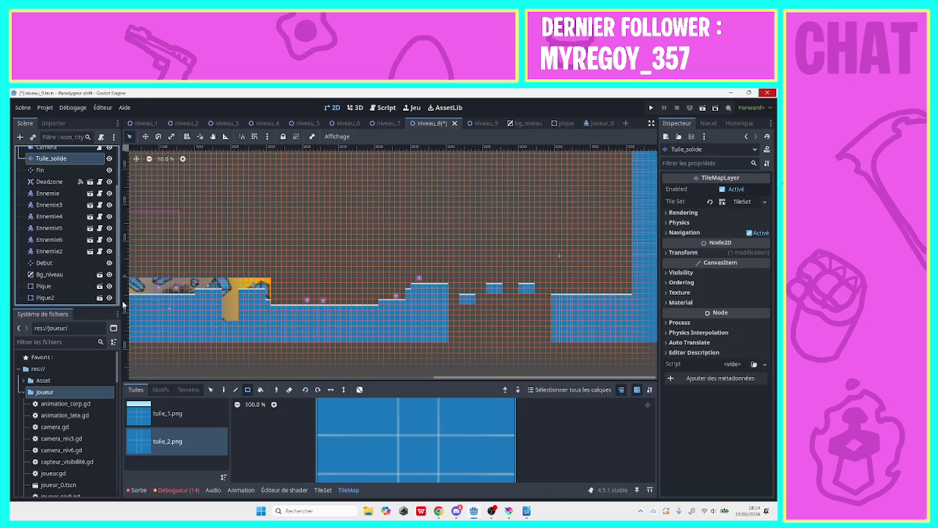
click(61, 297)
right_click(61, 296)
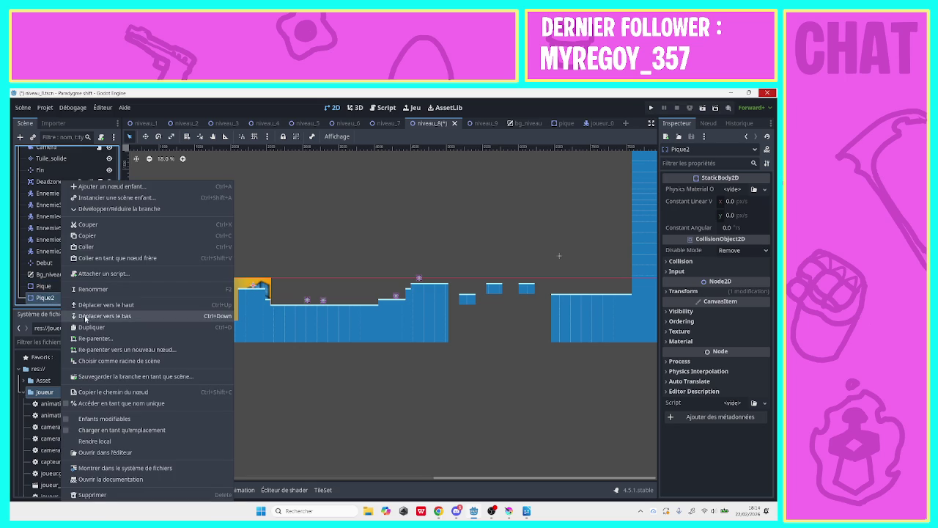
click(86, 320)
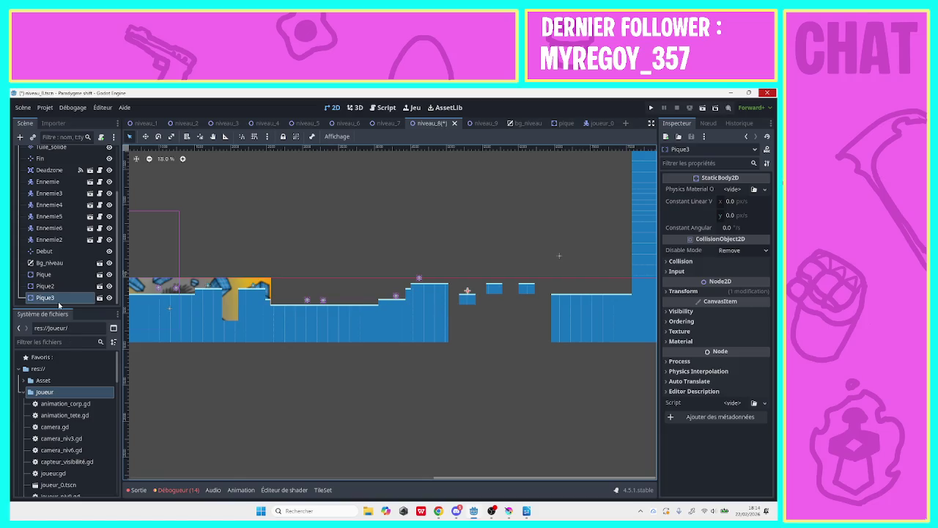
right_click(59, 298)
click(86, 326)
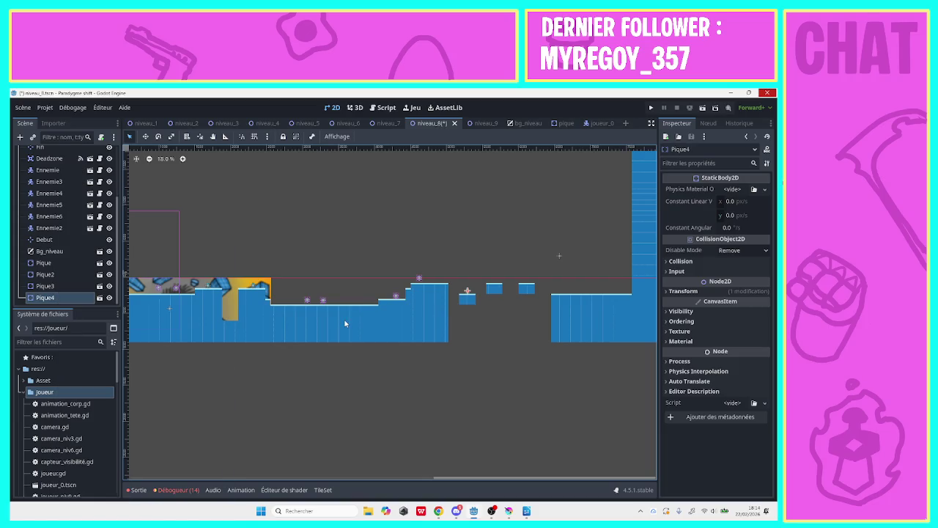
drag(468, 294, 495, 279)
- Duplicate once more as Pique5 and nudge it right onto the third floating platform
right_click(81, 297)
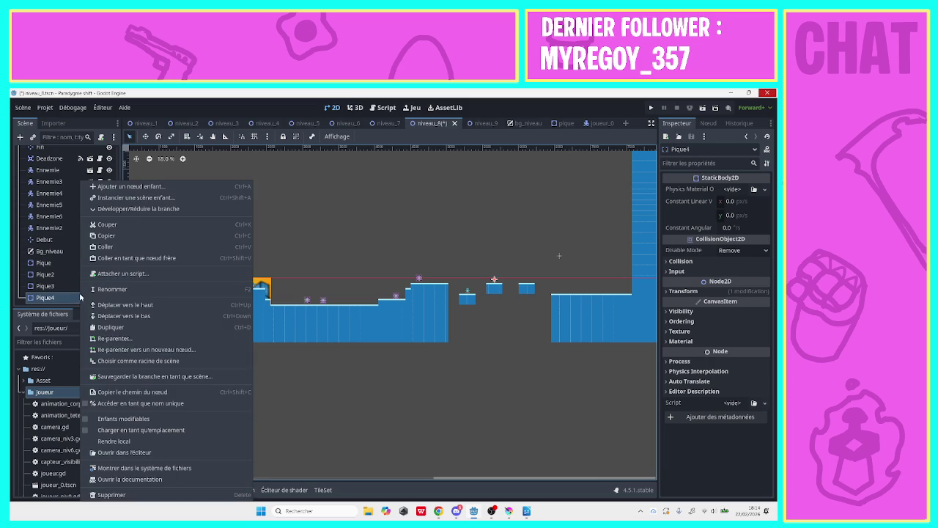
click(103, 327)
key(Right)
key(Right)
key(Right)
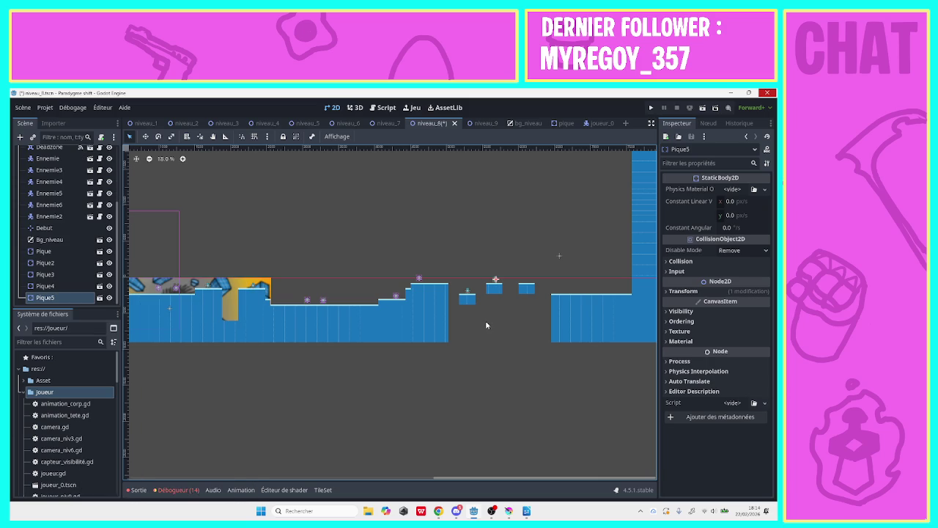
key(Right)
key(Right)
key(Right)
key(Right)
key(Right)
click(487, 343)
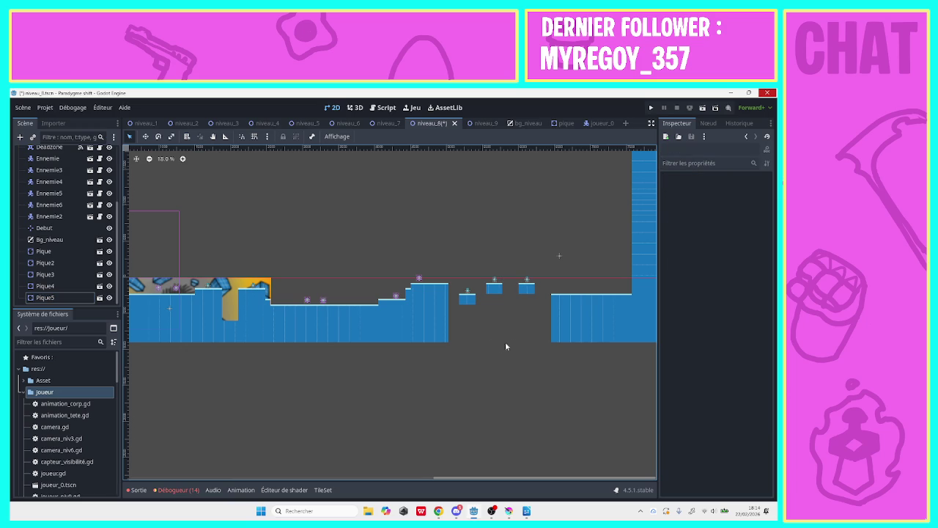
click(527, 284)
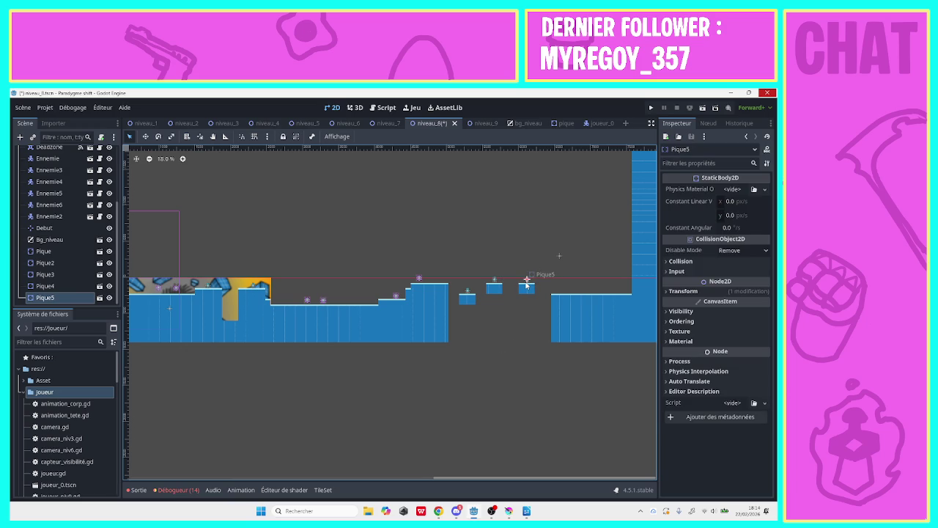
click(524, 322)
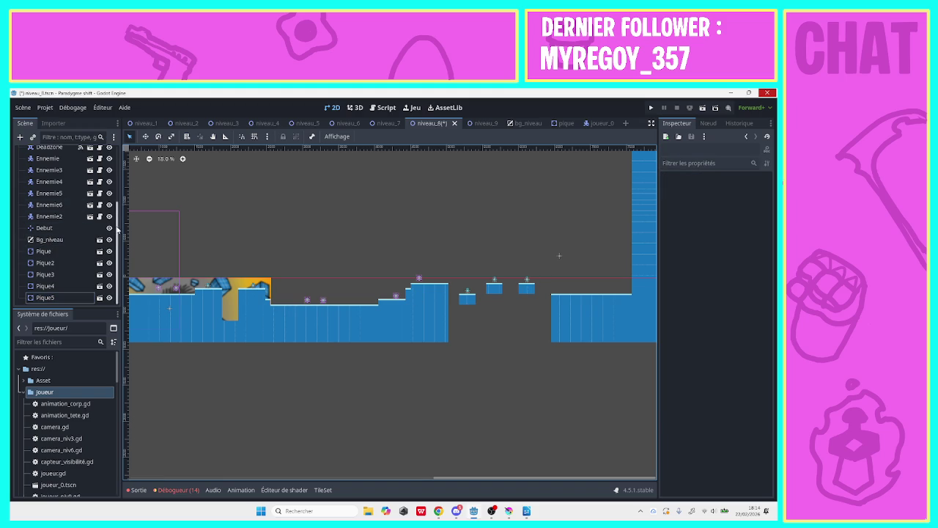
drag(118, 228, 115, 138)
- Paint one tuile_2.png tile on the left end of the right-hand ledge in Tuile_solide
click(52, 211)
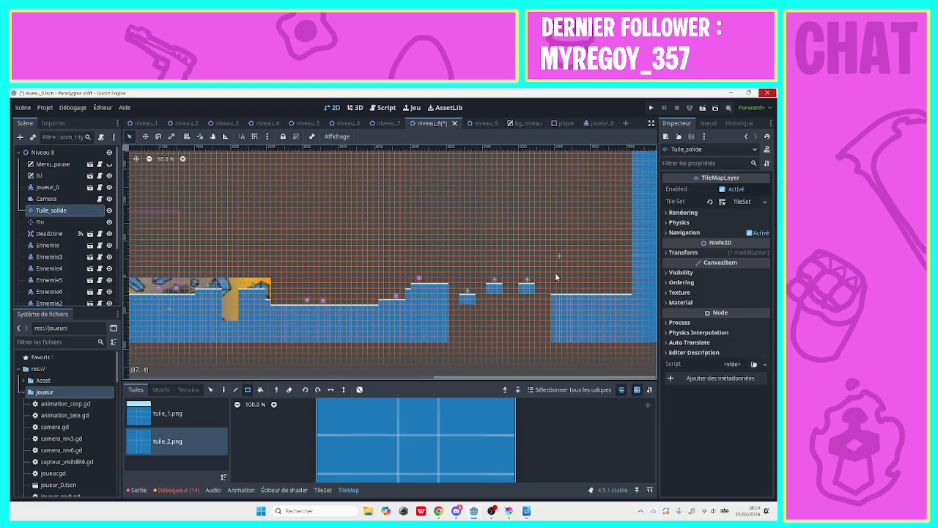
click(174, 412)
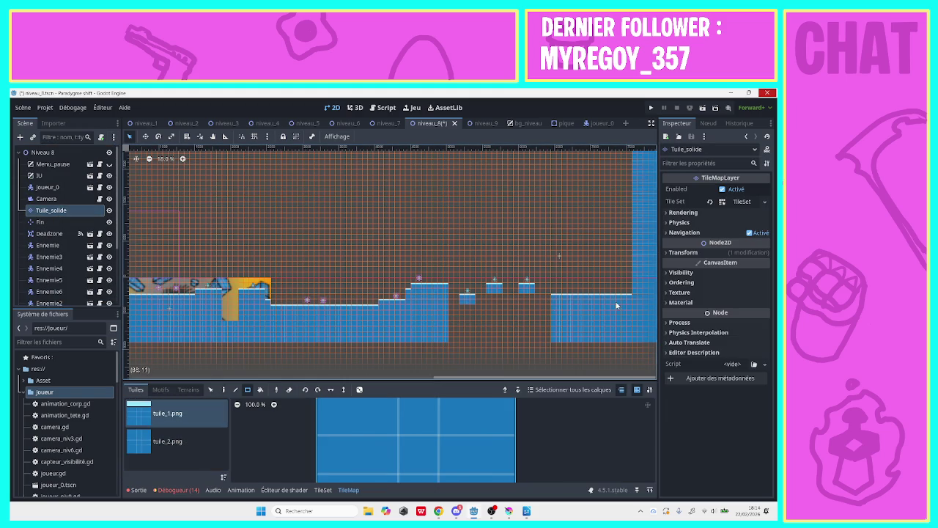
click(553, 293)
click(205, 442)
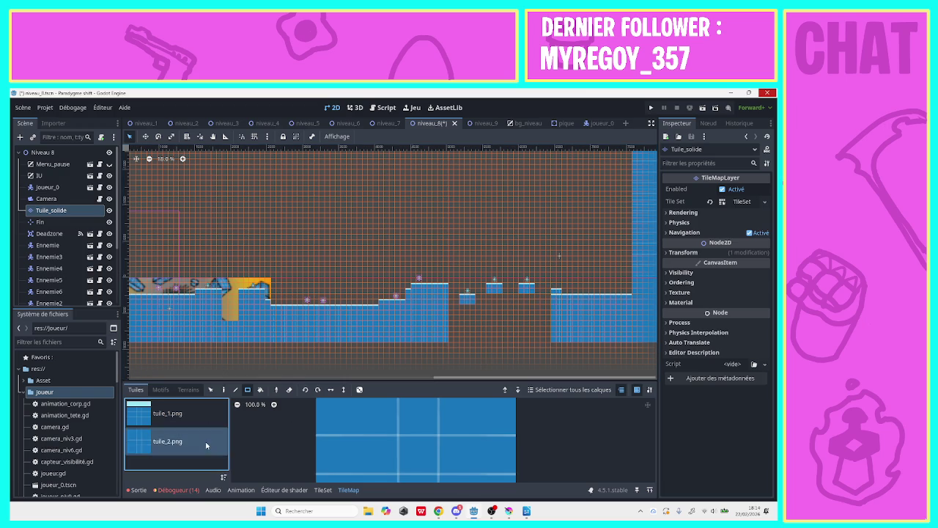
click(555, 296)
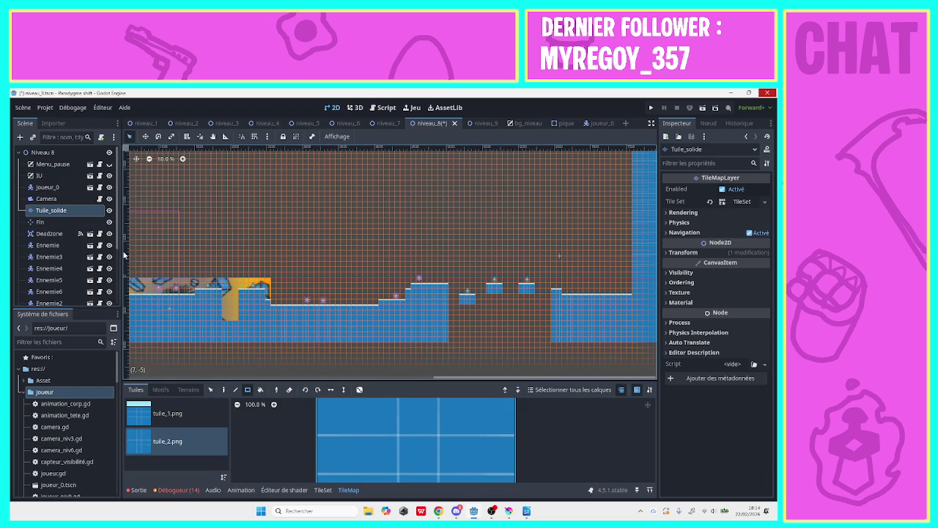
scroll(115, 254, down, 3)
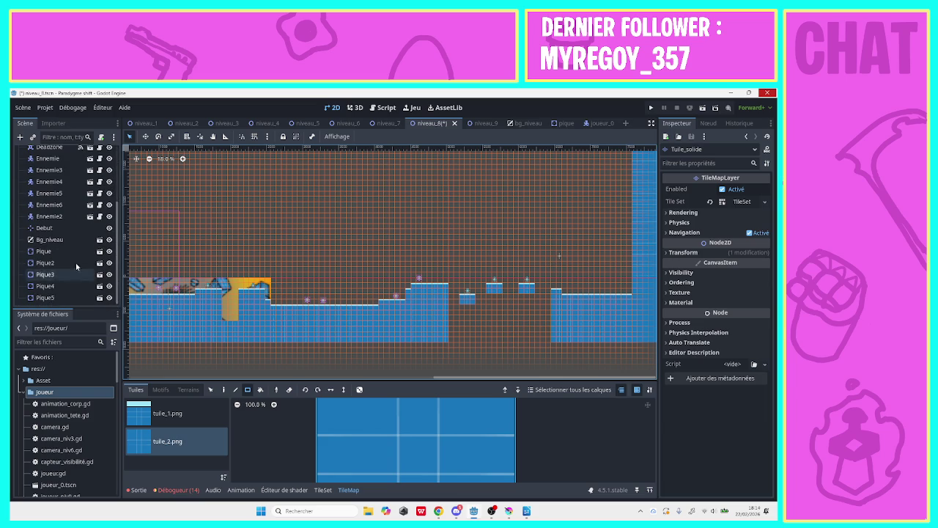
- Duplicate Ennemie2 as Ennemie7 on the right-hand platform, then duplicate Ennemie7 as Ennemie8
click(63, 217)
right_click(63, 218)
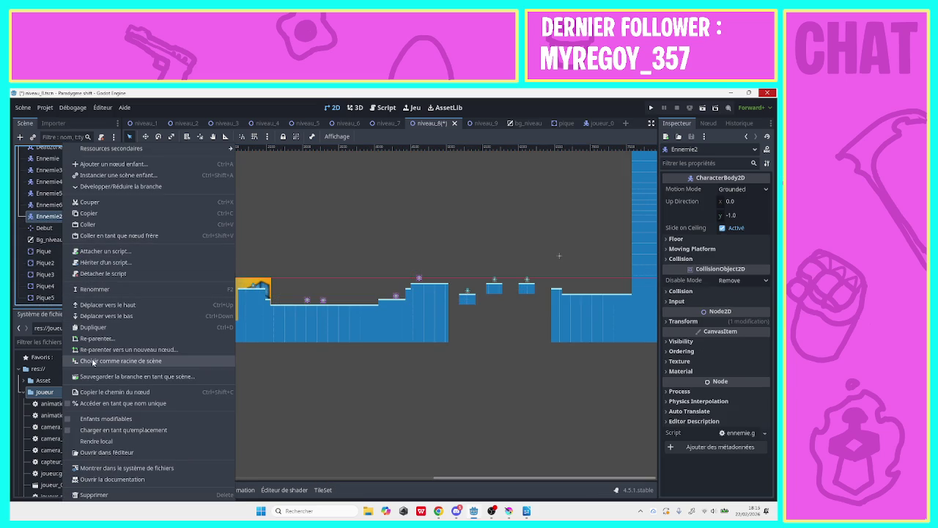
click(99, 327)
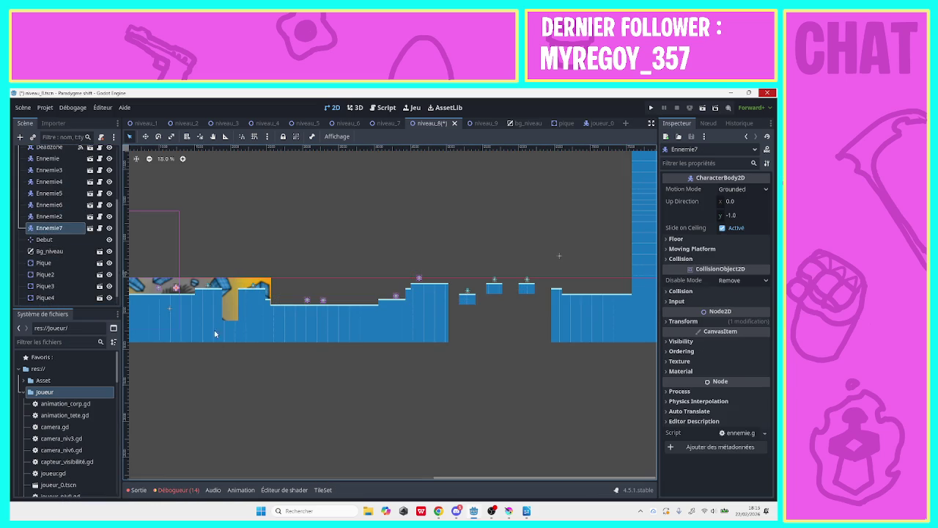
drag(176, 290, 581, 293)
right_click(65, 228)
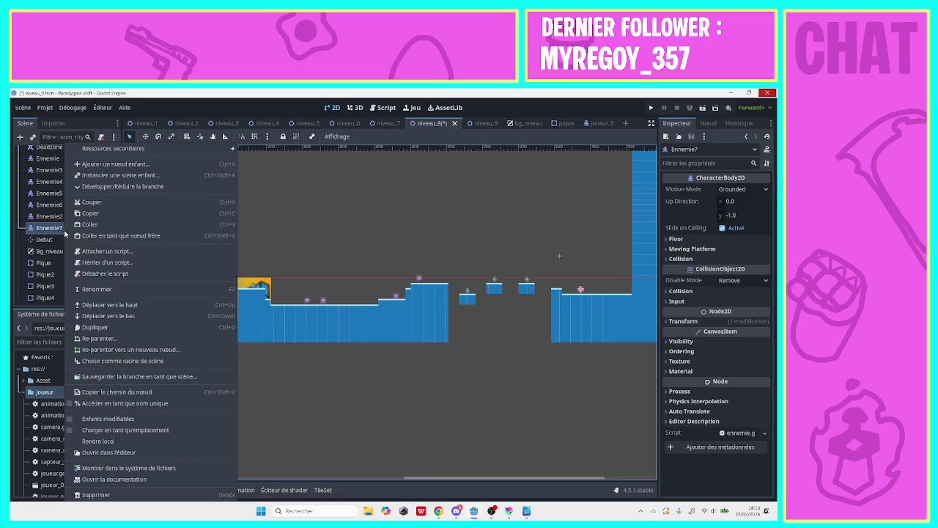
click(87, 326)
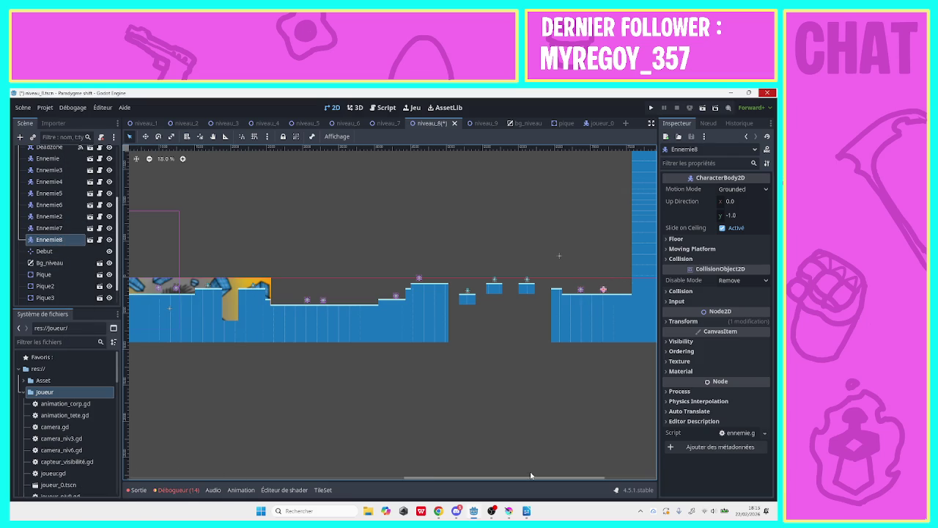
- Zoom in twice on the level around the right-hand platform
mouse_move(513, 478)
mouse_down()
mouse_move(235, 483)
mouse_move(513, 482)
mouse_move(388, 484)
mouse_move(356, 433)
mouse_up()
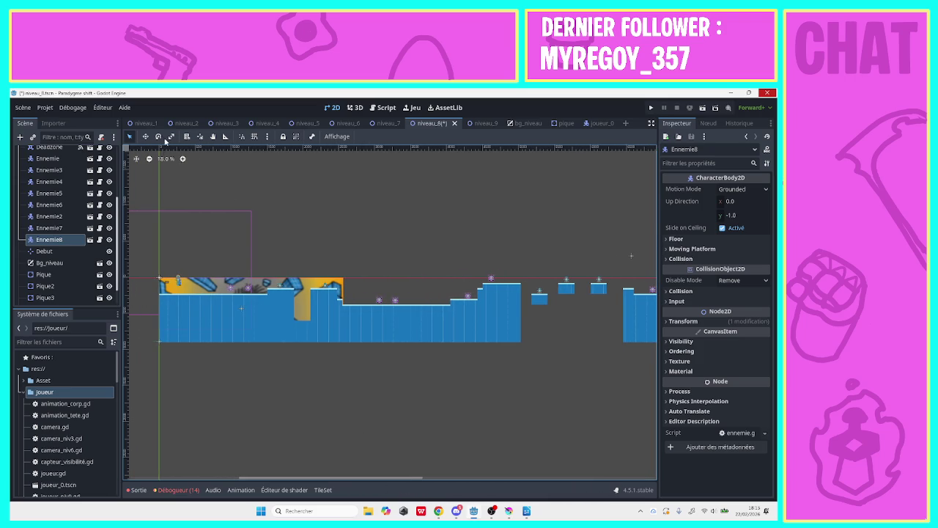
click(183, 160)
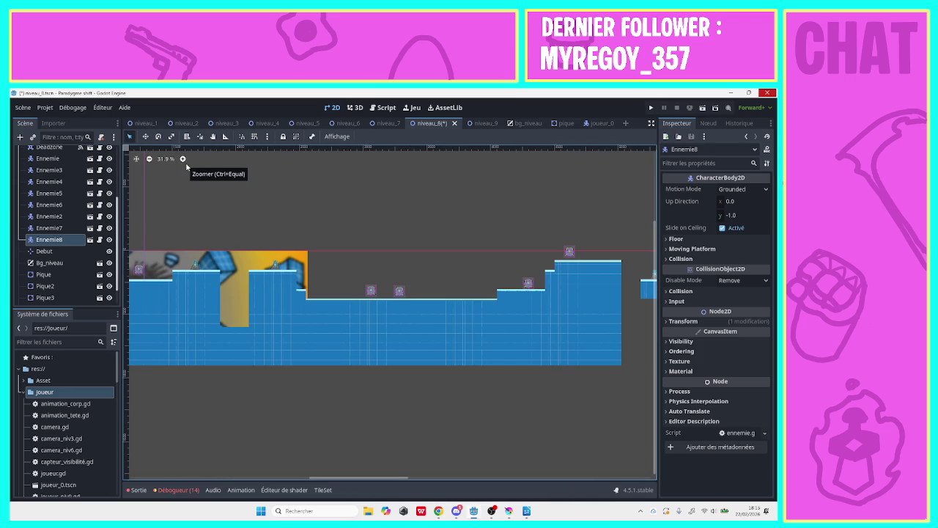
click(184, 160)
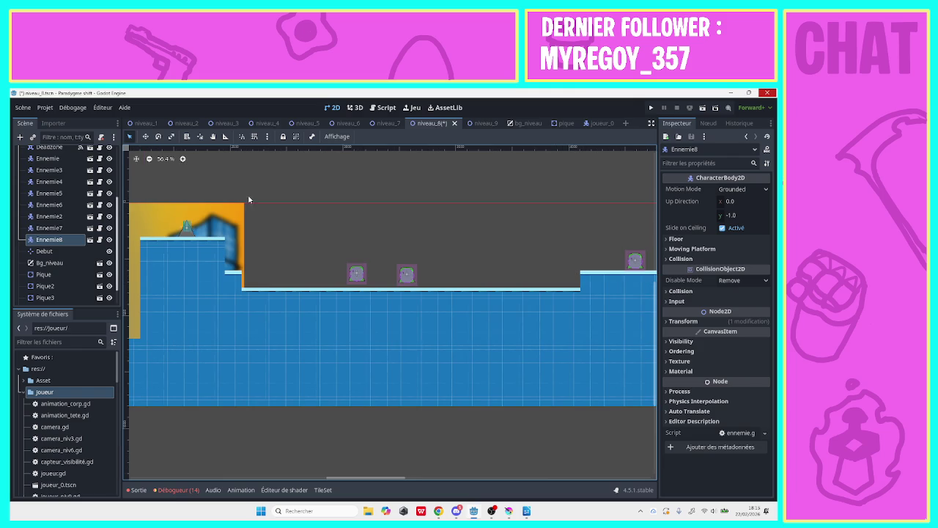
drag(377, 480, 311, 477)
right_click(387, 326)
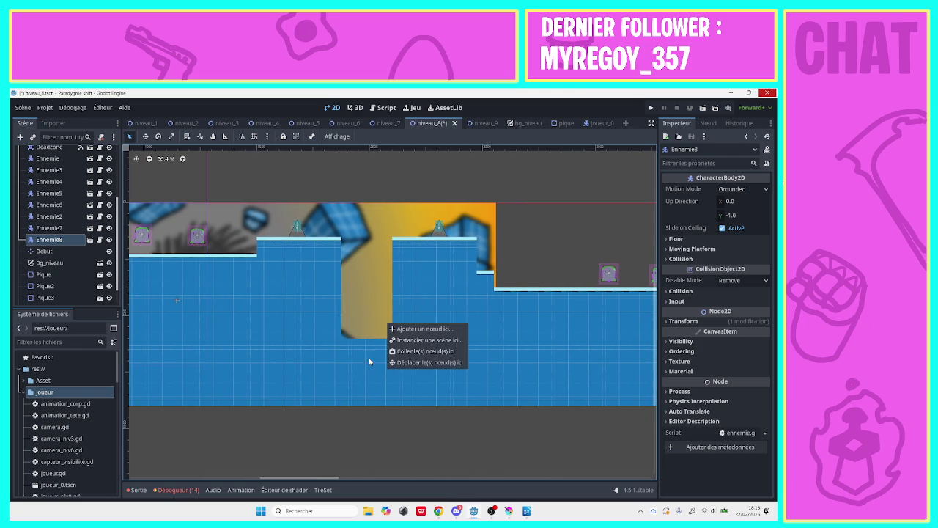
click(369, 359)
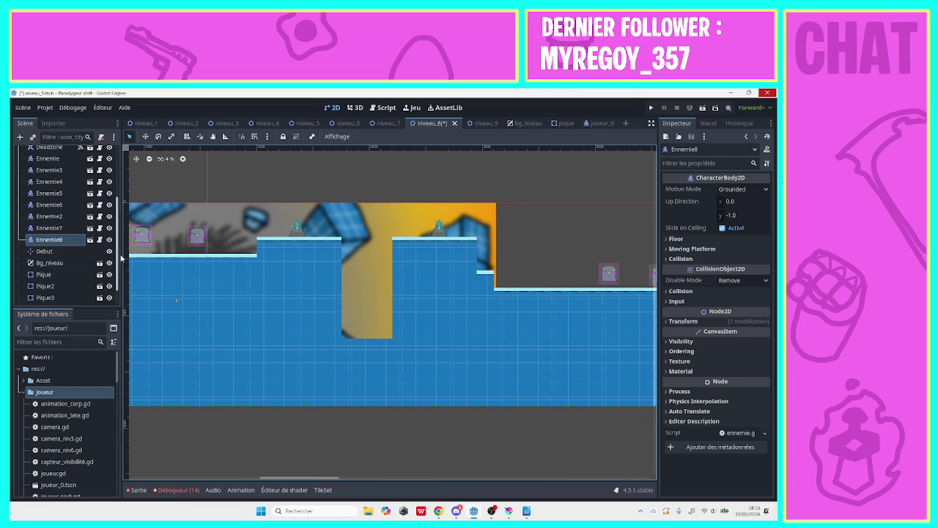
scroll(59, 241, up, 3)
- Erase the block of Tuile_solide tiles at the bottom of the pit between the raised platforms
click(57, 208)
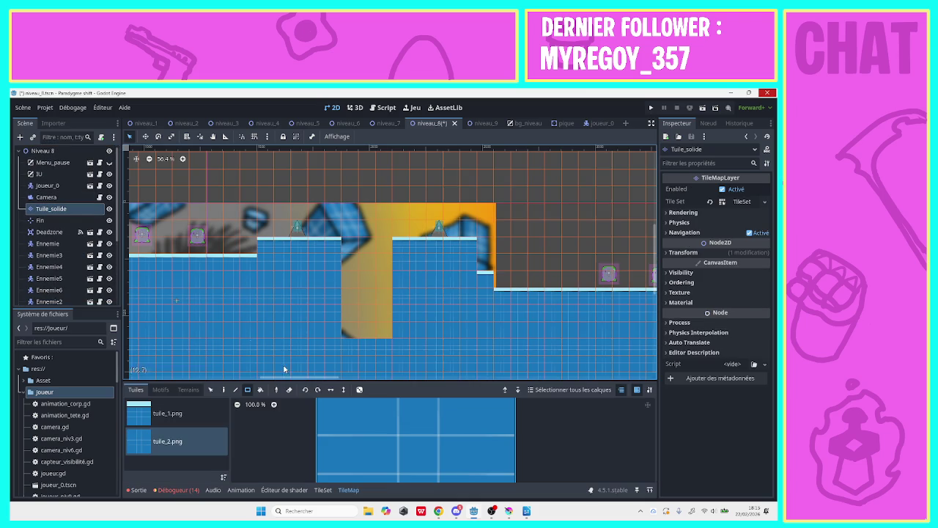
mouse_move(385, 326)
mouse_down()
mouse_move(345, 404)
mouse_move(355, 394)
mouse_up()
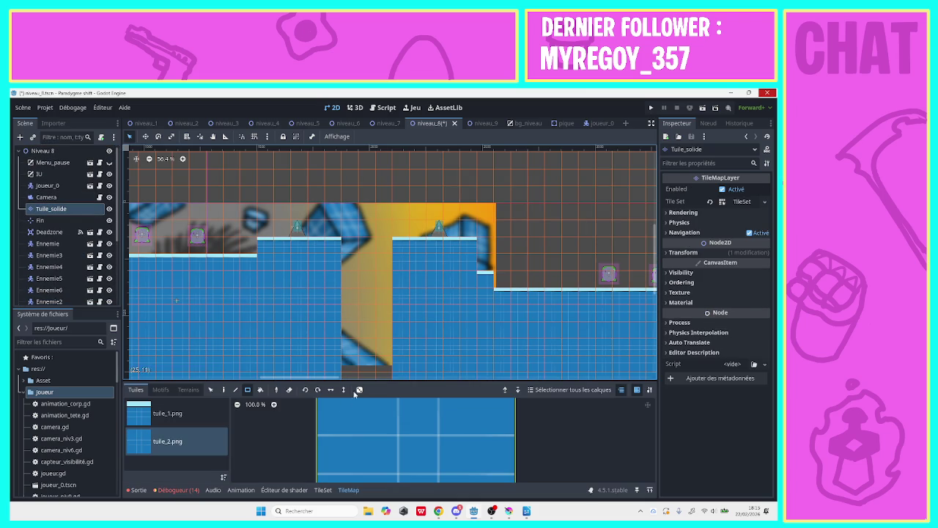
mouse_move(652, 257)
mouse_down()
mouse_move(656, 299)
mouse_move(657, 252)
mouse_move(665, 270)
mouse_move(599, 286)
mouse_up()
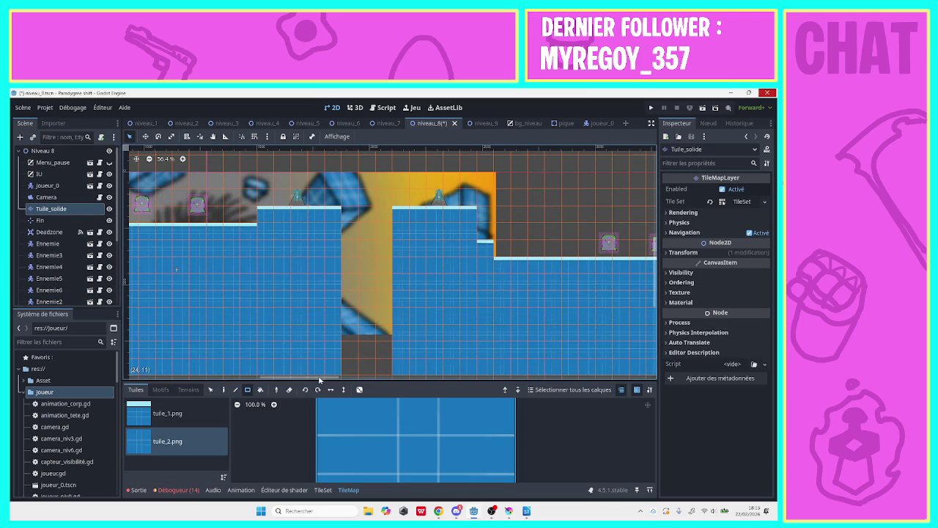
mouse_move(319, 379)
mouse_down()
mouse_move(396, 374)
mouse_move(329, 370)
mouse_up()
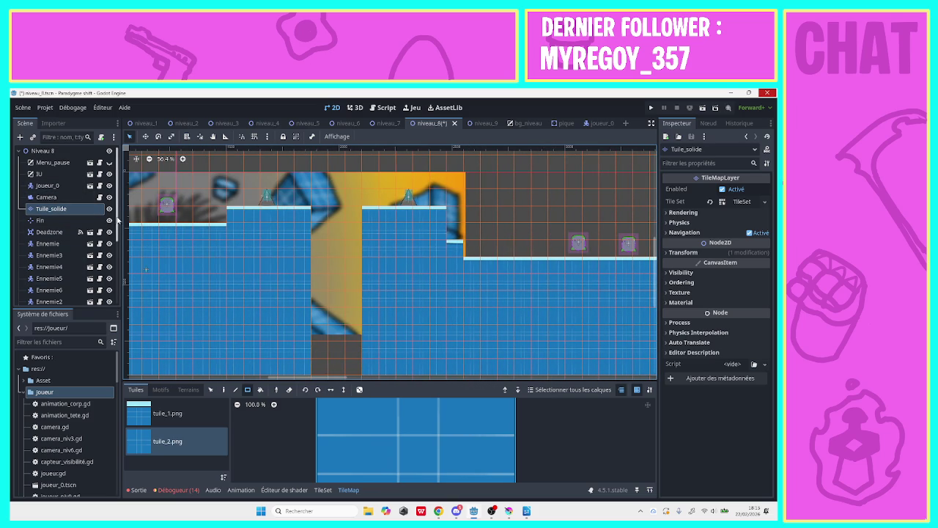
scroll(66, 271, down, 5)
- Nudge Pique one step right, then check Pique2 through Pique5 on their platforms and deselect
click(66, 253)
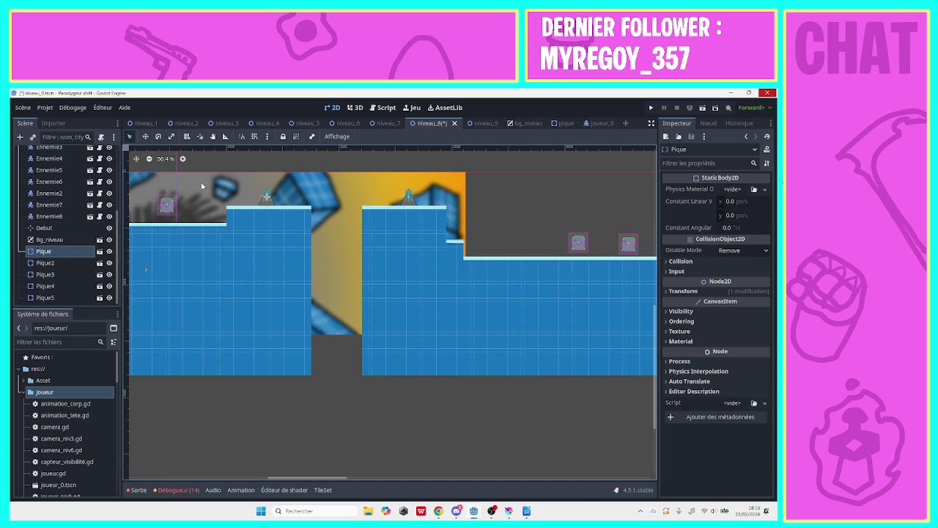
key(Right)
key(Right)
key(Right)
key(Escape)
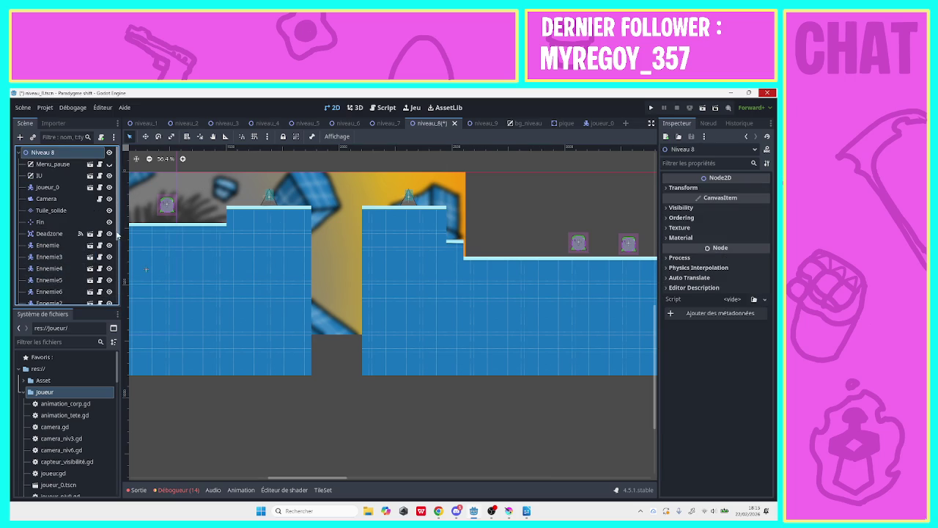
scroll(81, 249, down, 5)
click(72, 262)
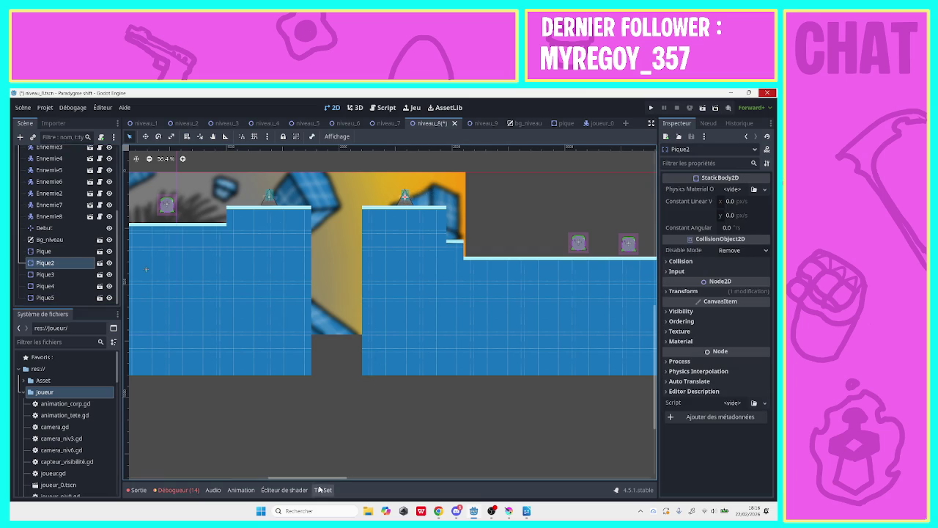
drag(321, 482, 519, 481)
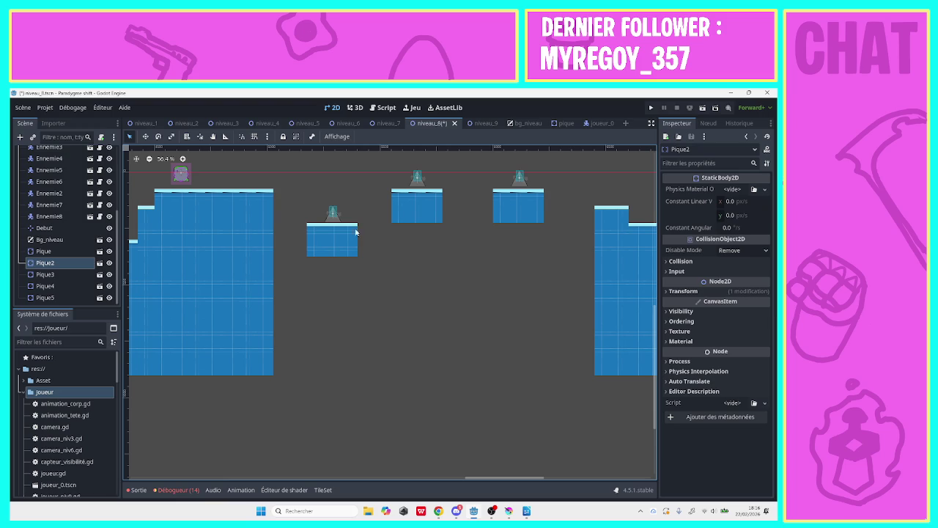
click(333, 217)
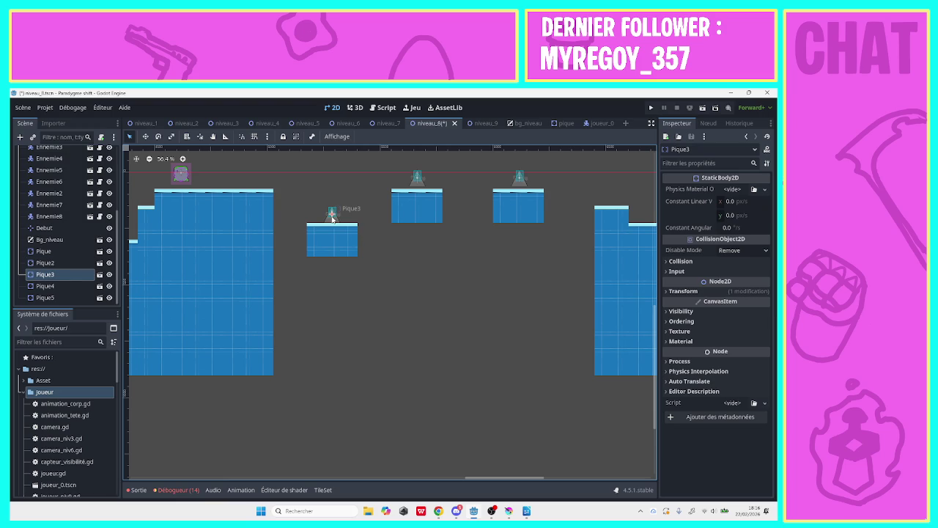
click(417, 178)
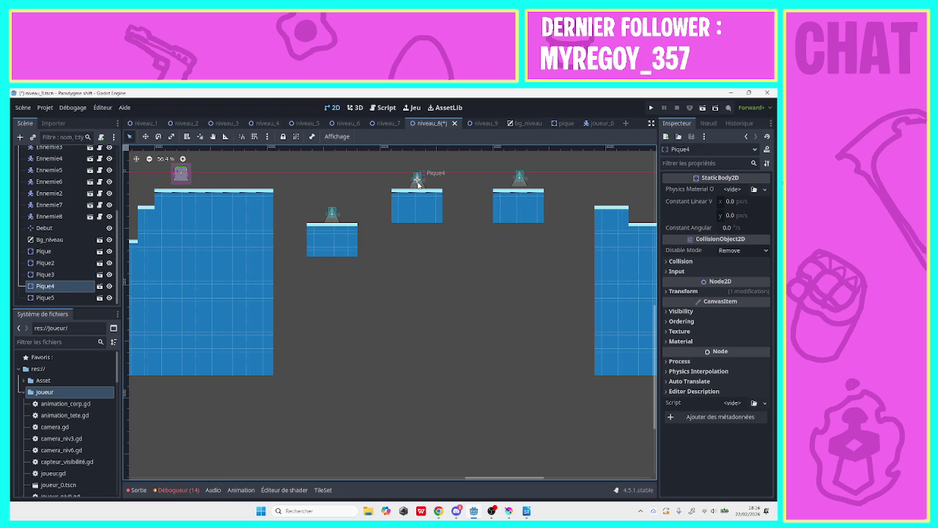
click(524, 187)
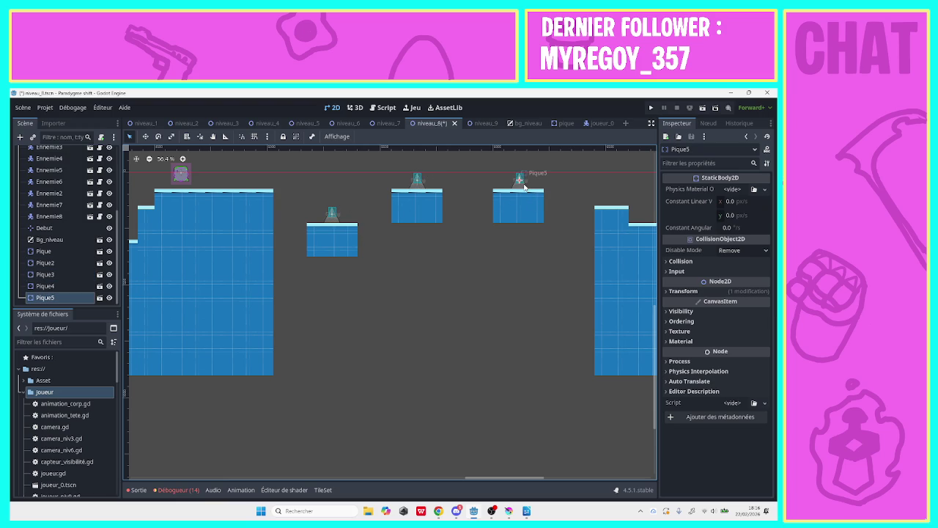
click(520, 259)
- Launch the game, open level 8, and jump onto the raised block and over the gap
click(650, 107)
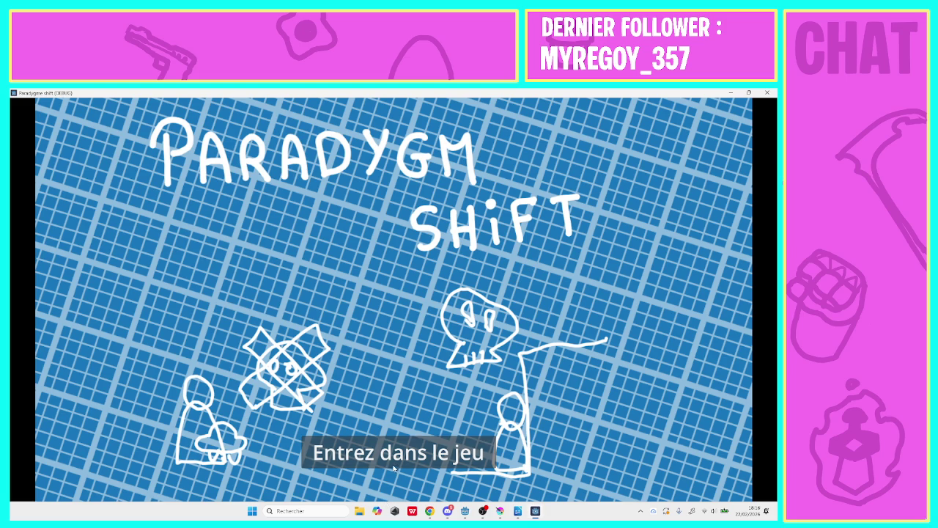
click(392, 453)
click(385, 341)
key(Right)
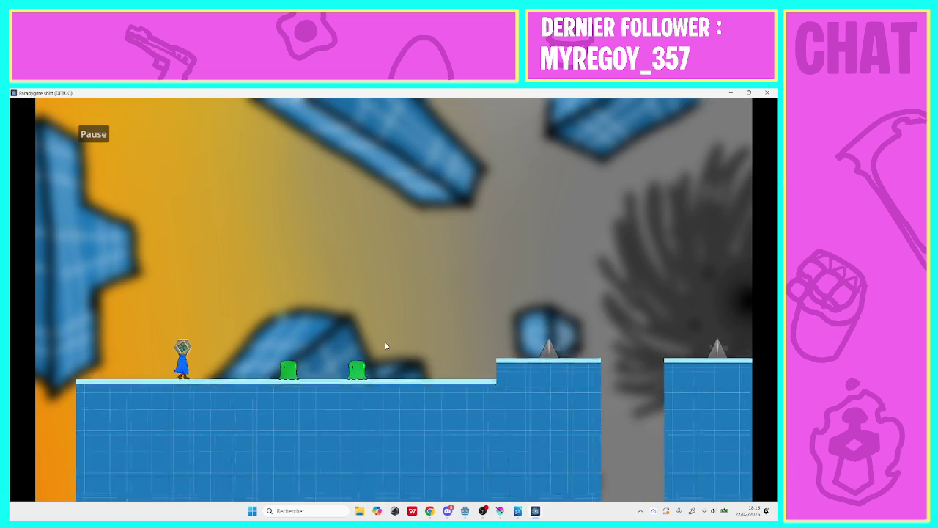
key(Left)
key(space)
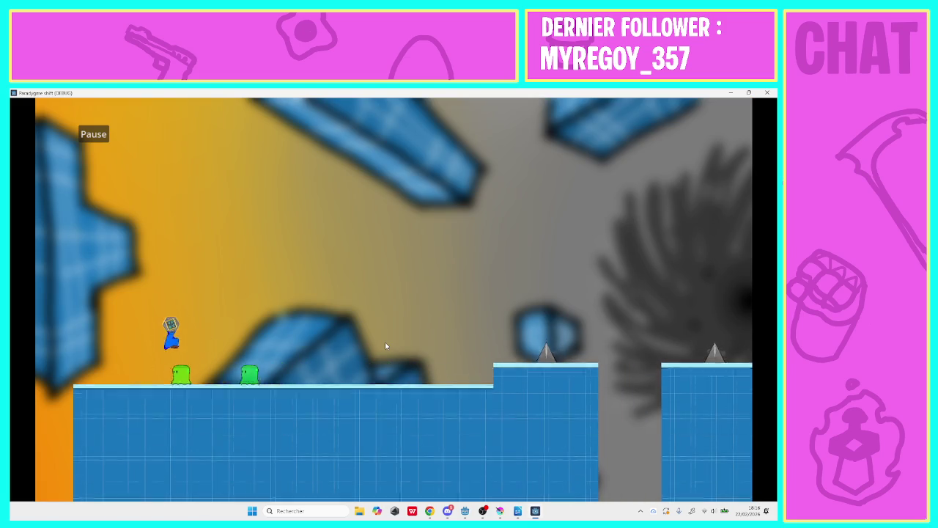
key(Right)
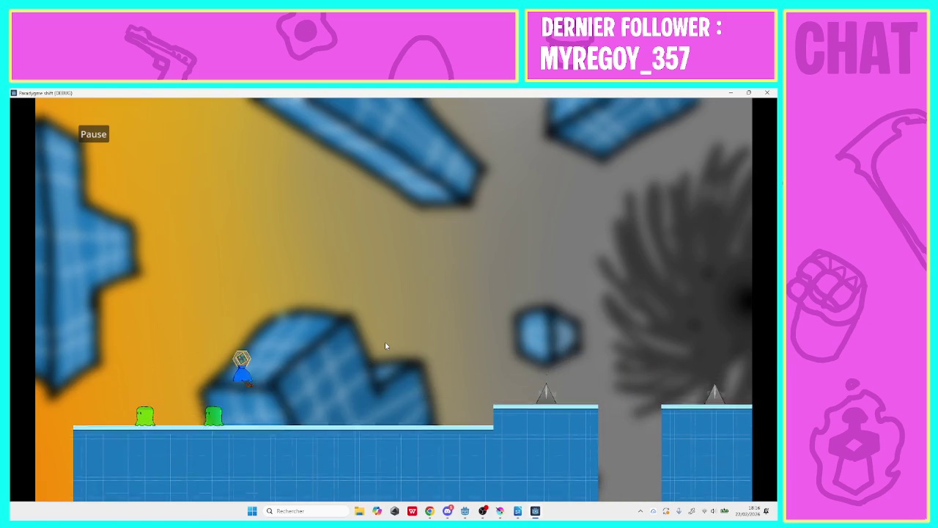
key(Right)
key(space)
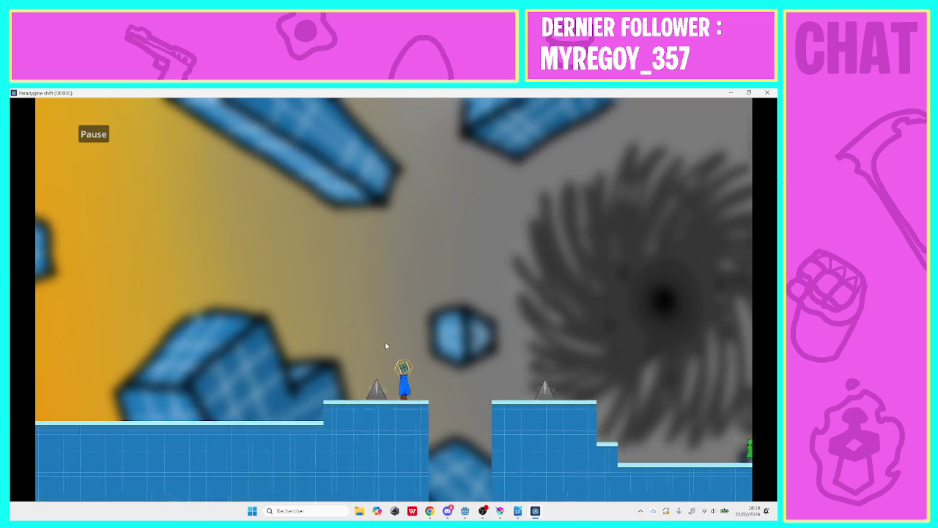
key(Right)
key(space)
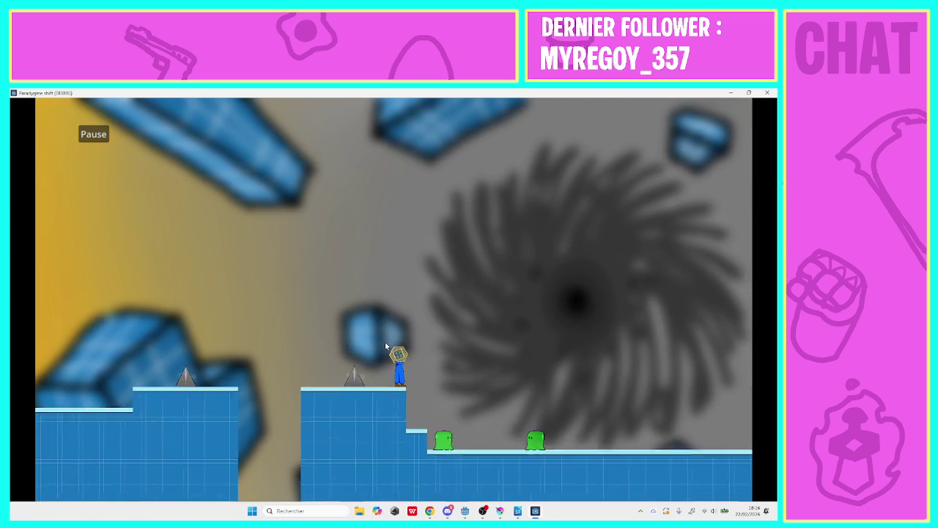
key(Right)
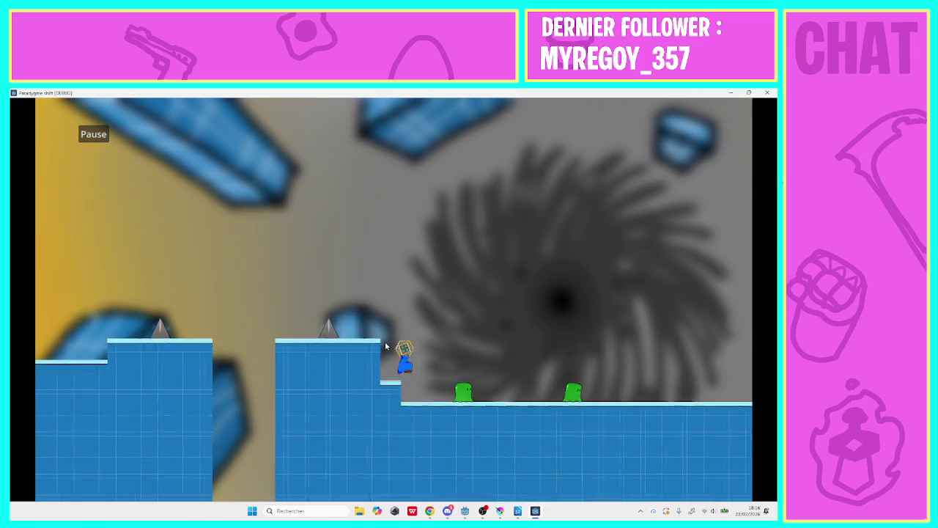
- Run right along the lower floor, jumping over green enemies and onto the higher platform
key(Right)
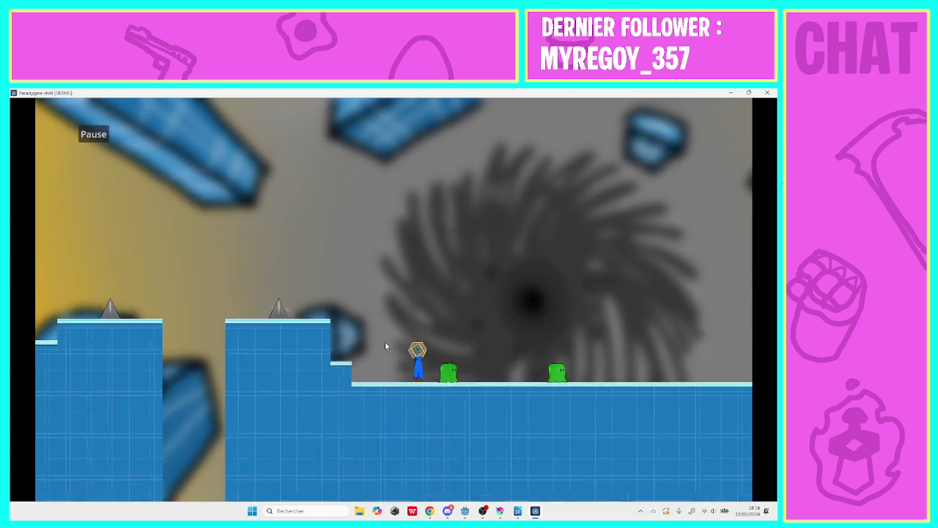
key(space)
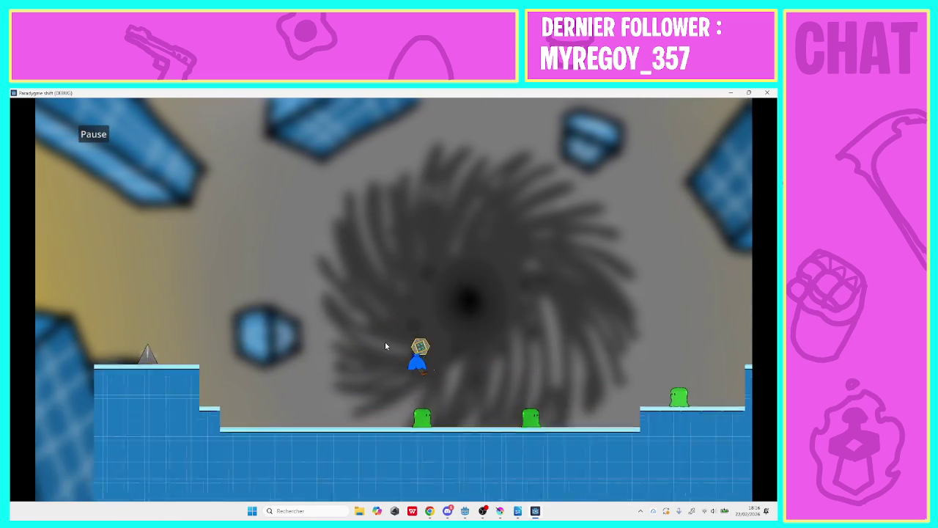
key(Right)
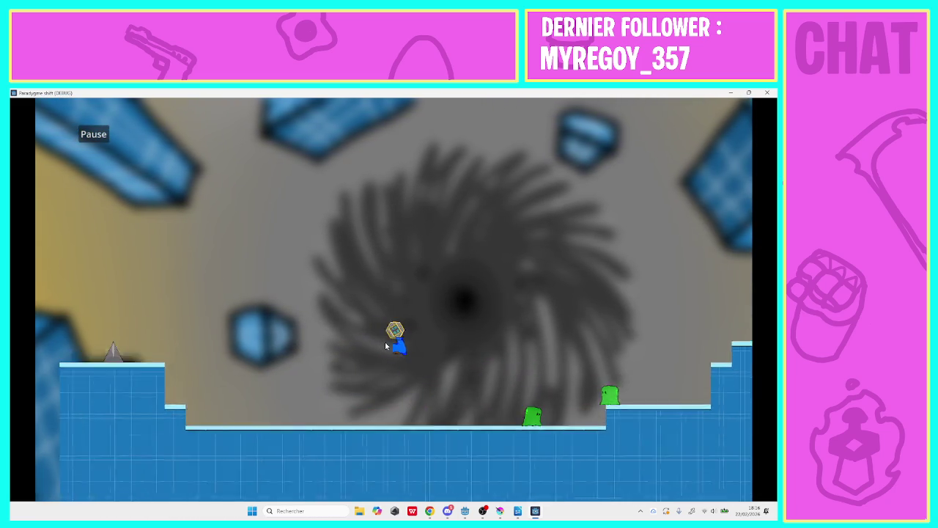
key(space)
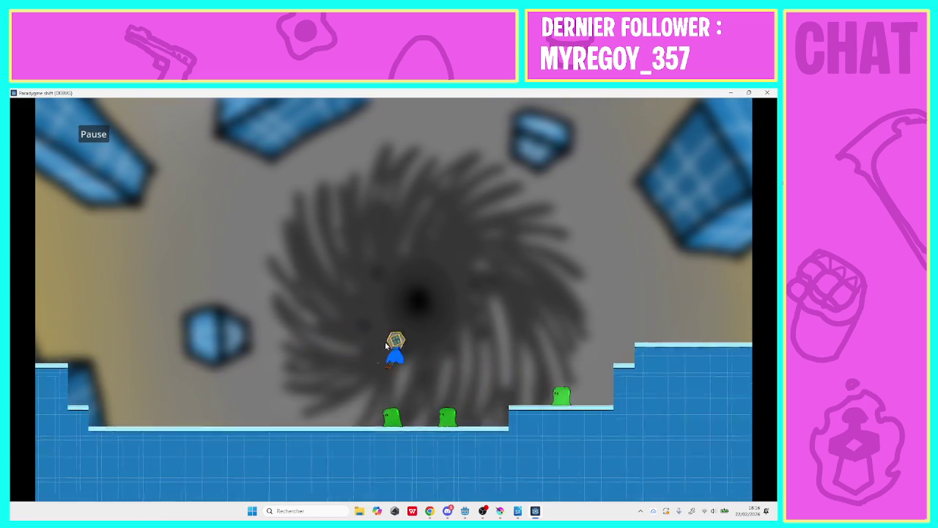
key(Right)
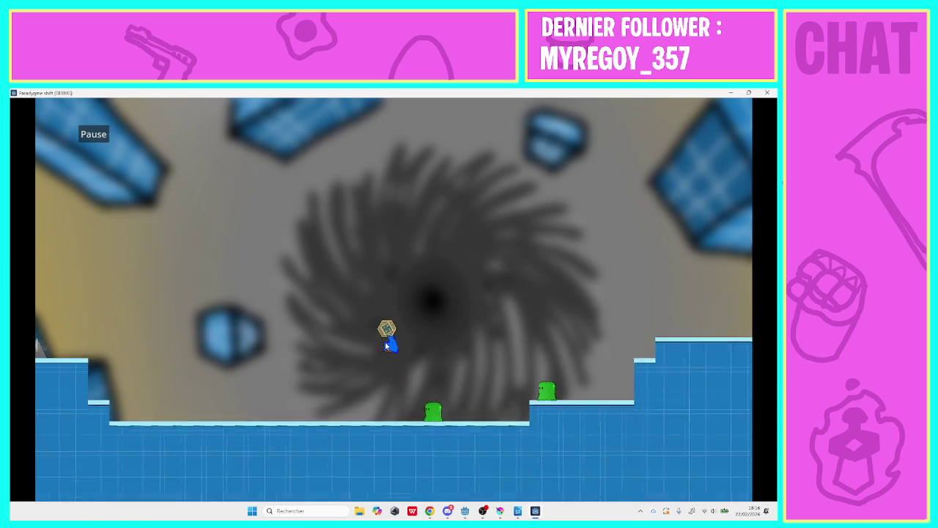
key(space)
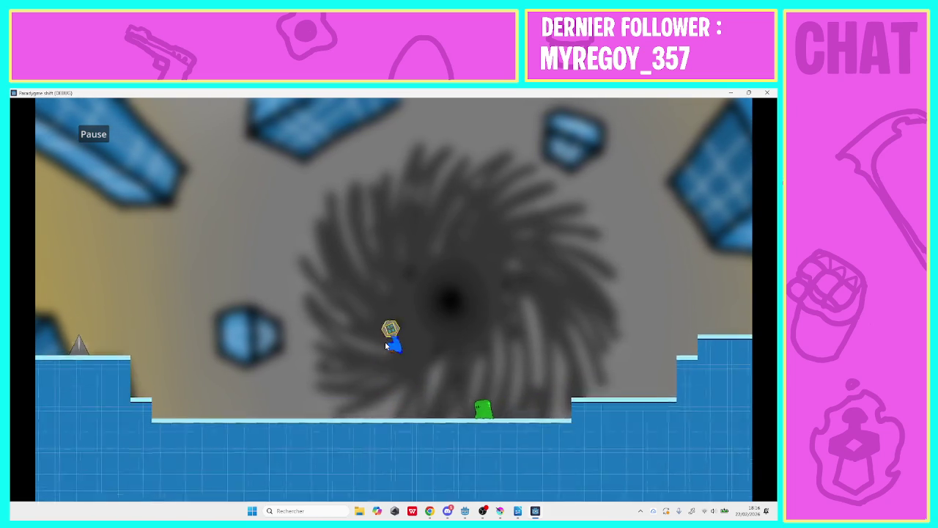
key(Right)
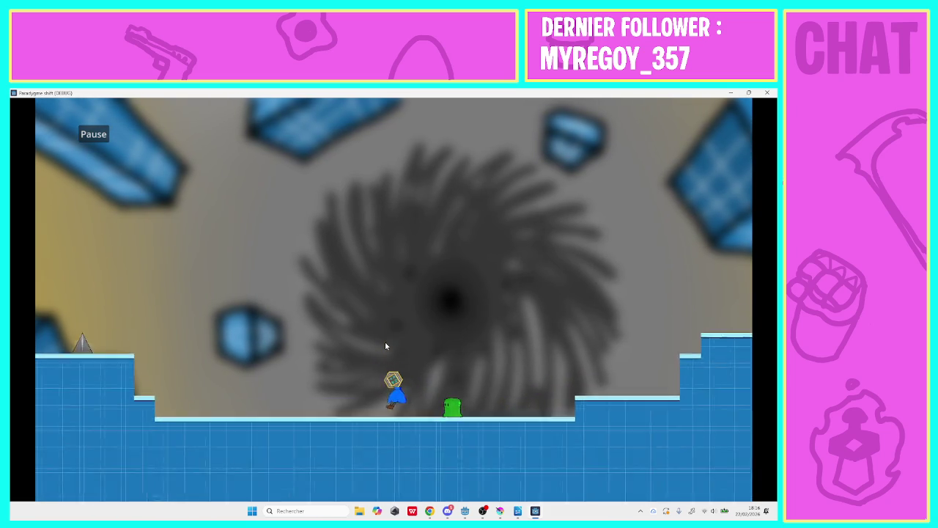
key(space)
key(space)
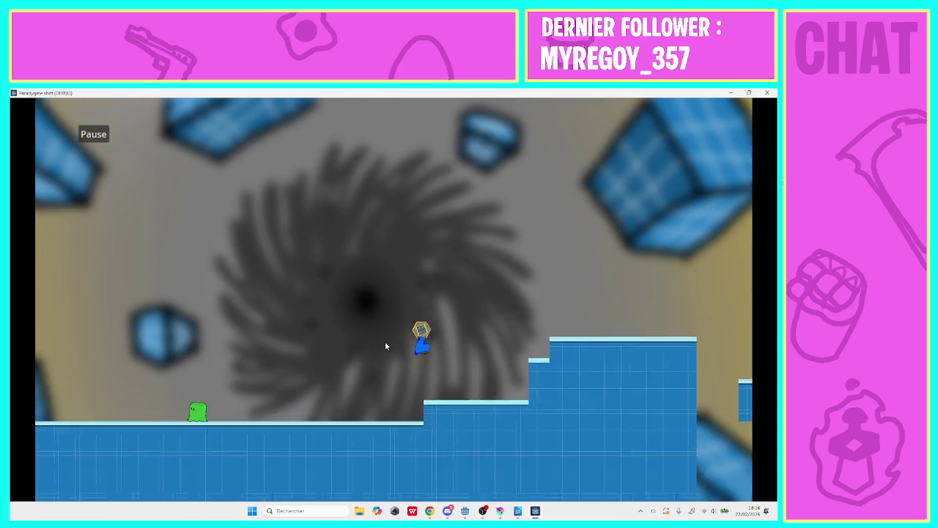
key(Right)
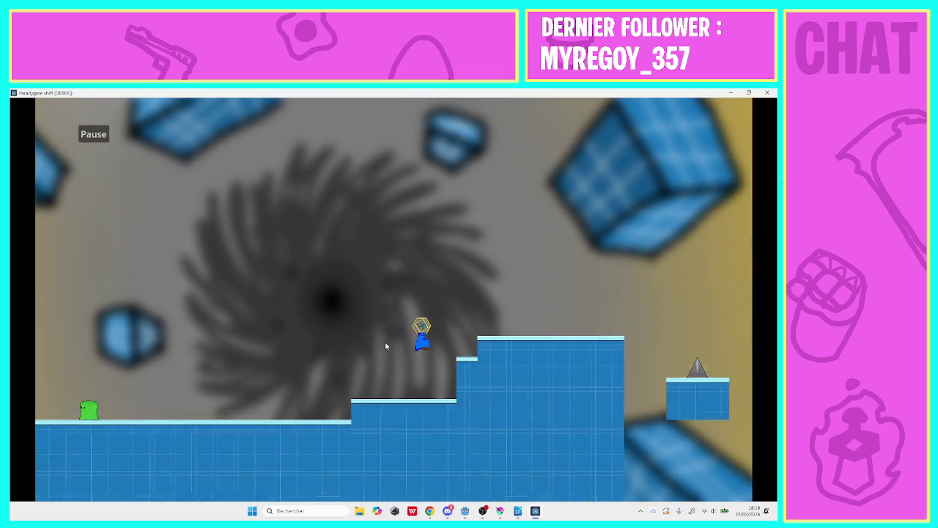
key(space)
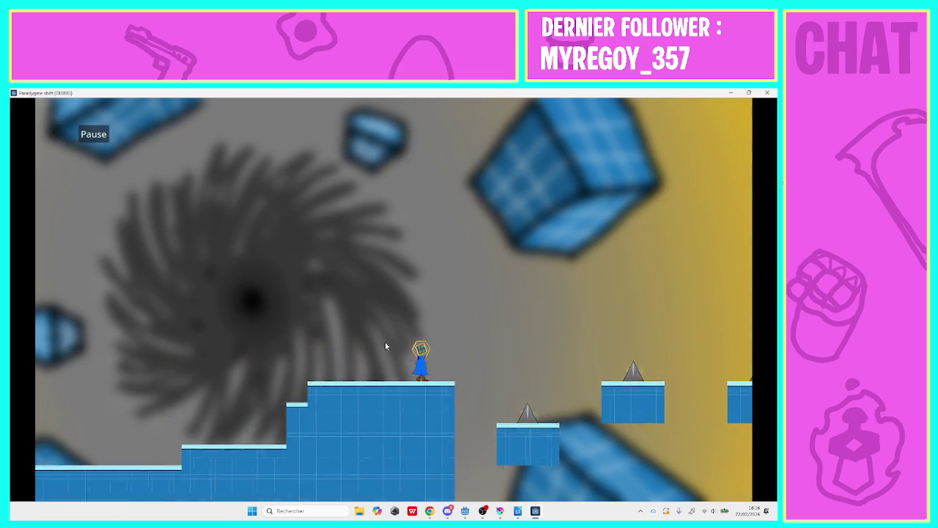
key(Right)
key(space)
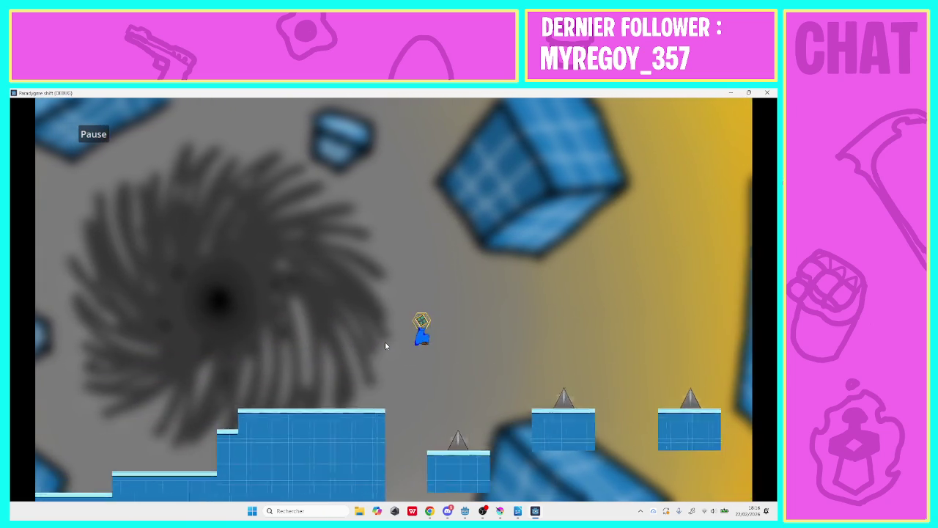
- Cross the spiked platforms to the right-hand block, head back left, and exit to level selection
key(space)
key(Right)
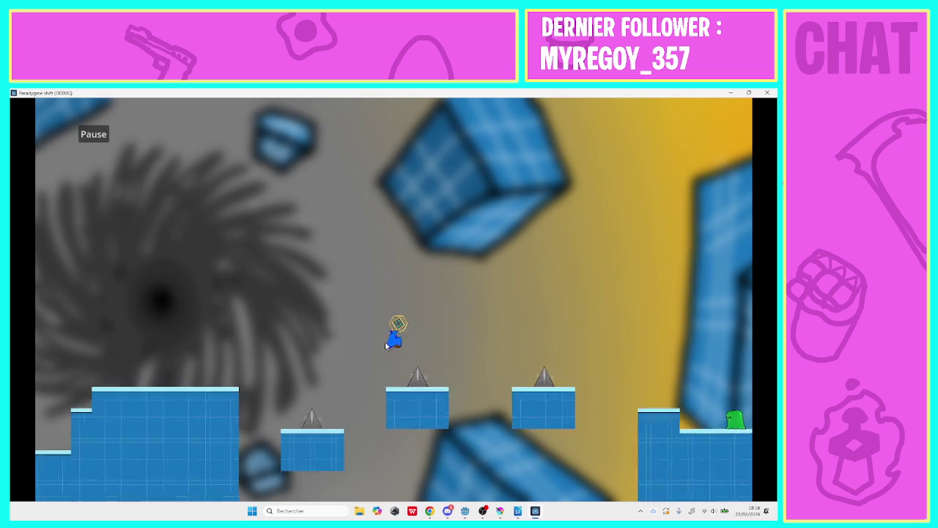
key(space)
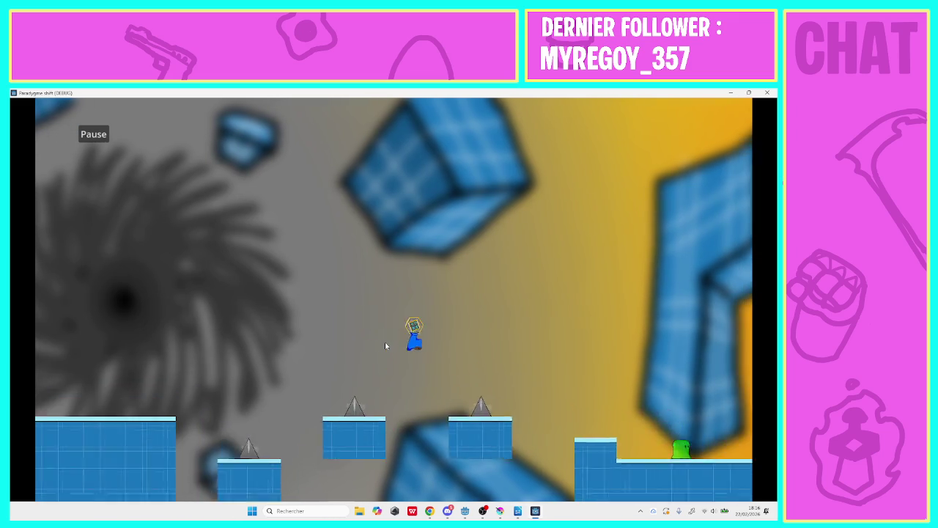
key(Right)
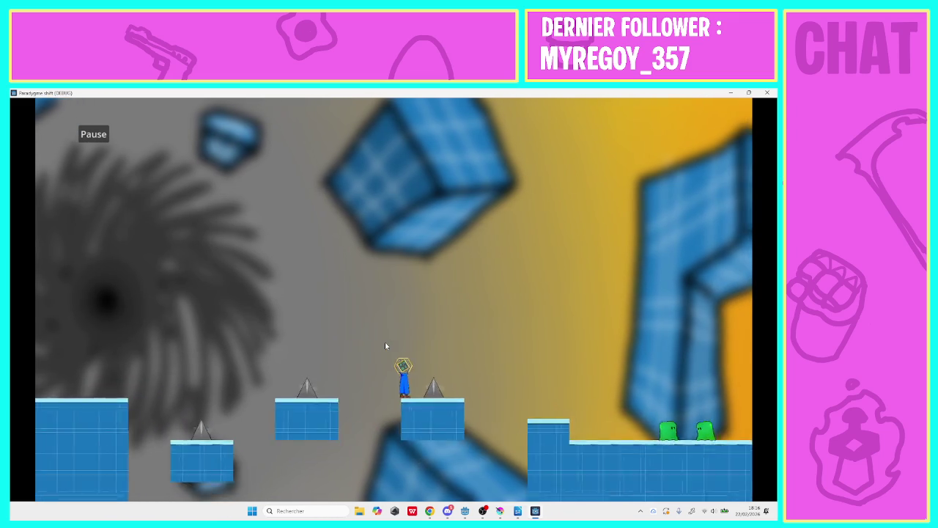
key(space)
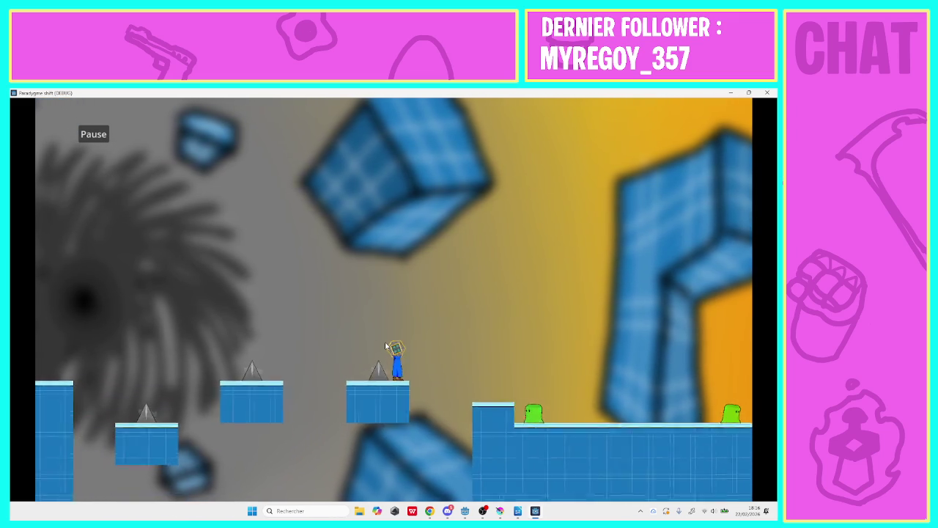
key(Right)
key(space)
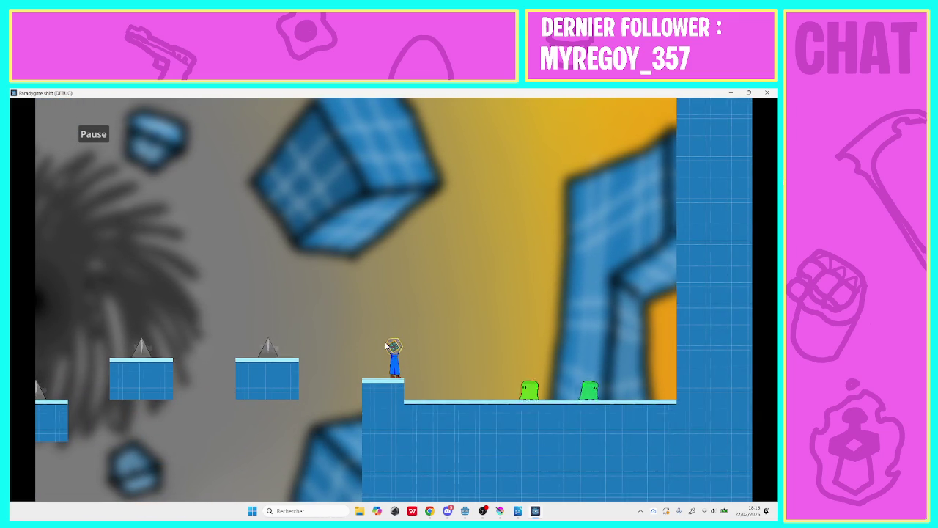
key(Left)
key(space)
key(Left)
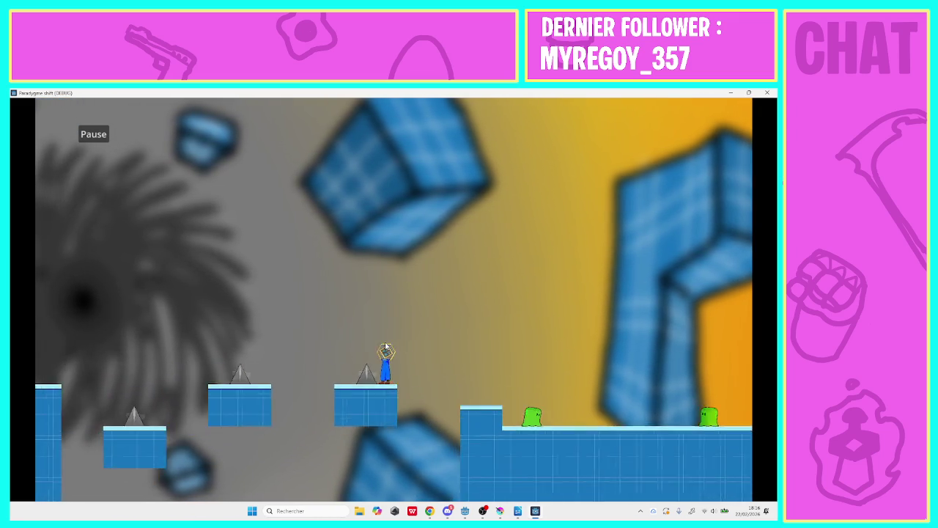
key(space)
key(space)
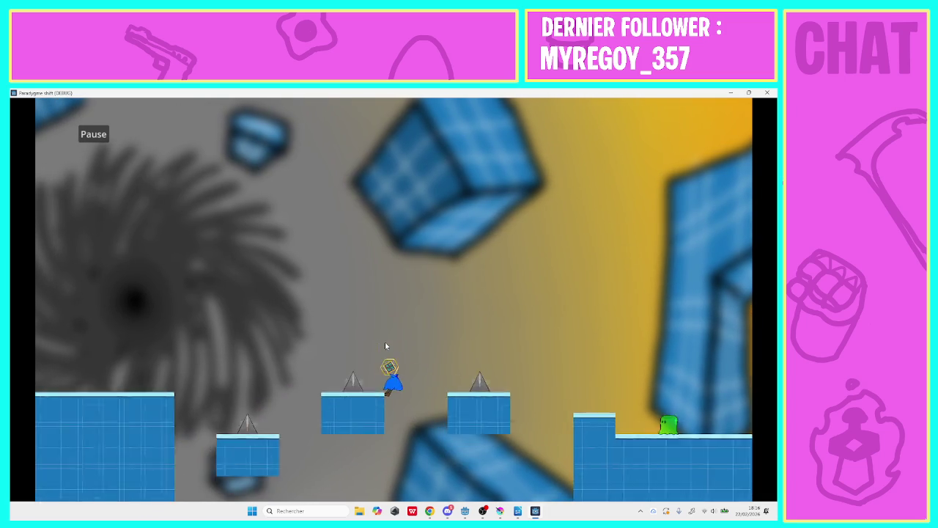
key(Left)
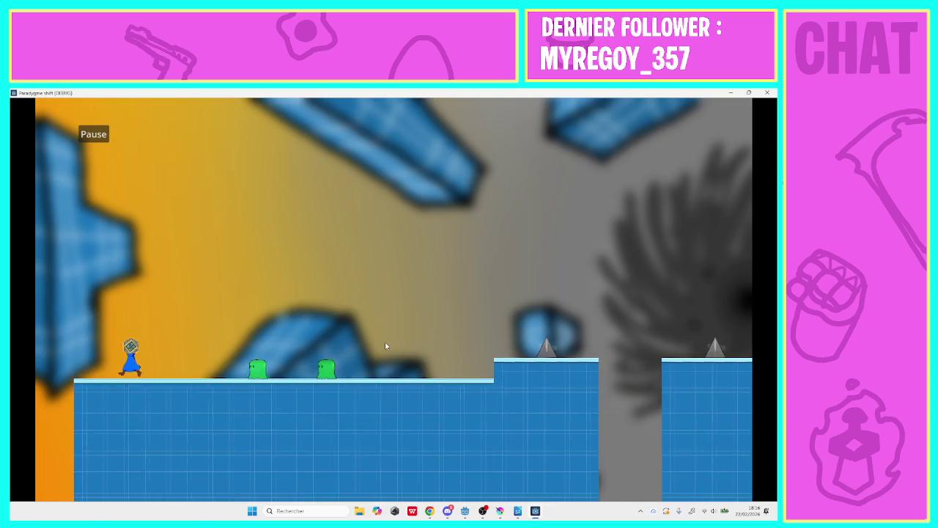
key(space)
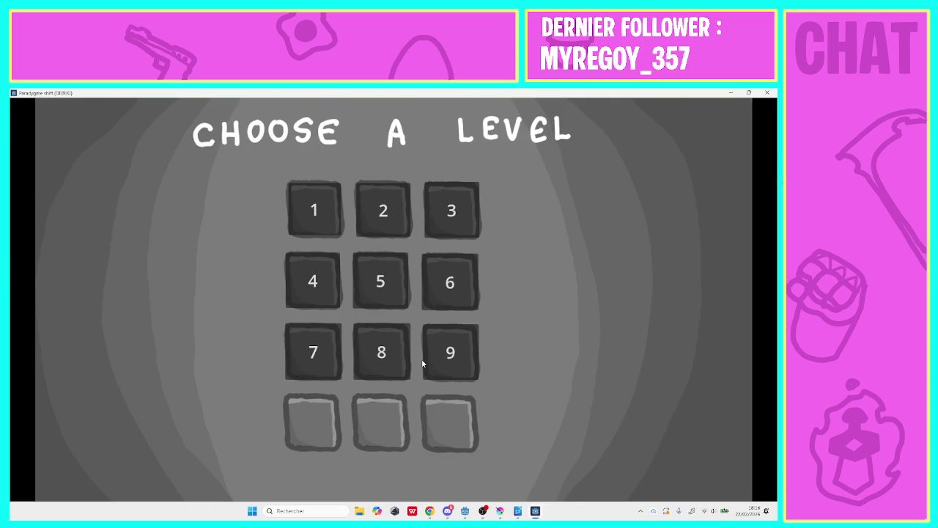
- Start level 9, run right jumping over the raised block and enemies, then close the game window
click(425, 362)
key(space)
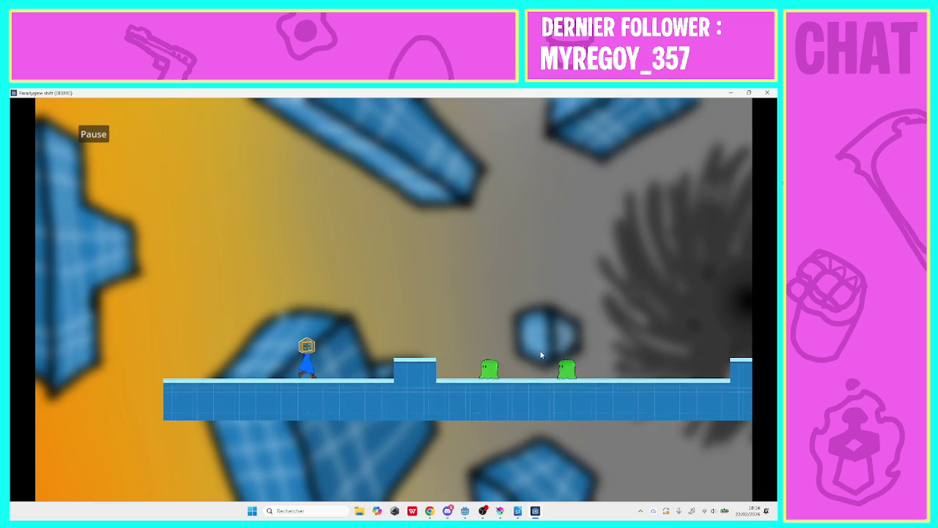
key(Right)
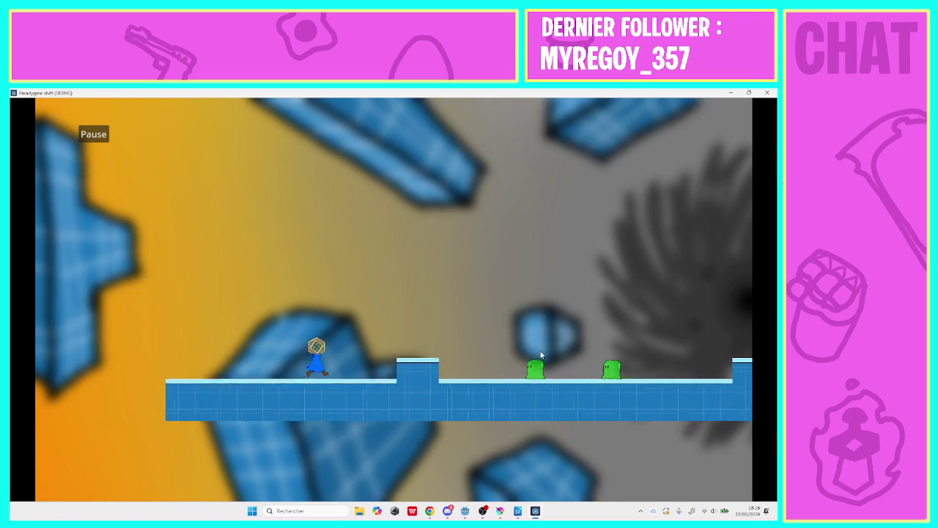
key(space)
key(Right)
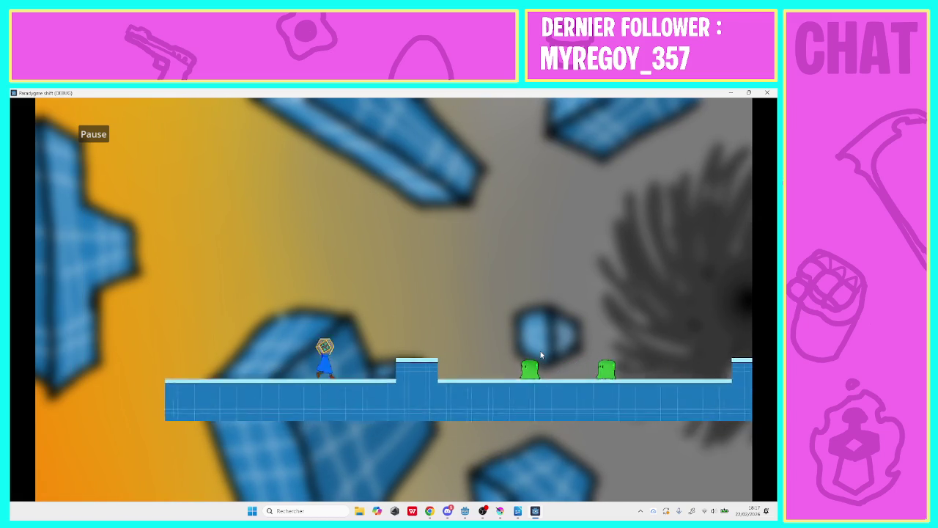
key(space)
key(space)
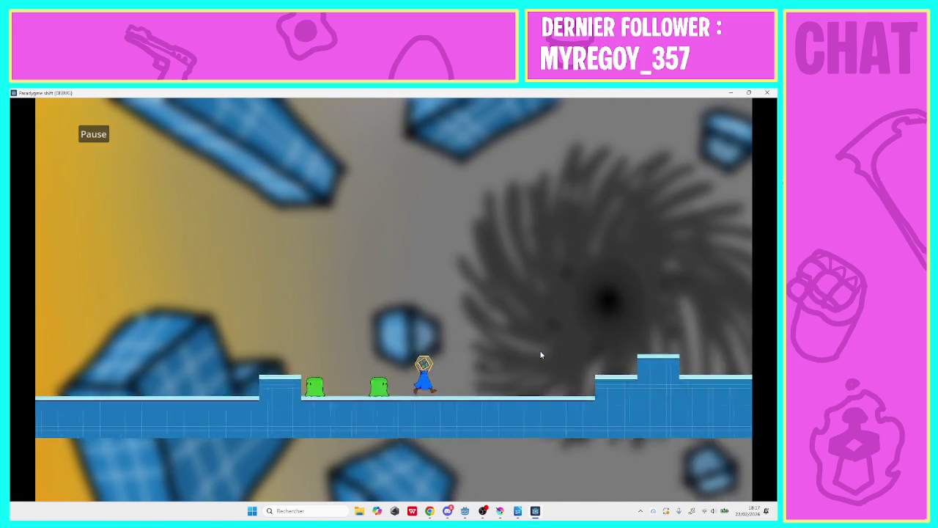
key(space)
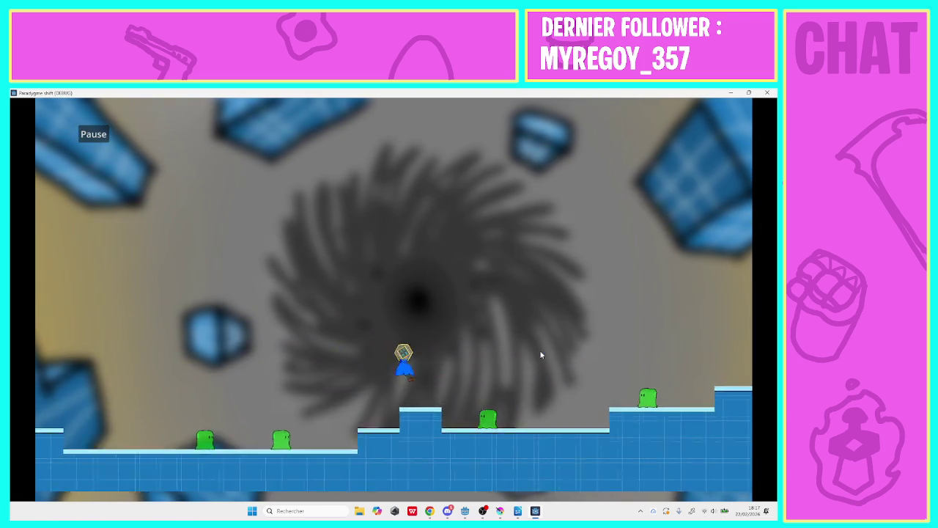
key(space)
key(space)
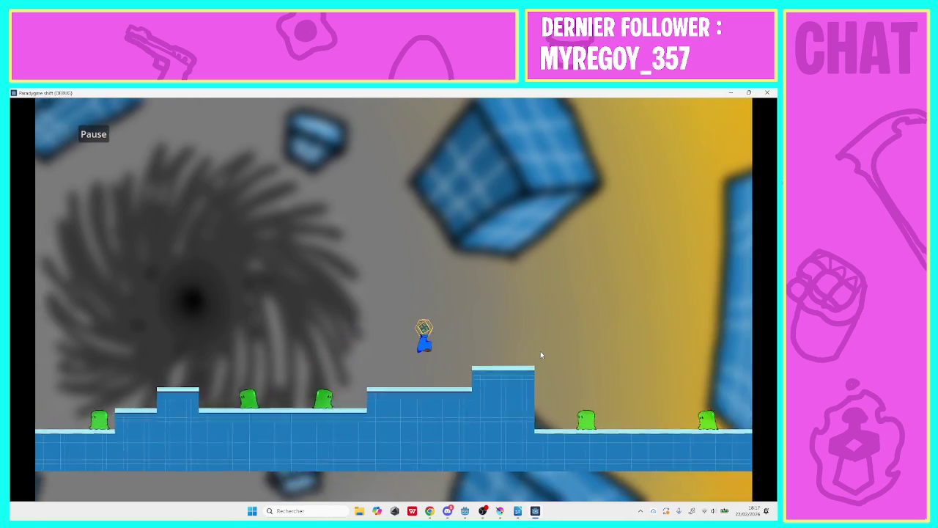
key(space)
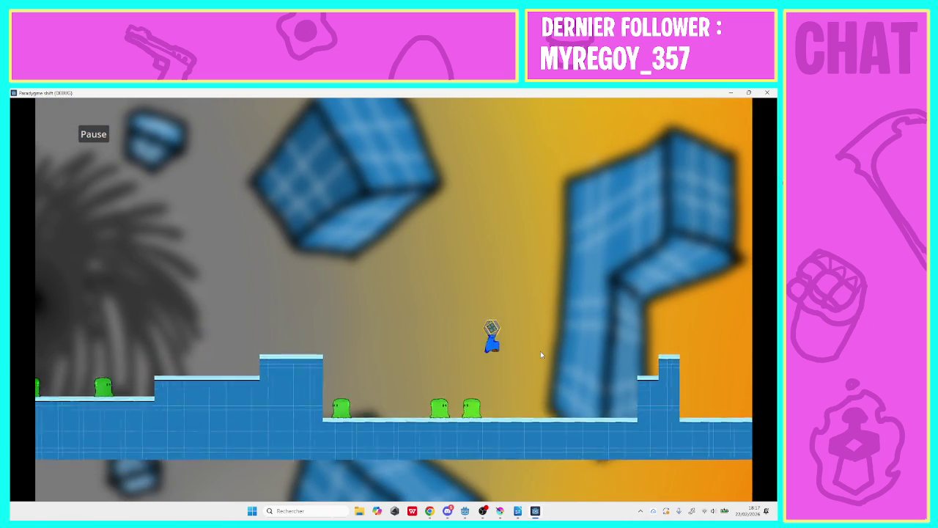
key(space)
key(space)
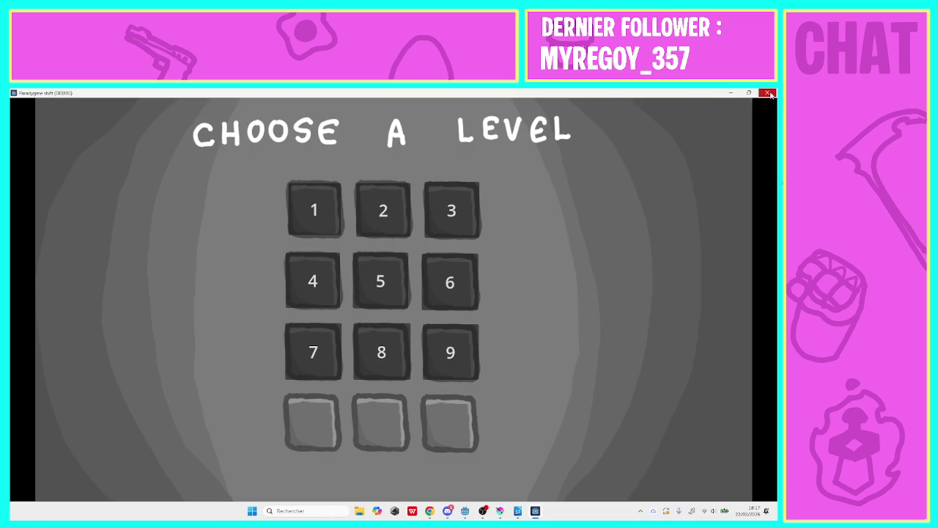
click(766, 92)
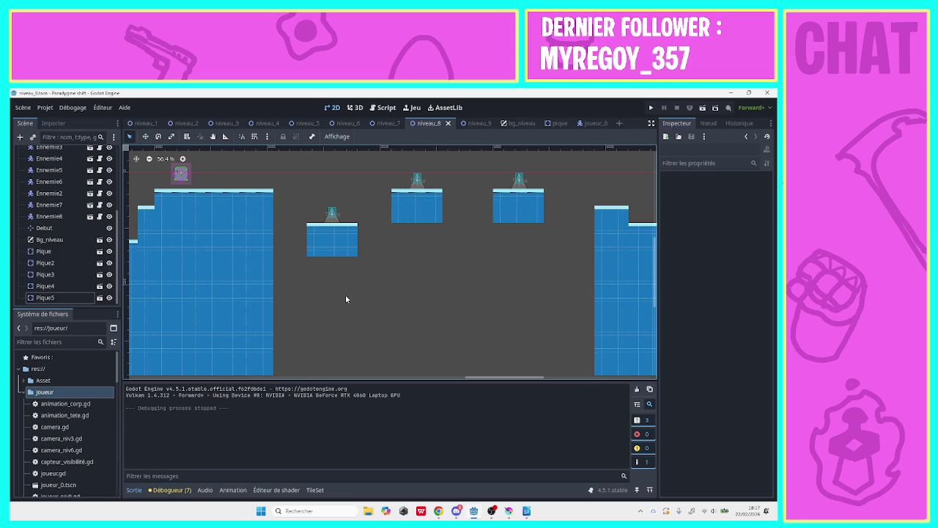
- Switch to the niveau_9 scene with Ctrl+Tab and look over its tile floor and enemies
drag(493, 378, 578, 379)
key(ctrl+Tab)
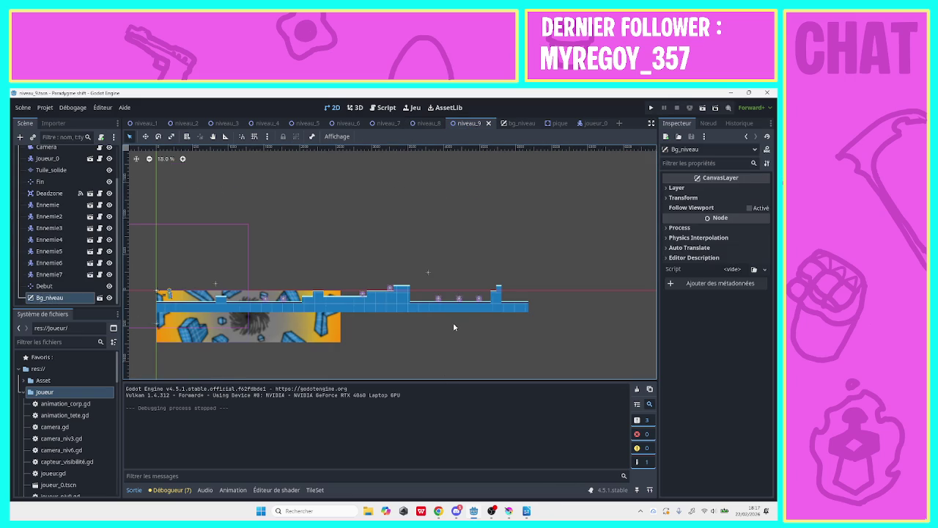
right_click(482, 321)
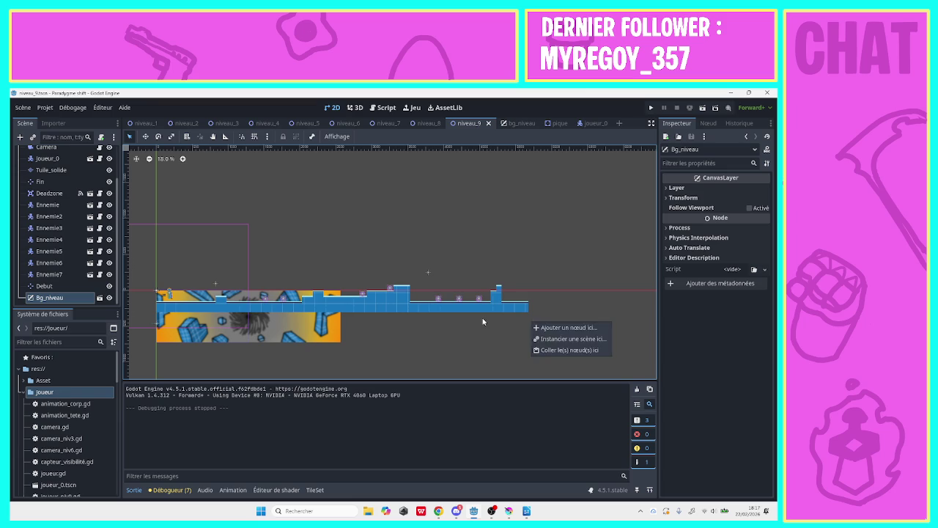
key(Escape)
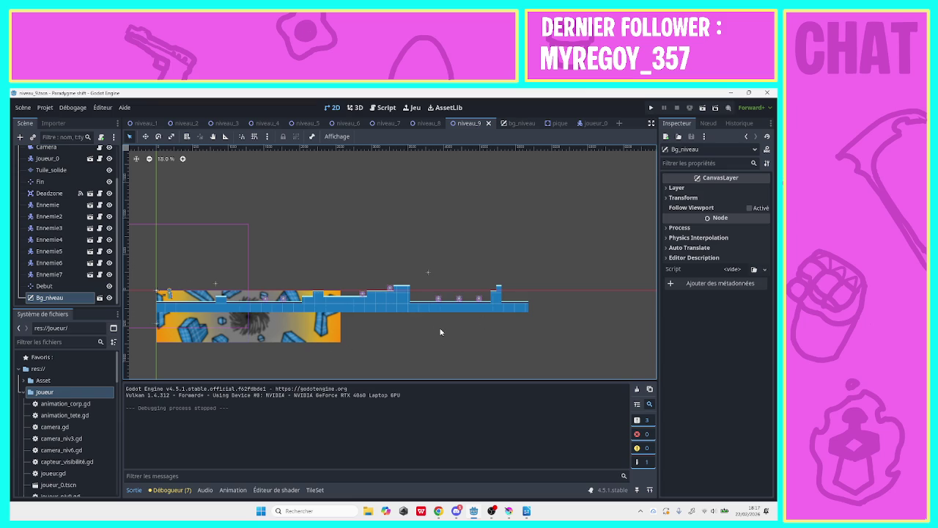
scroll(117, 260, up, 3)
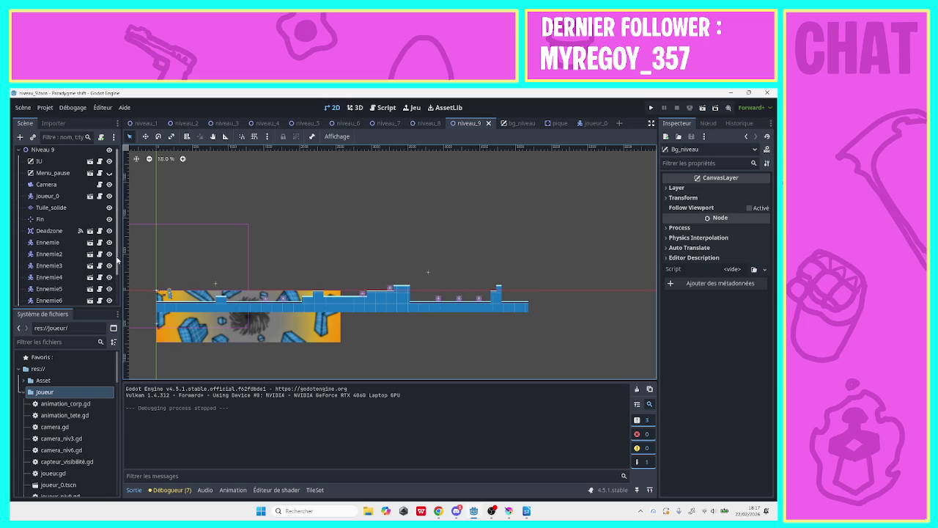
scroll(114, 257, down, 2)
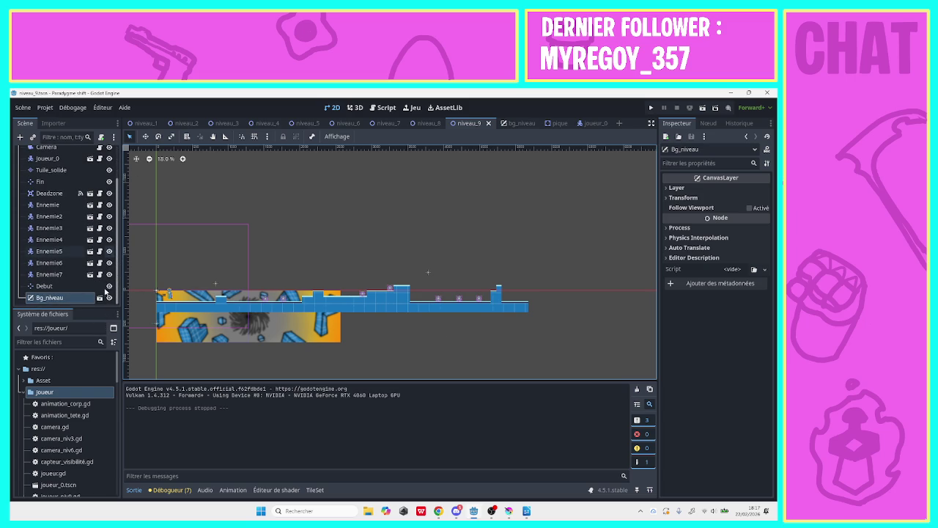
scroll(104, 308, up, 2)
scroll(104, 307, down, 2)
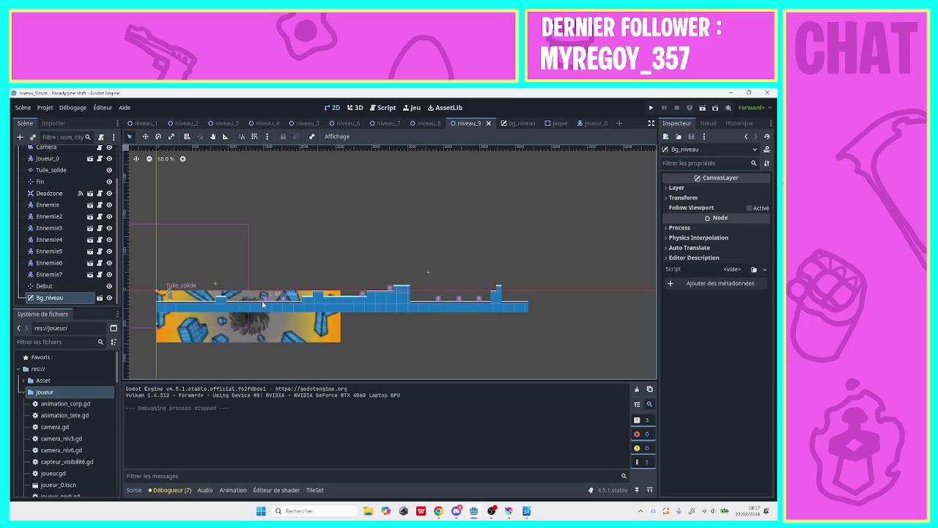
- Lift Ennemie through Ennemie7 off the platform into a floating row above the floor
drag(265, 299, 222, 261)
drag(288, 297, 247, 258)
click(362, 294)
drag(362, 294, 271, 258)
drag(387, 293, 293, 258)
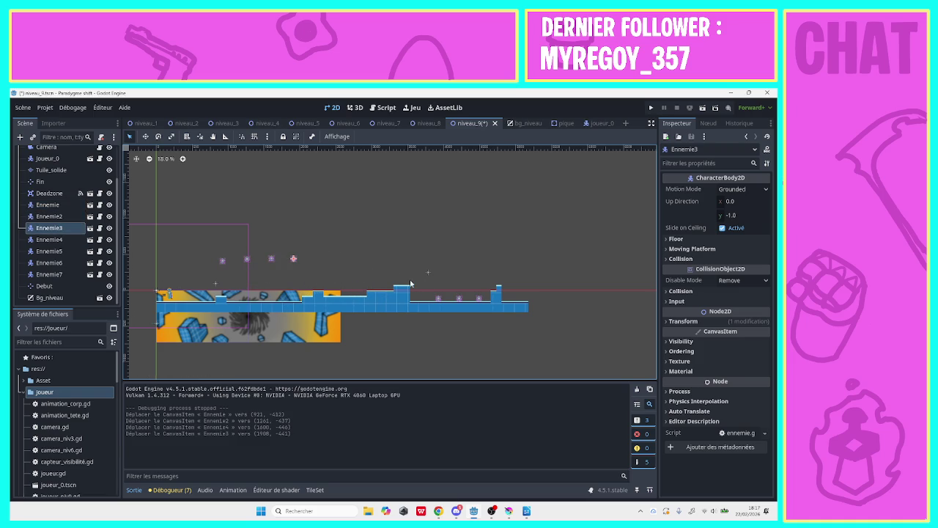
drag(438, 299, 316, 256)
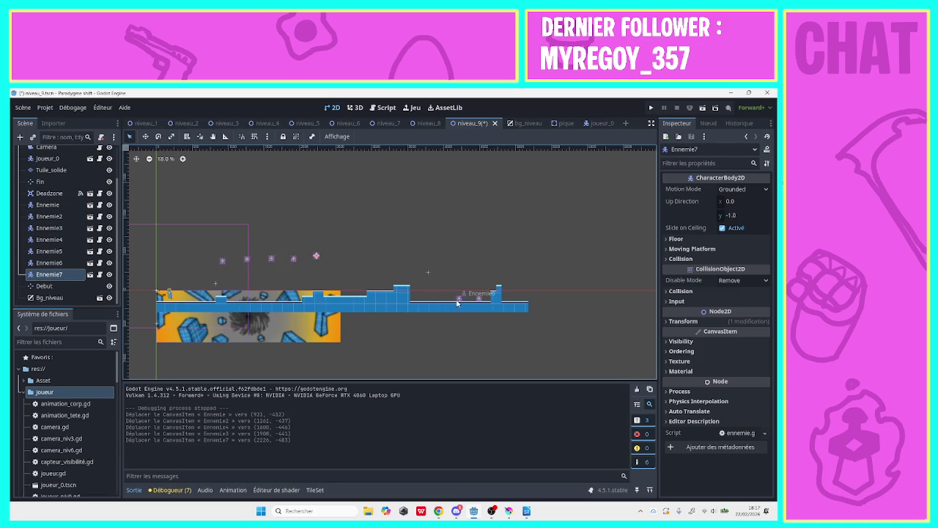
drag(458, 299, 338, 254)
mouse_move(470, 298)
mouse_down()
mouse_move(385, 255)
mouse_move(345, 255)
mouse_up()
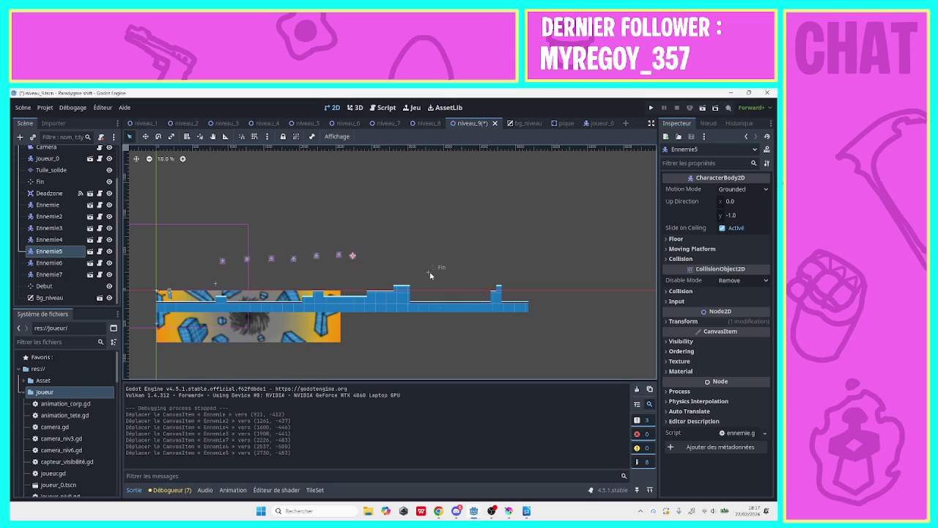
- Move the Fin end marker far to the right and deselect it
click(428, 273)
drag(429, 273, 569, 267)
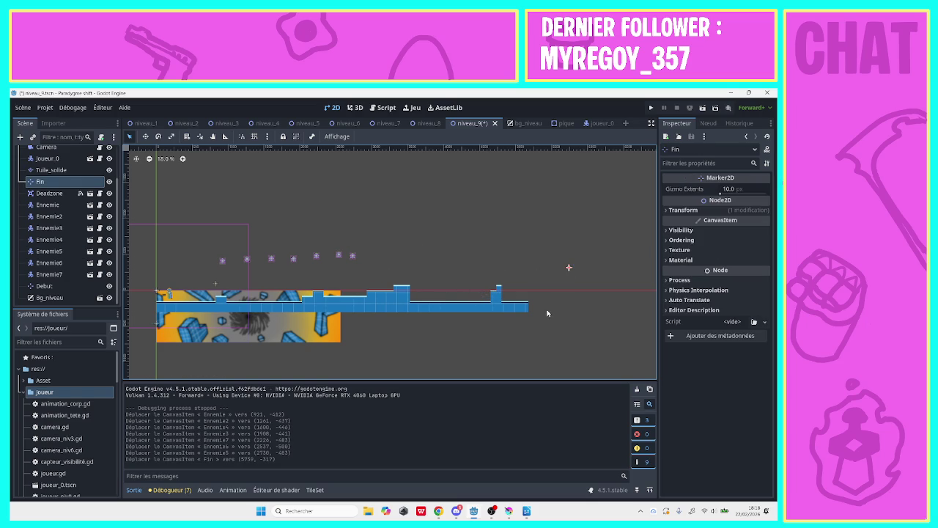
click(501, 316)
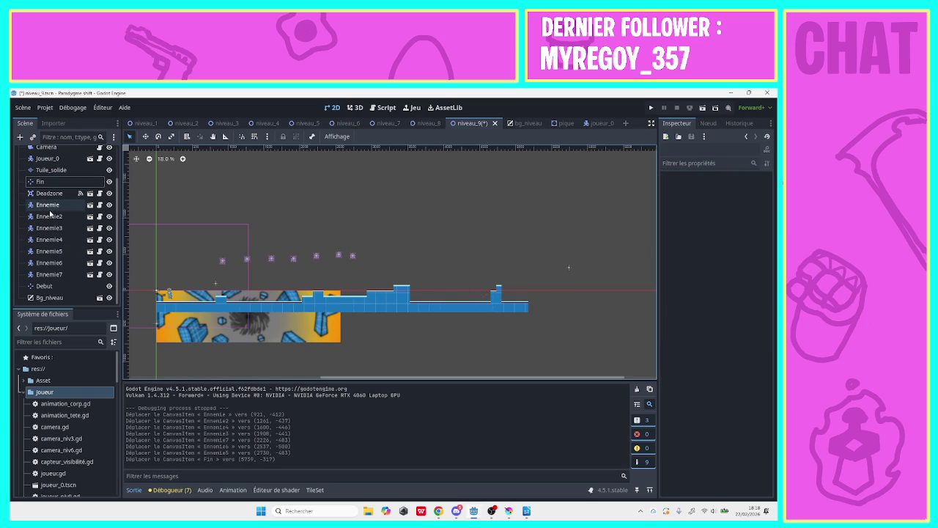
- On the Tuile_solide layer, erase the raised steps from the blue tile platform
click(51, 169)
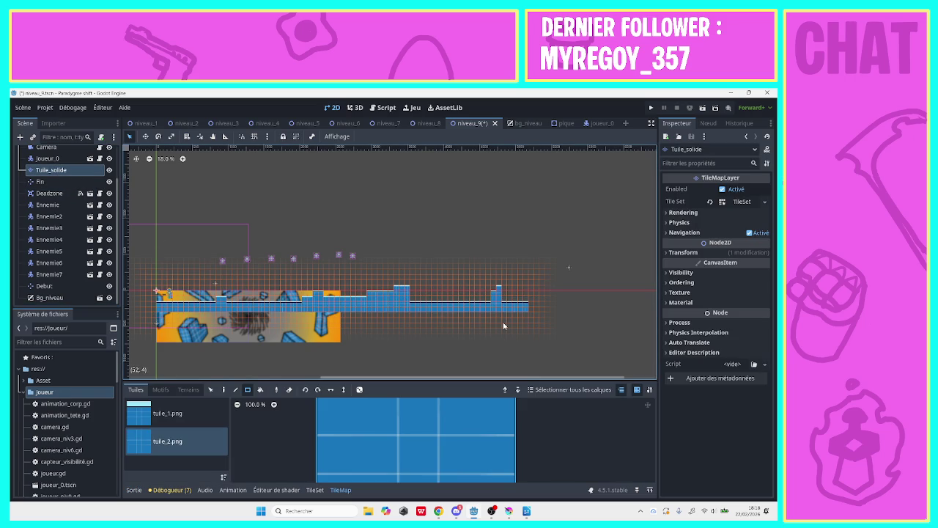
mouse_move(531, 303)
mouse_down()
mouse_move(165, 306)
mouse_move(219, 315)
mouse_up()
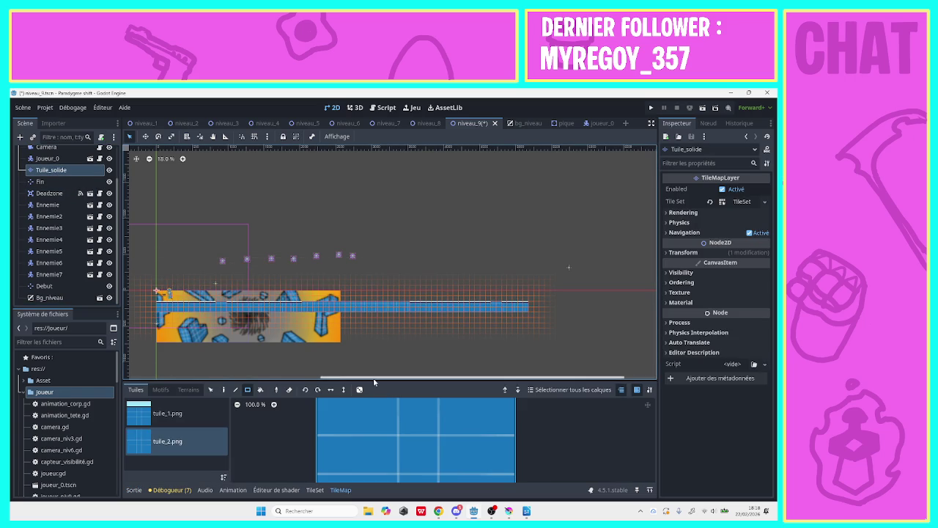
scroll(374, 329, down, 3)
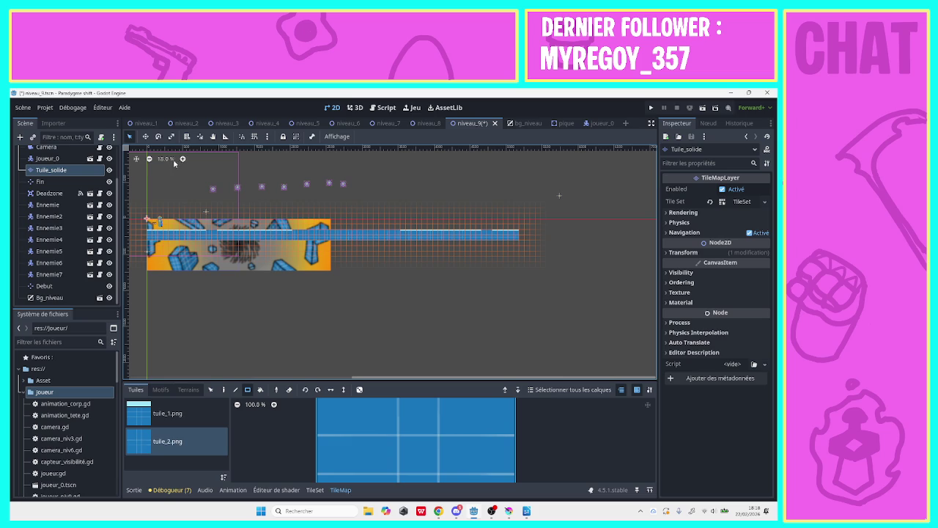
- Paint a long flat floor strip of tiles extending far to the right
click(214, 137)
mouse_move(415, 245)
mouse_down()
mouse_move(244, 274)
mouse_move(159, 272)
mouse_move(146, 259)
mouse_up()
click(129, 136)
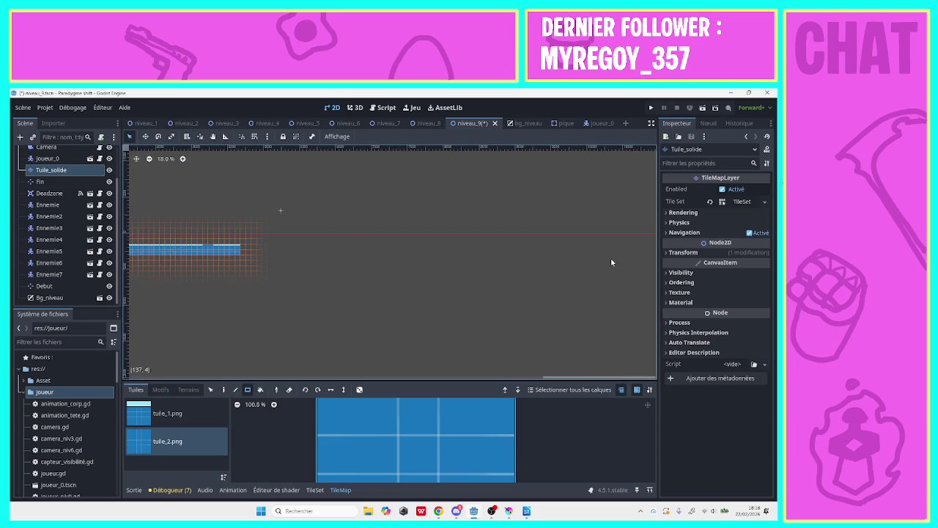
key(g)
drag(366, 212, 286, 210)
click(130, 137)
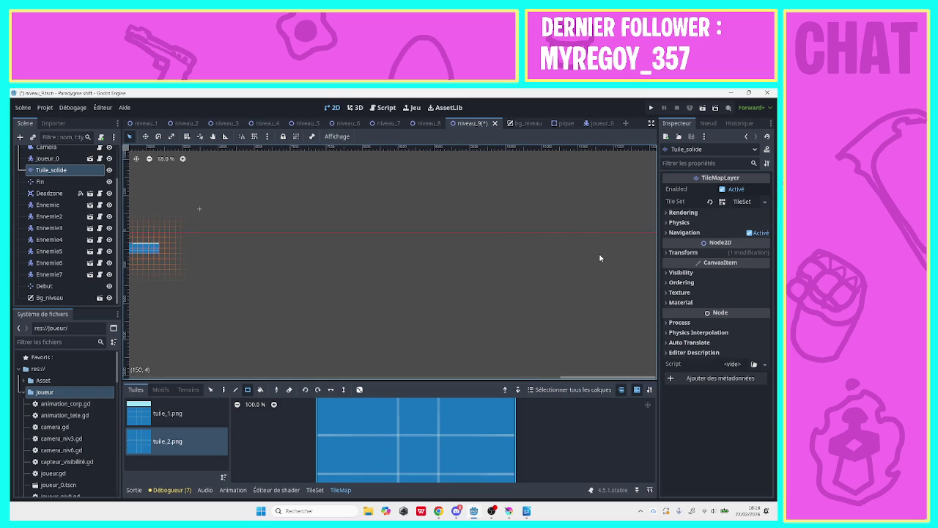
mouse_move(599, 257)
mouse_down()
mouse_move(418, 242)
mouse_move(146, 247)
mouse_move(604, 253)
mouse_up()
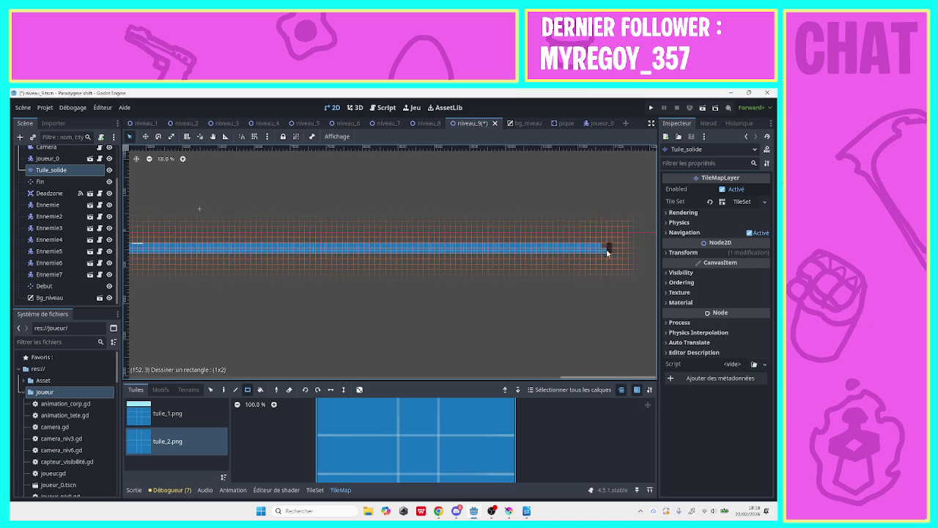
mouse_move(582, 377)
mouse_down()
mouse_move(179, 389)
mouse_move(218, 387)
mouse_up()
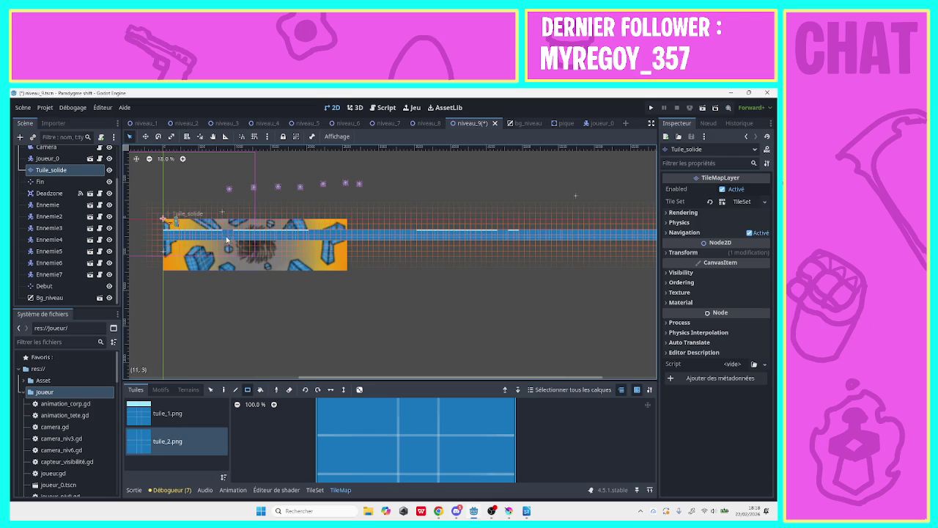
click(227, 194)
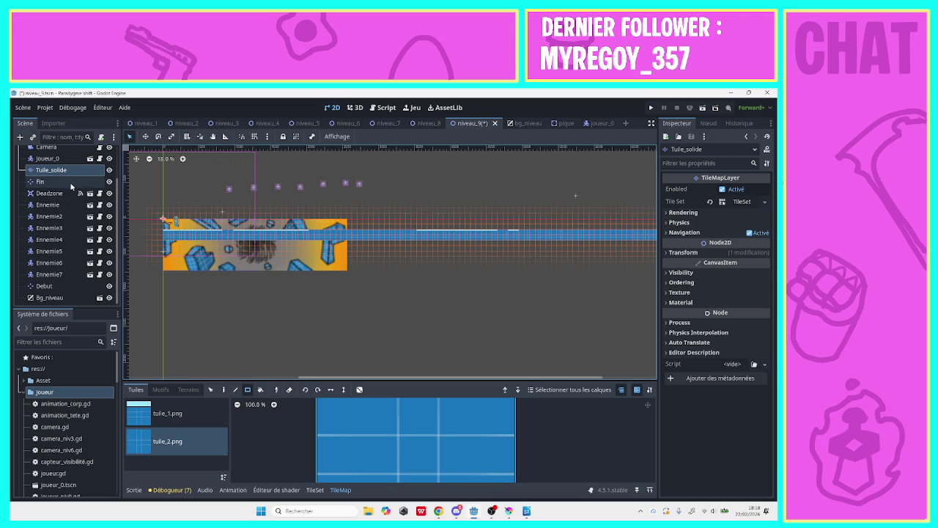
scroll(117, 213, up, 2)
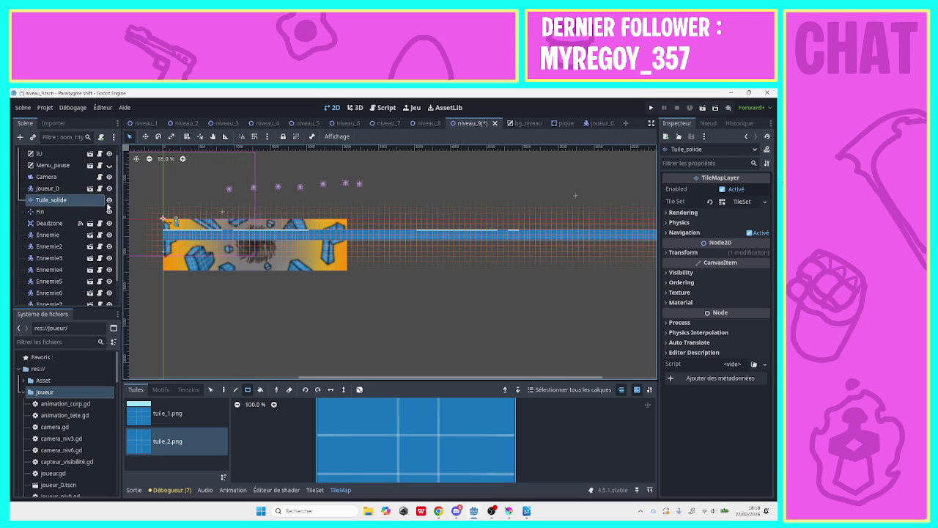
- Drop Ennemie onto the floor near the level start, nudged slightly left
scroll(117, 210, down, 2)
click(48, 204)
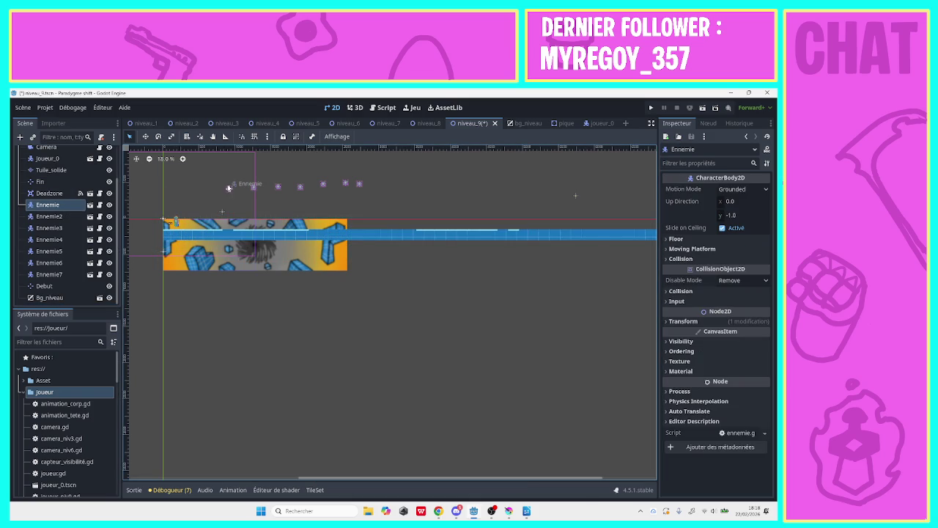
drag(228, 191, 230, 227)
drag(232, 229, 225, 229)
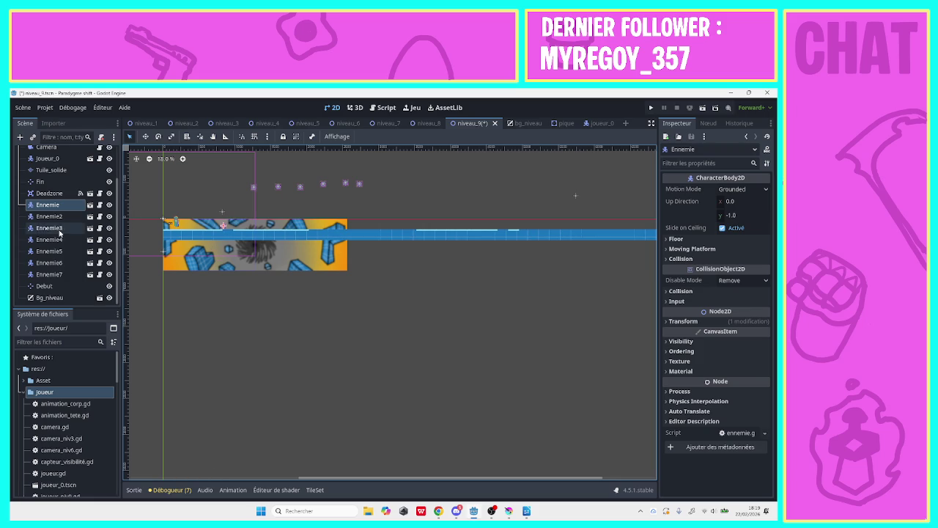
scroll(117, 251, up, 2)
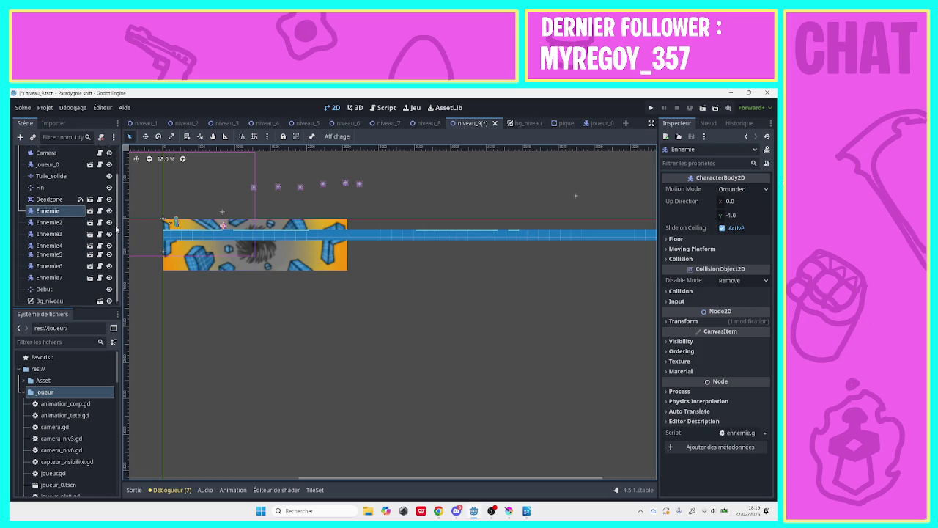
scroll(119, 260, down, 2)
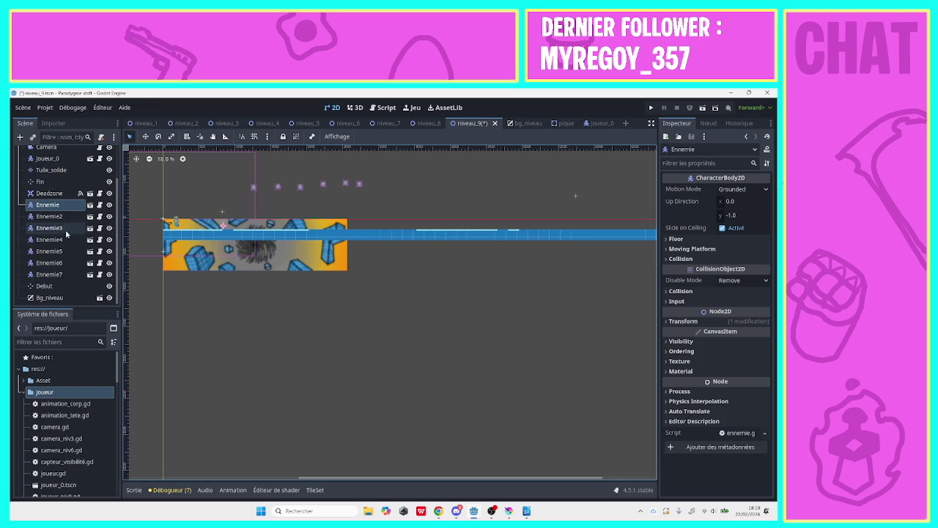
- On Tuile_solide, choose tuile_1.png and paint a few tiles on the starting floor
click(51, 173)
click(167, 413)
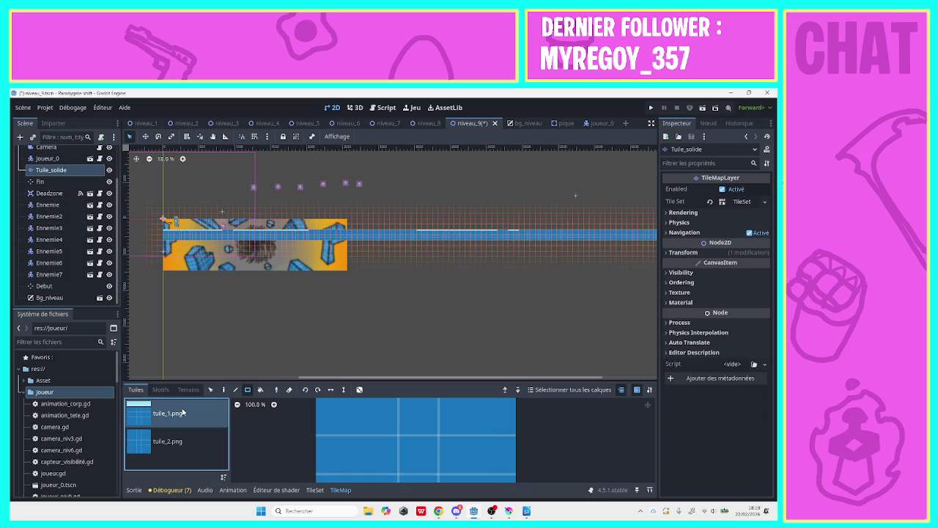
drag(237, 229, 237, 230)
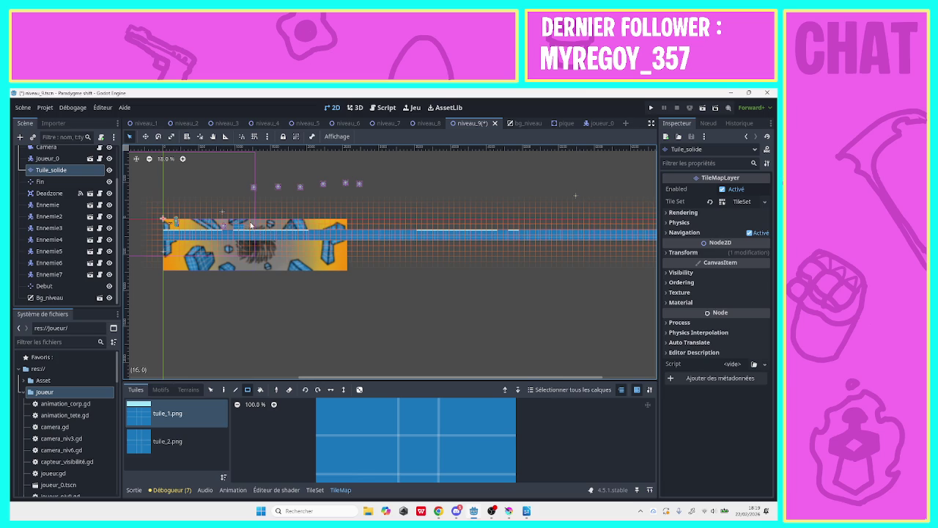
drag(248, 228, 253, 216)
- Erase a floor section to open a gap and paint small stepping-stone blocks across it
mouse_move(319, 227)
mouse_down()
mouse_move(375, 239)
mouse_move(338, 230)
mouse_move(519, 227)
mouse_up()
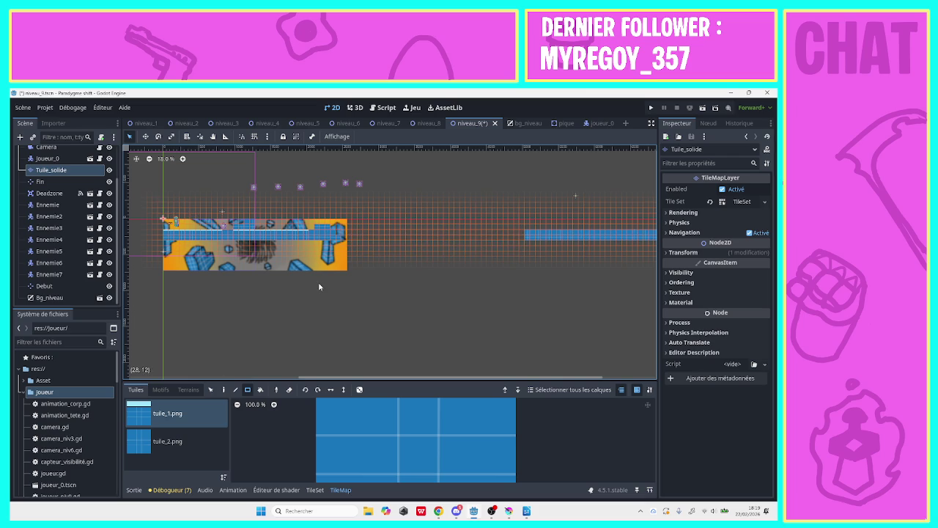
drag(347, 246, 423, 253)
mouse_move(367, 246)
mouse_down()
mouse_move(409, 234)
mouse_move(383, 252)
mouse_up()
drag(386, 246, 405, 245)
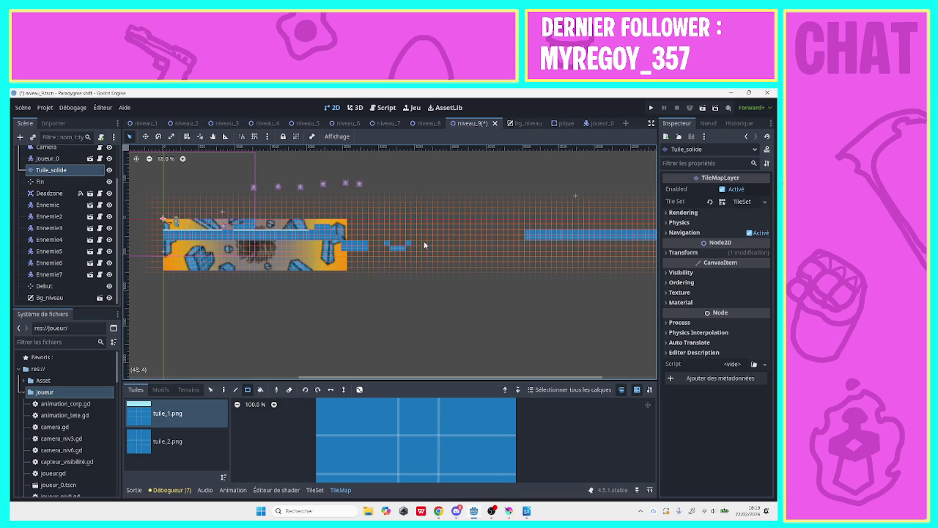
drag(427, 249, 441, 251)
drag(466, 245, 486, 252)
drag(255, 190, 266, 197)
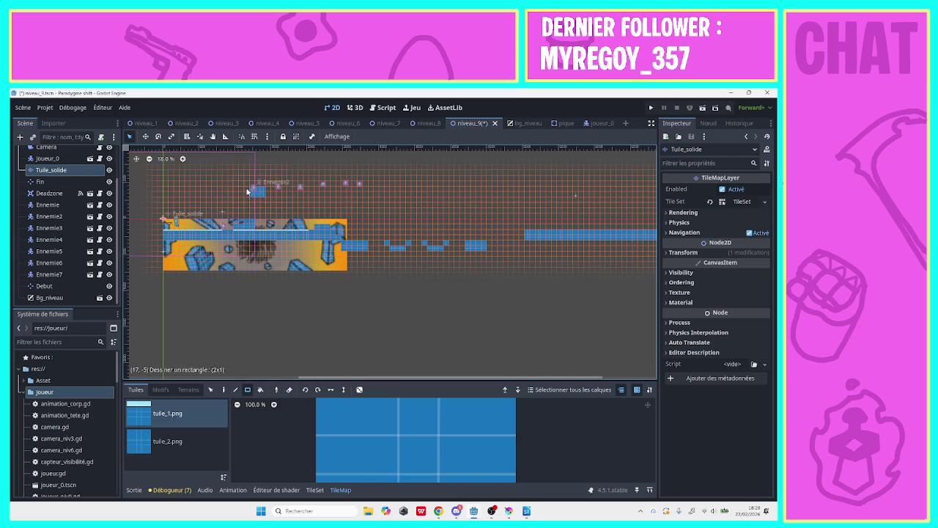
- Erase the stray 2x1 tile block and move Ennemie2 down onto the floor
right_click(253, 191)
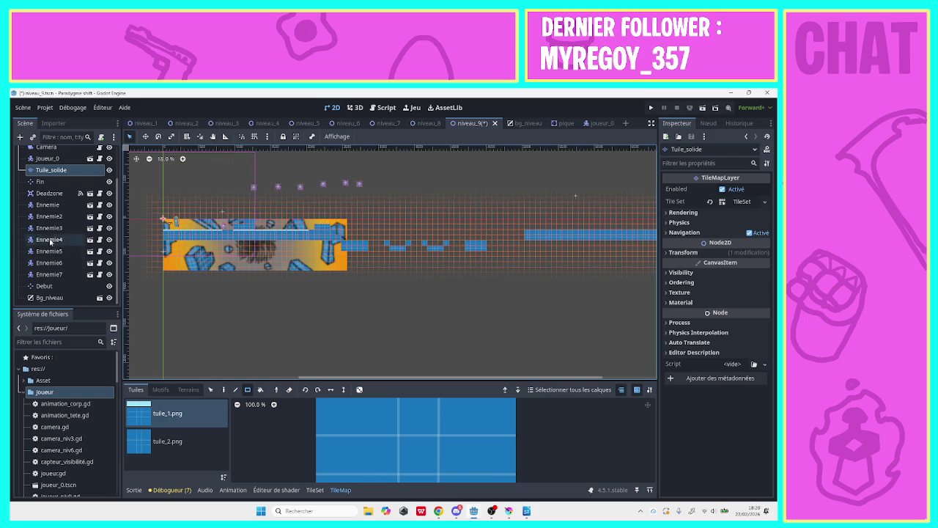
click(41, 207)
click(44, 216)
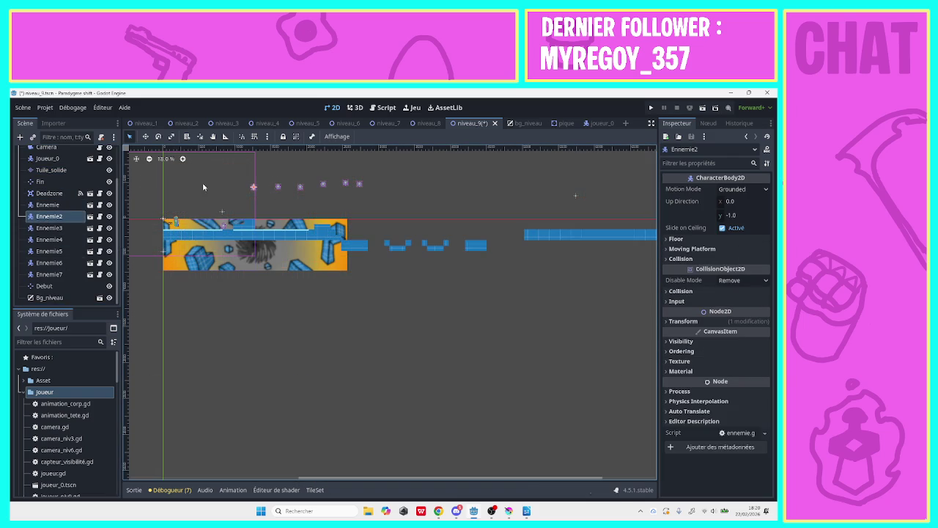
mouse_move(253, 187)
mouse_down()
mouse_move(286, 202)
mouse_move(282, 217)
mouse_move(253, 222)
mouse_move(311, 225)
mouse_up()
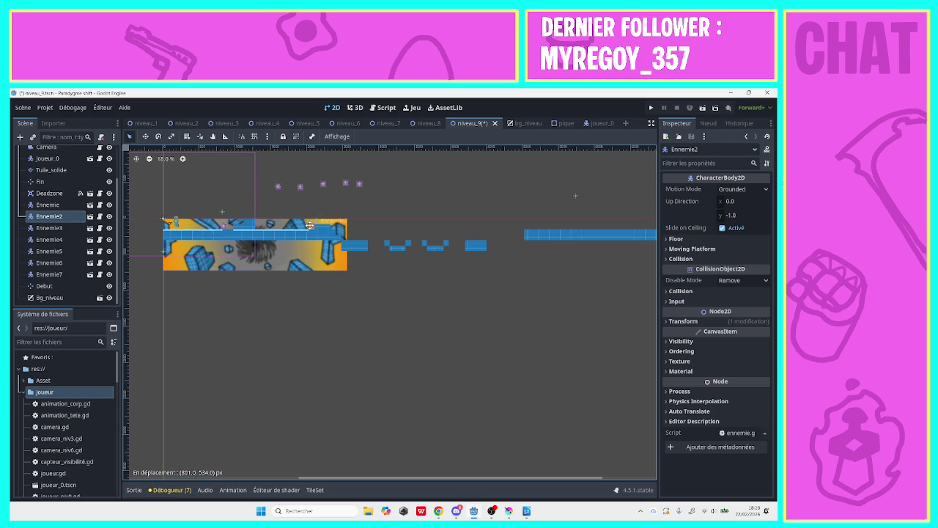
- Place Ennemie4 on the floor and Ennemie3 and Ennemie7 on stepping-stone blocks
drag(278, 186, 295, 225)
mouse_move(306, 192)
mouse_down()
mouse_move(414, 236)
mouse_move(411, 248)
mouse_up()
mouse_move(323, 184)
mouse_down()
mouse_move(458, 233)
mouse_move(438, 241)
mouse_up()
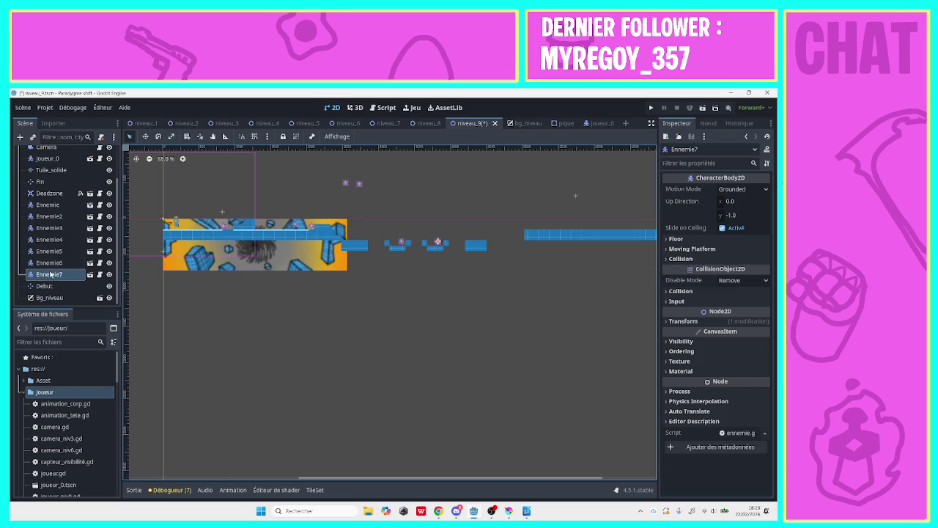
click(479, 244)
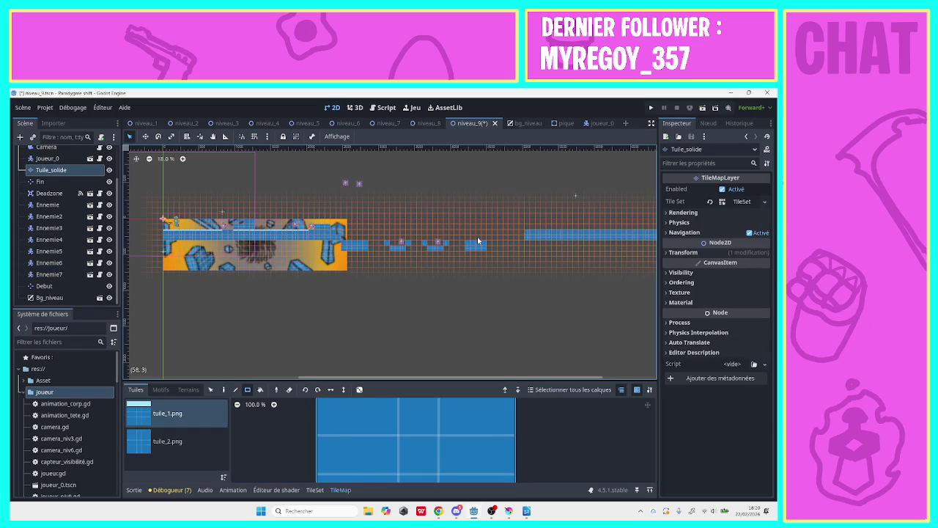
- Add a small tile atop the last stepping block and a tuile_2.png strip along the starting floor
mouse_move(477, 237)
mouse_down()
mouse_move(483, 247)
mouse_move(485, 236)
mouse_up()
click(170, 441)
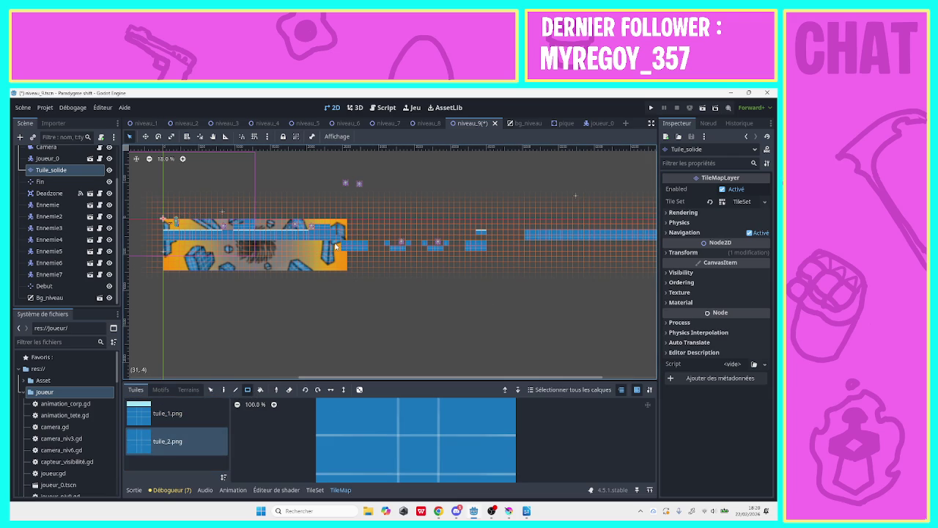
drag(336, 245, 224, 245)
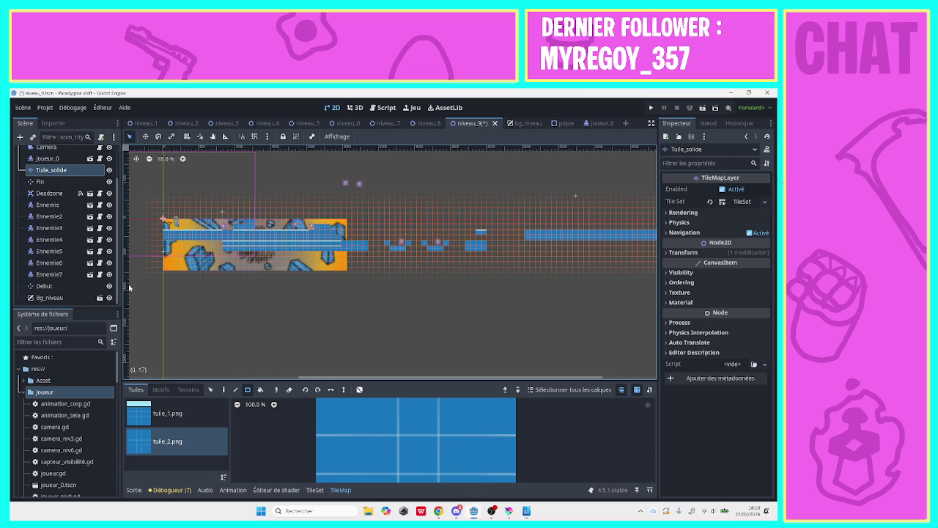
scroll(58, 190, up, 2)
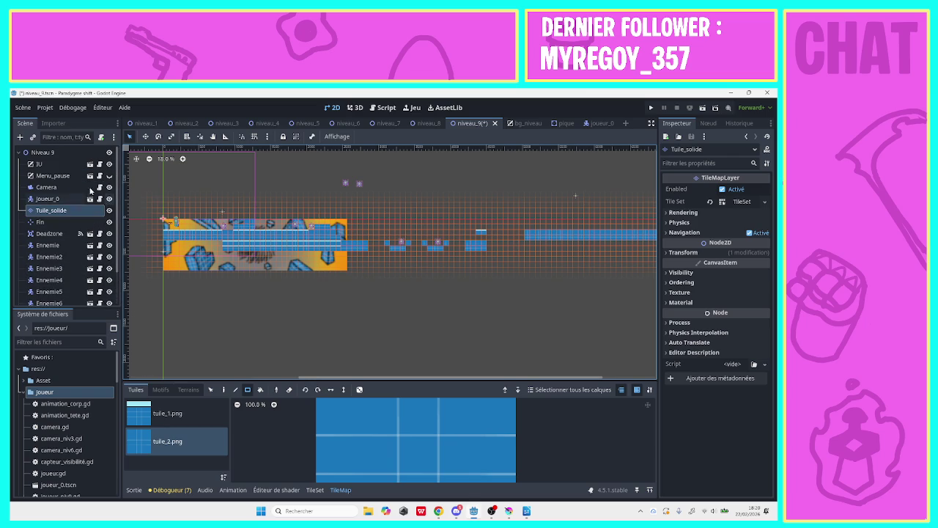
click(32, 136)
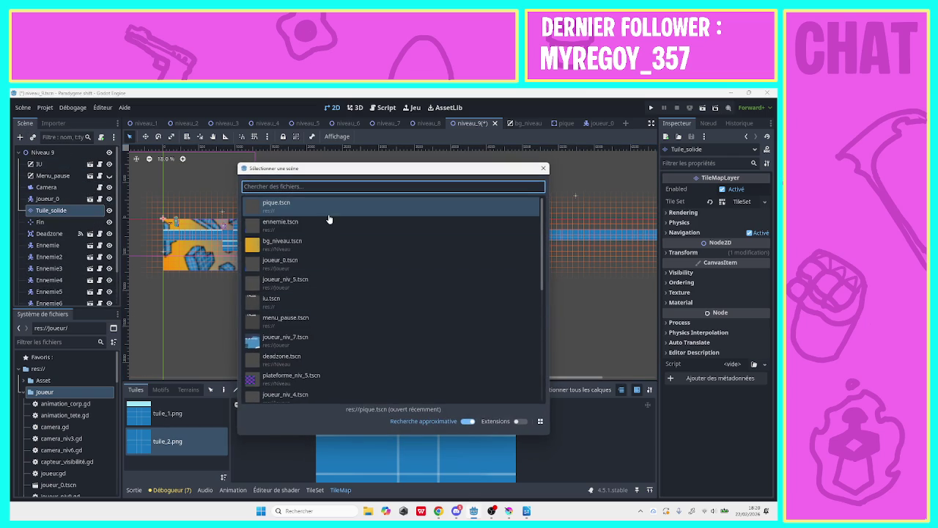
double_click(386, 211)
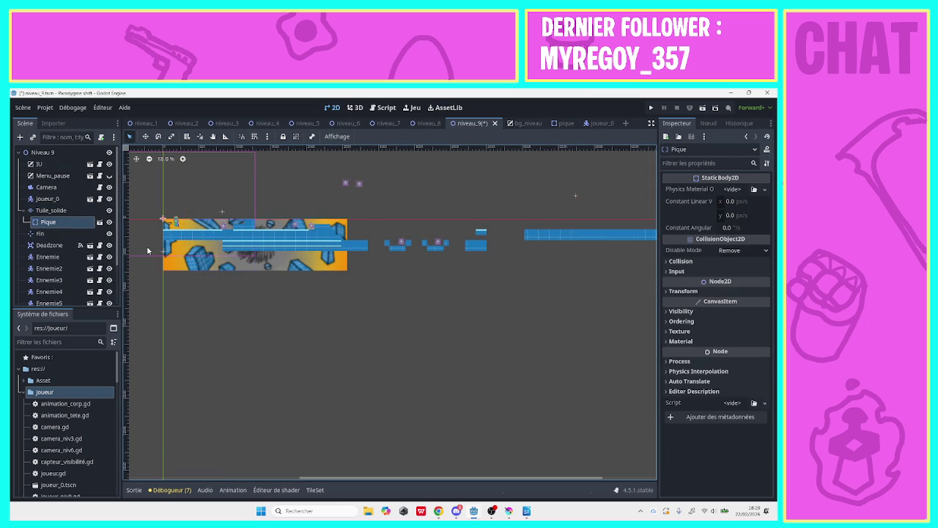
mouse_move(63, 224)
mouse_down()
mouse_move(59, 322)
mouse_move(53, 281)
mouse_up()
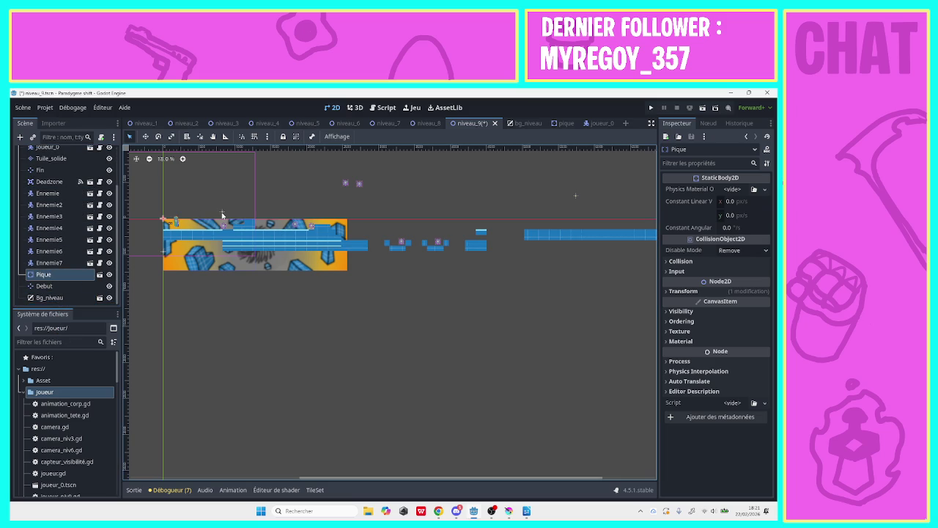
mouse_move(171, 218)
mouse_down()
mouse_move(325, 221)
mouse_move(338, 232)
mouse_up()
click(182, 158)
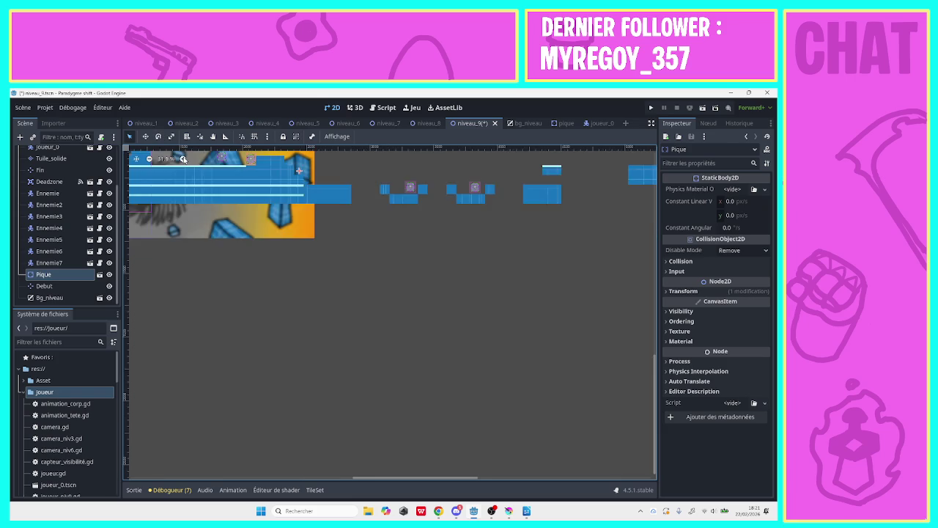
click(183, 158)
drag(651, 397, 642, 277)
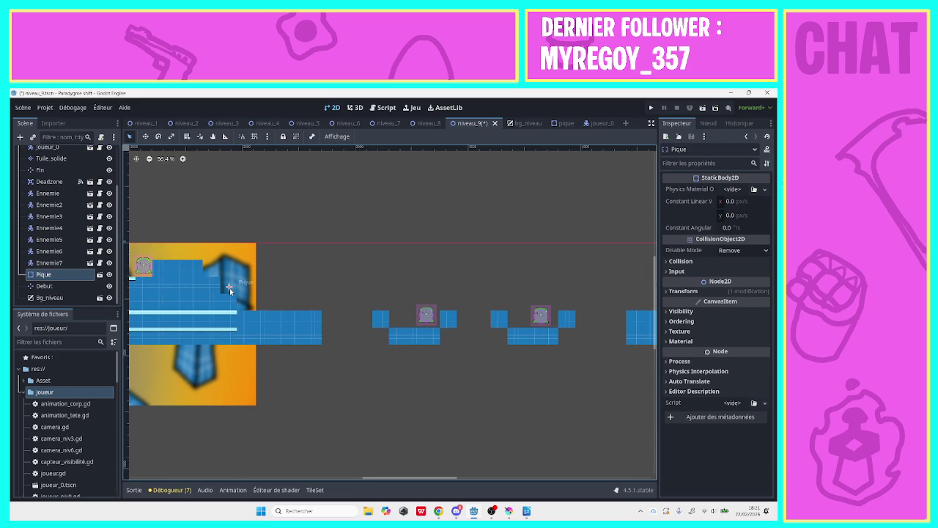
drag(229, 289, 292, 300)
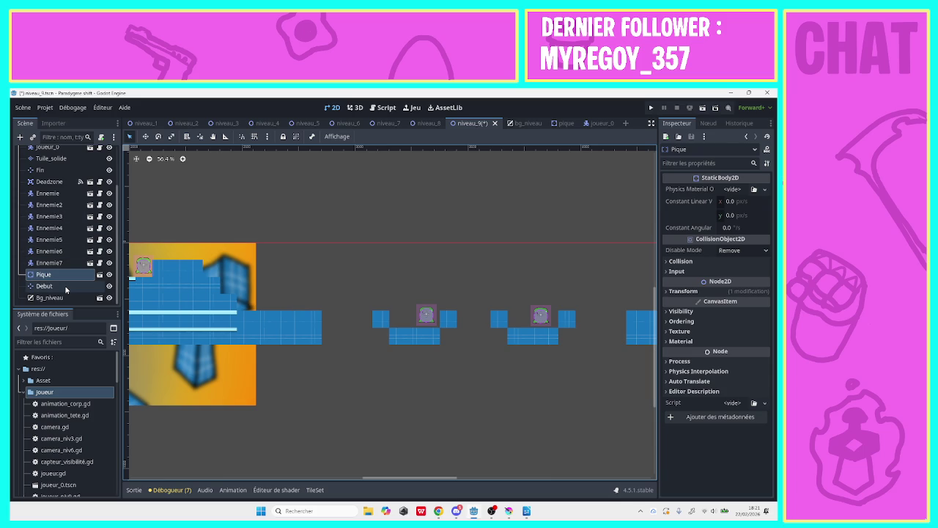
key(ctrl+Up)
key(ctrl+Up)
key(ctrl+Up)
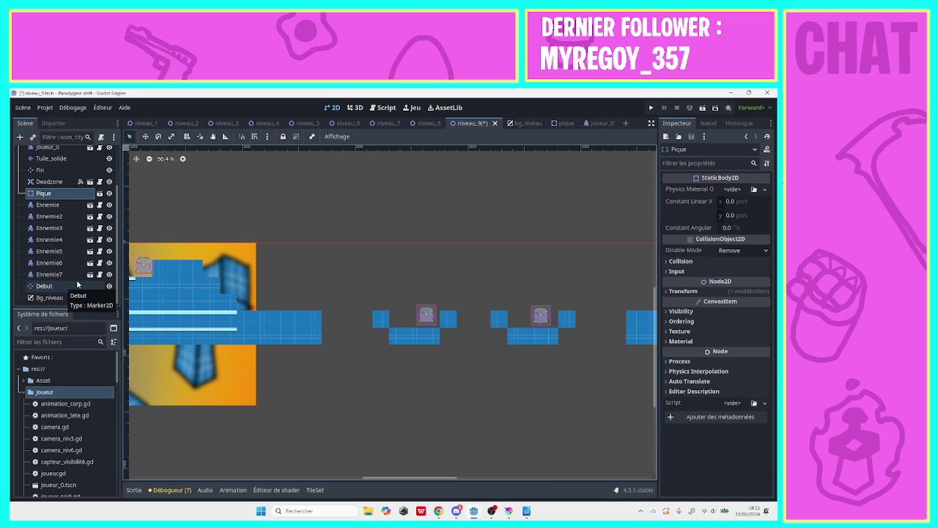
key(ctrl+Up)
key(ctrl+Up)
key(ctrl+Up)
key(Delete)
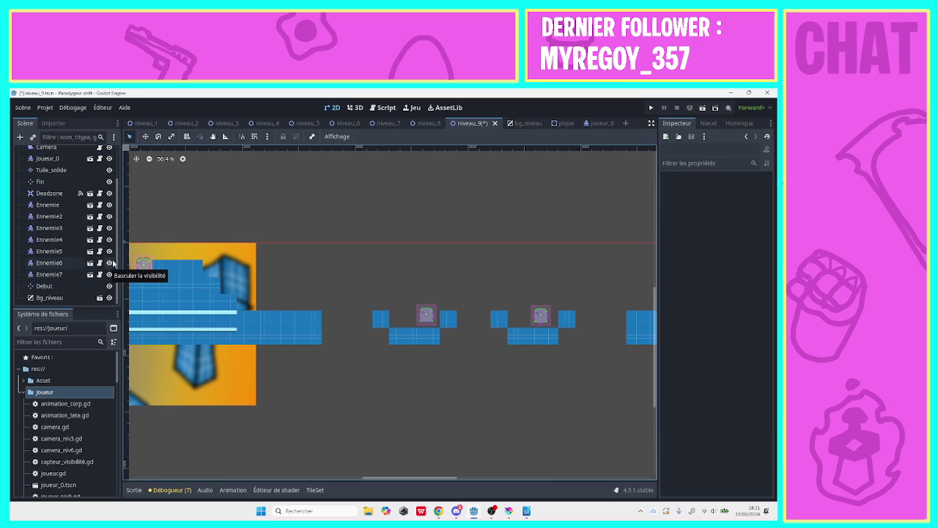
scroll(109, 177, up, 2)
- Instance the pique.tscn spike scene as a child of Niveau 9
click(42, 151)
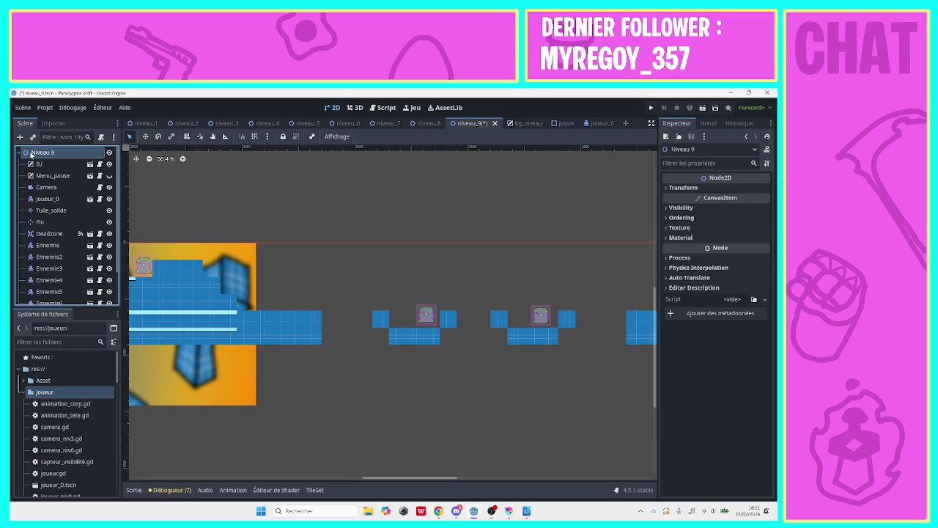
click(20, 136)
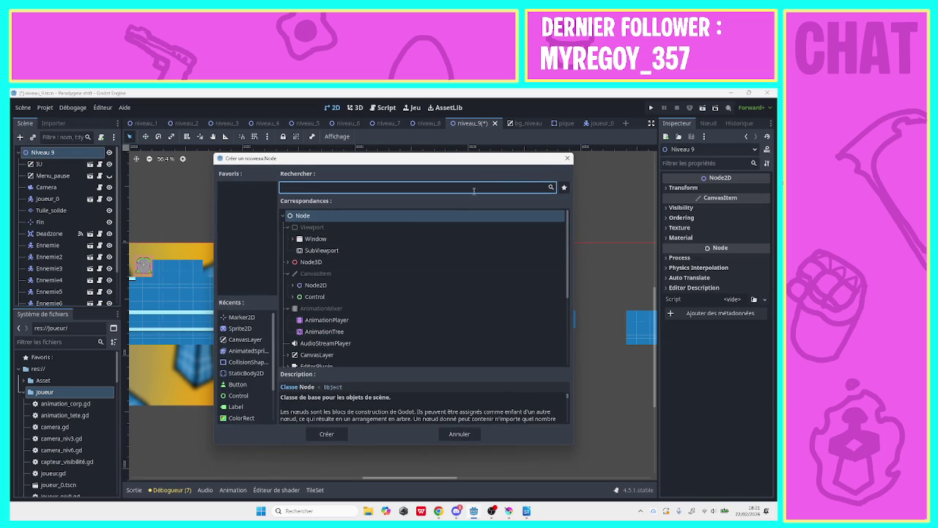
click(566, 159)
click(32, 137)
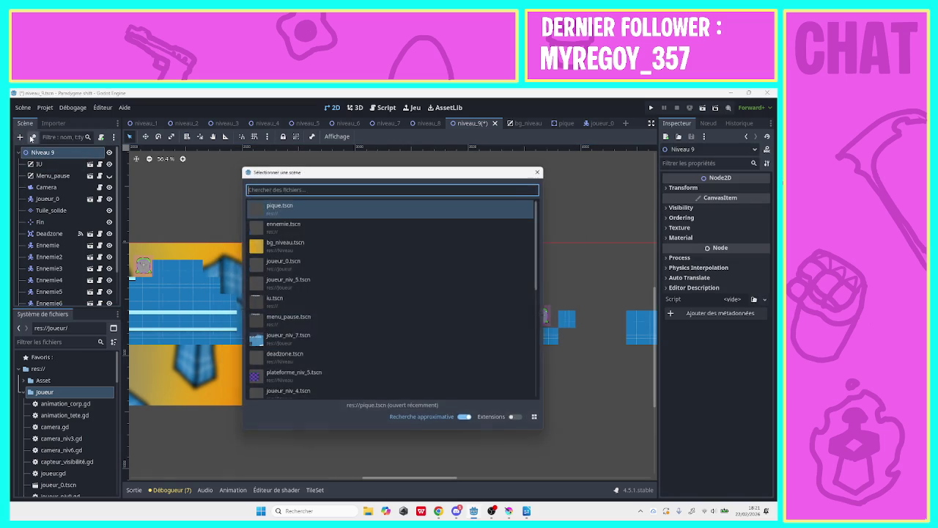
double_click(389, 211)
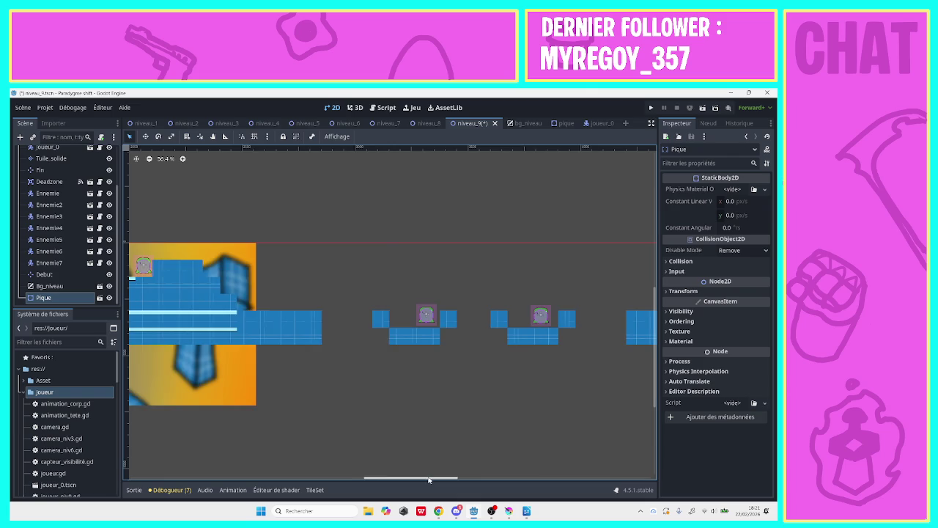
drag(436, 477, 272, 466)
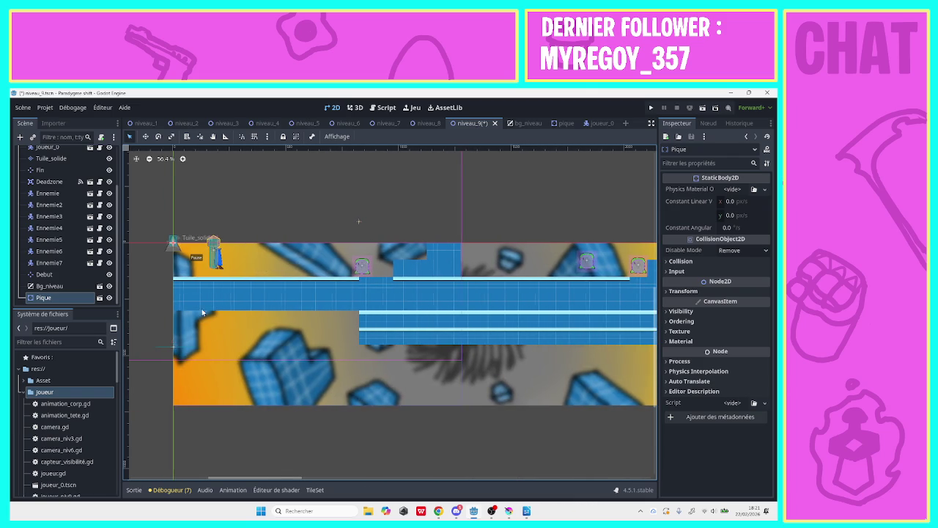
- Move the spike Pique onto the platform further right
click(167, 252)
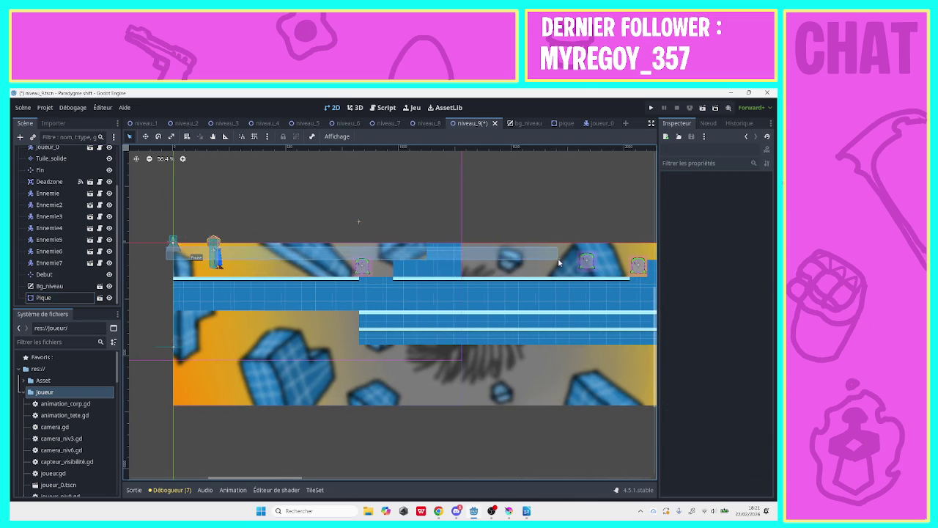
double_click(167, 249)
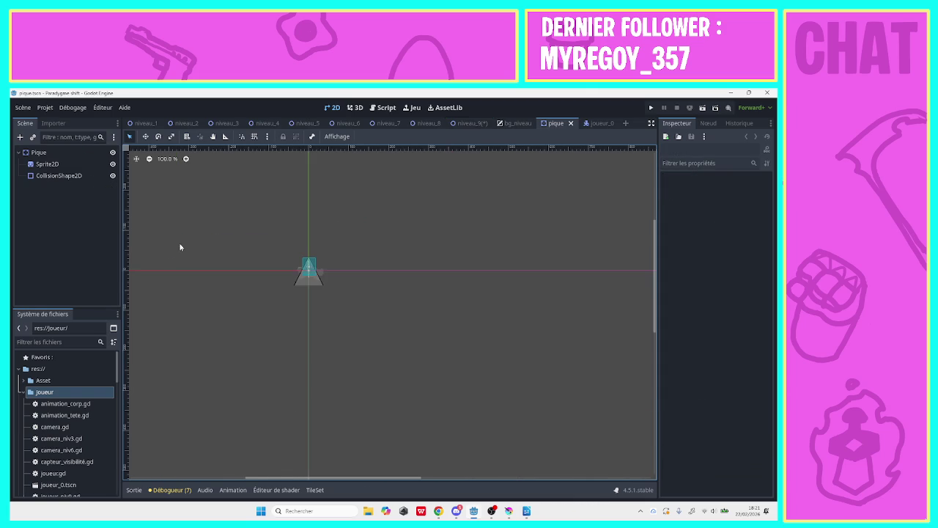
click(475, 123)
mouse_move(170, 250)
mouse_down()
mouse_move(480, 217)
mouse_move(574, 224)
mouse_up()
mouse_move(280, 473)
mouse_down()
mouse_move(461, 474)
mouse_move(366, 474)
mouse_up()
drag(293, 221, 435, 290)
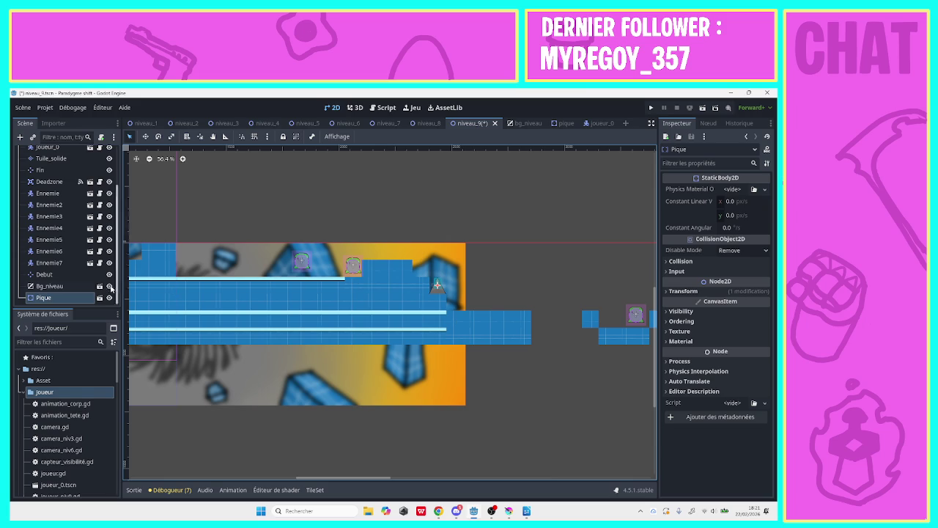
- Duplicate Pique into Pique2 and set it on the raised tile step beside it
right_click(85, 297)
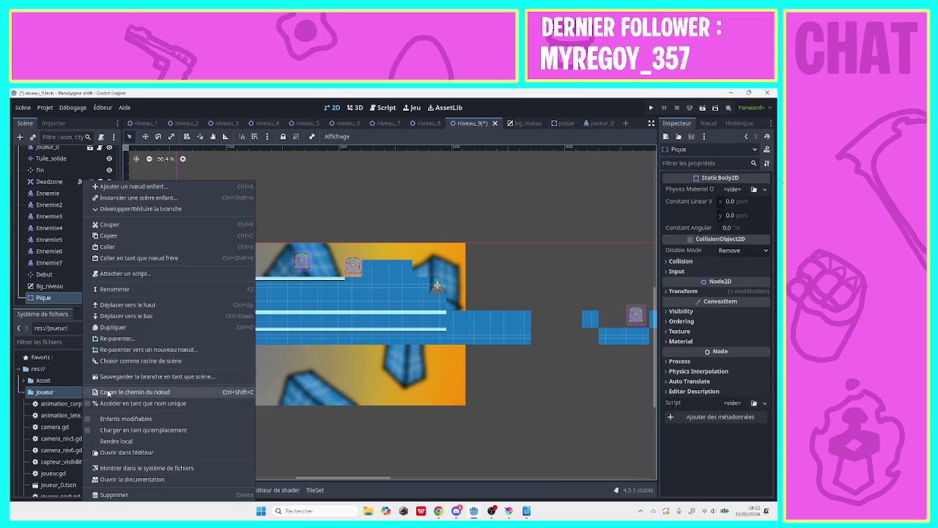
click(127, 334)
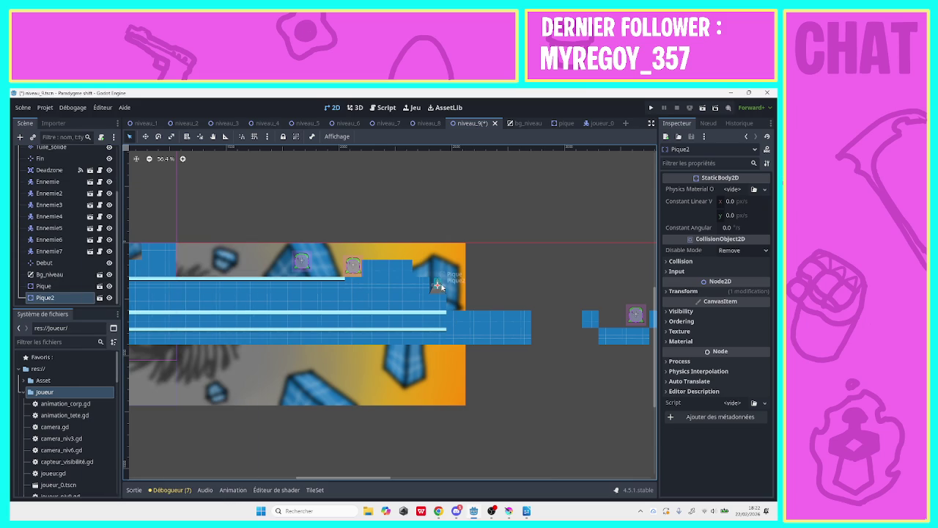
drag(437, 286, 421, 268)
drag(352, 473, 513, 484)
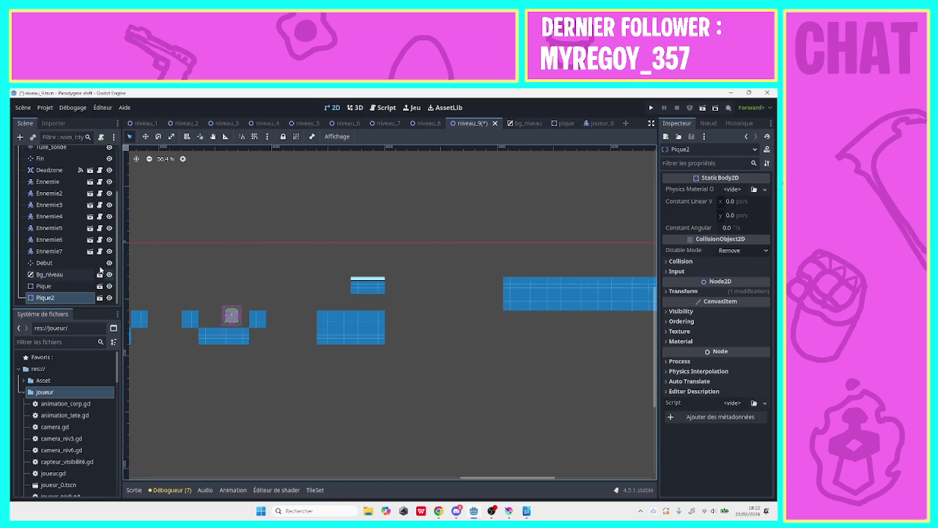
- Erase the small floating tile block and paint a 17-tile-wide floor row on the right
click(51, 148)
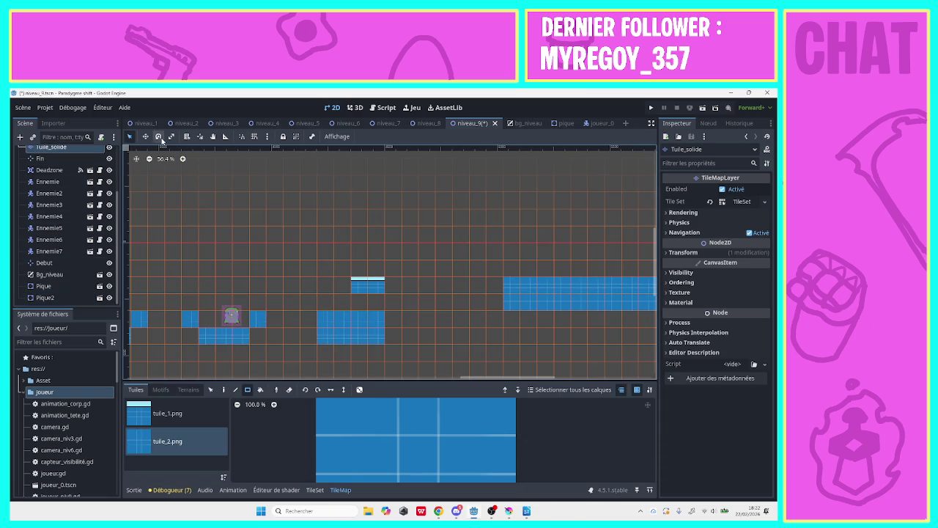
click(148, 159)
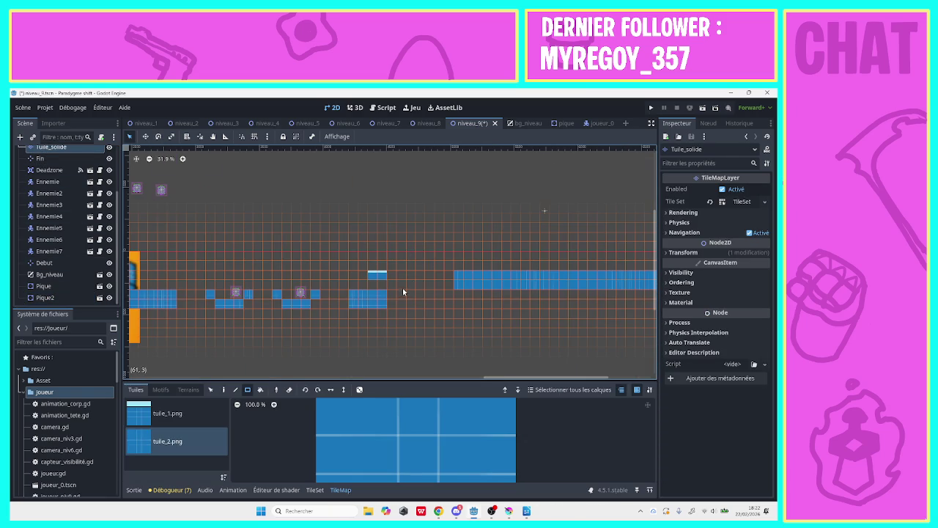
right_click(368, 273)
mouse_move(391, 295)
mouse_down()
mouse_move(438, 305)
mouse_move(581, 300)
mouse_up()
mouse_move(359, 307)
mouse_down()
mouse_move(346, 297)
mouse_move(331, 305)
mouse_move(341, 299)
mouse_up()
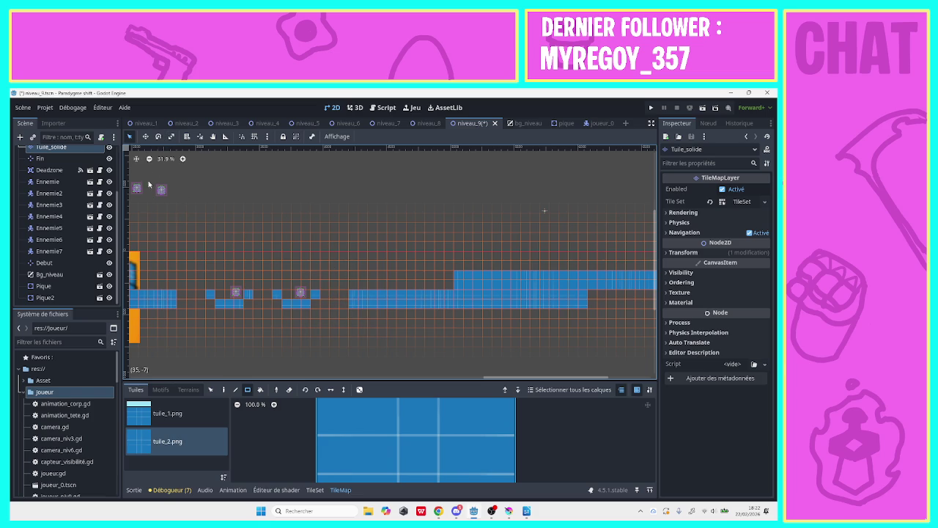
click(55, 297)
- Duplicate the second spike into Pique3 and move it onto the floor further right
right_click(55, 297)
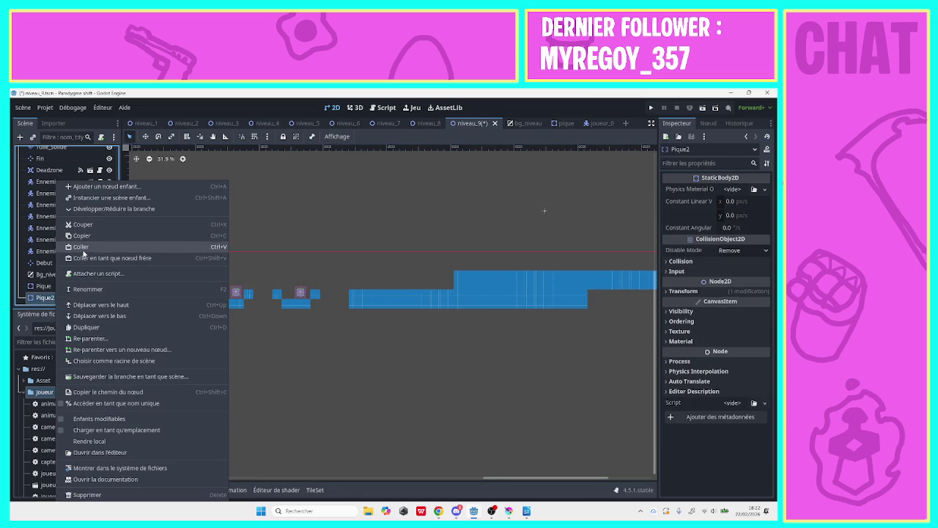
click(87, 327)
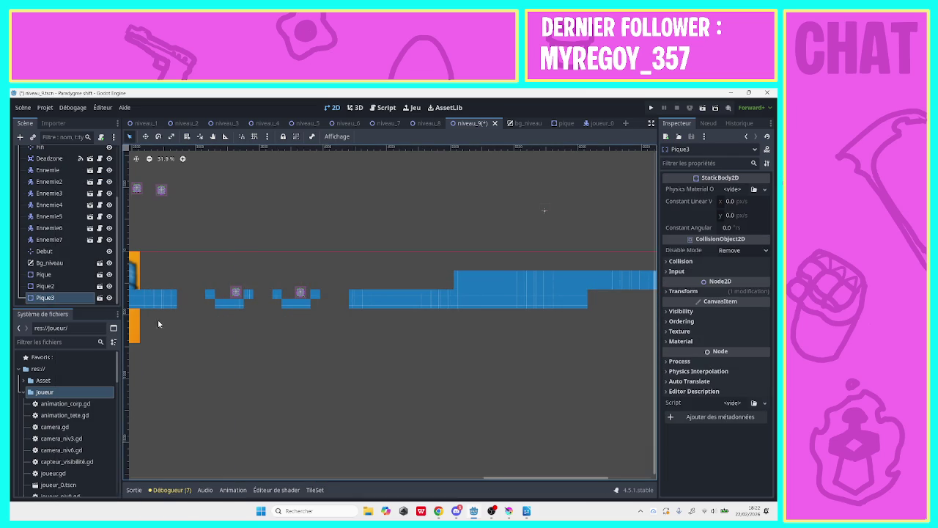
drag(499, 477, 394, 477)
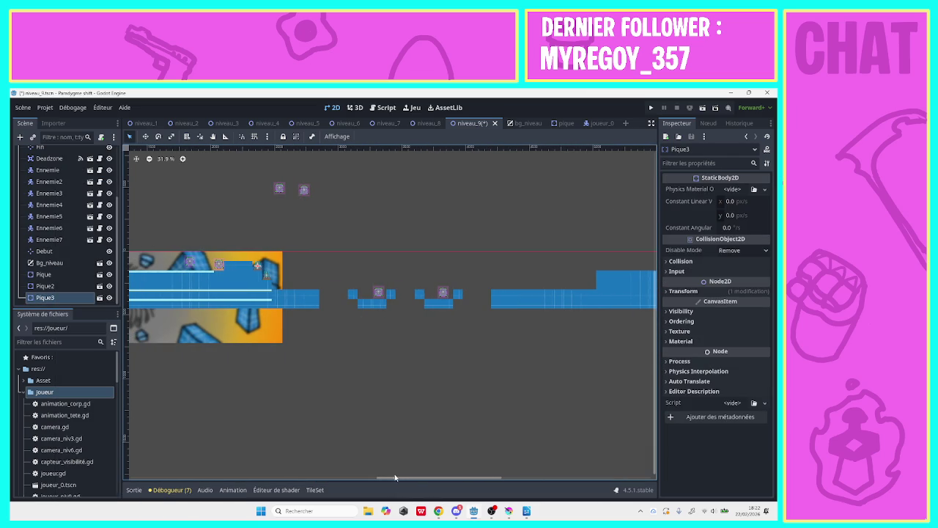
mouse_move(268, 272)
mouse_down()
mouse_move(455, 295)
mouse_move(504, 285)
mouse_up()
drag(427, 477, 483, 489)
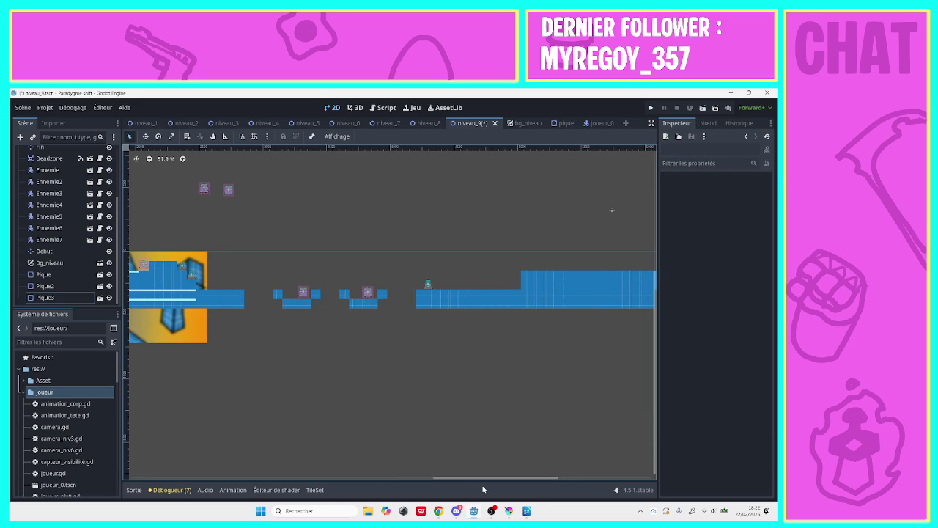
click(429, 288)
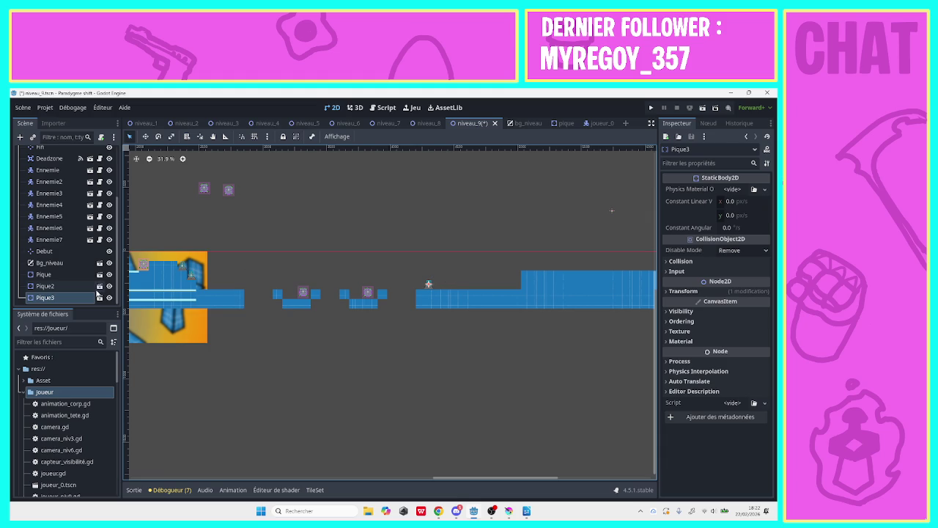
- Duplicate Ennemie7 into Ennemie8 and move it right along the floor
click(72, 243)
right_click(72, 242)
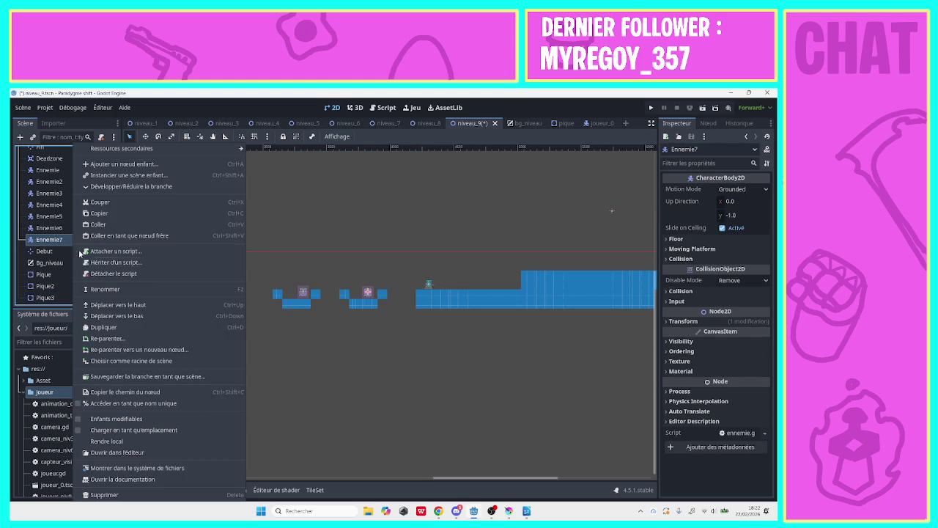
click(114, 328)
mouse_move(303, 297)
mouse_down()
mouse_move(342, 305)
mouse_move(378, 285)
mouse_move(476, 283)
mouse_up()
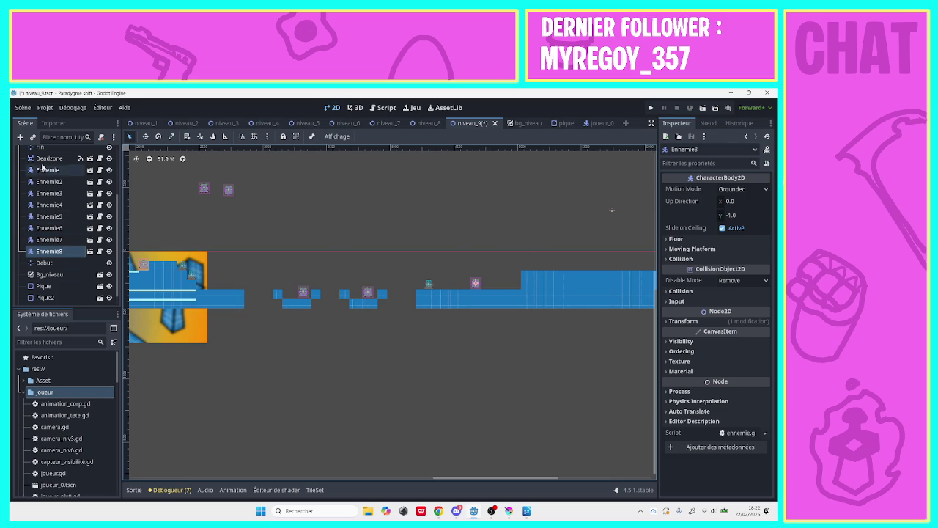
scroll(116, 235, up, 1)
scroll(116, 236, up, 5)
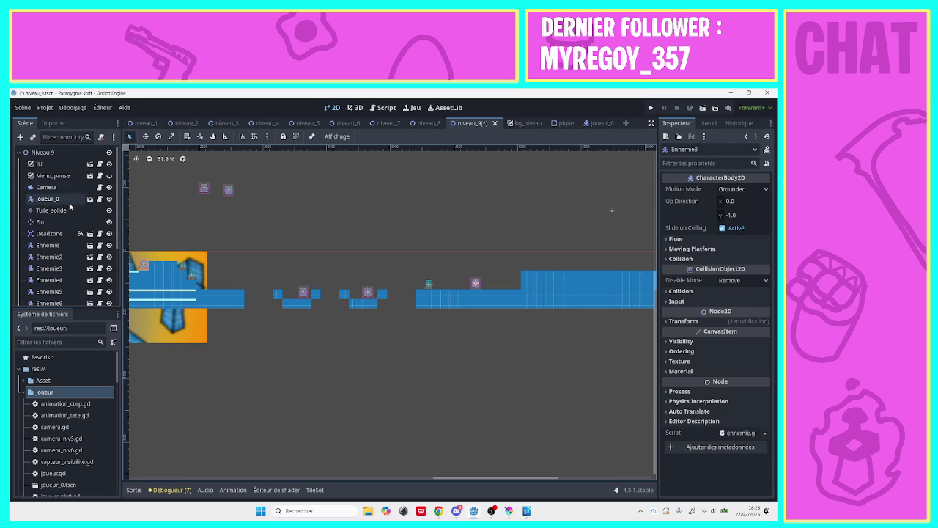
- On Tuile_solide, erase a tile from the right-hand block and bring the floor start into view
click(51, 209)
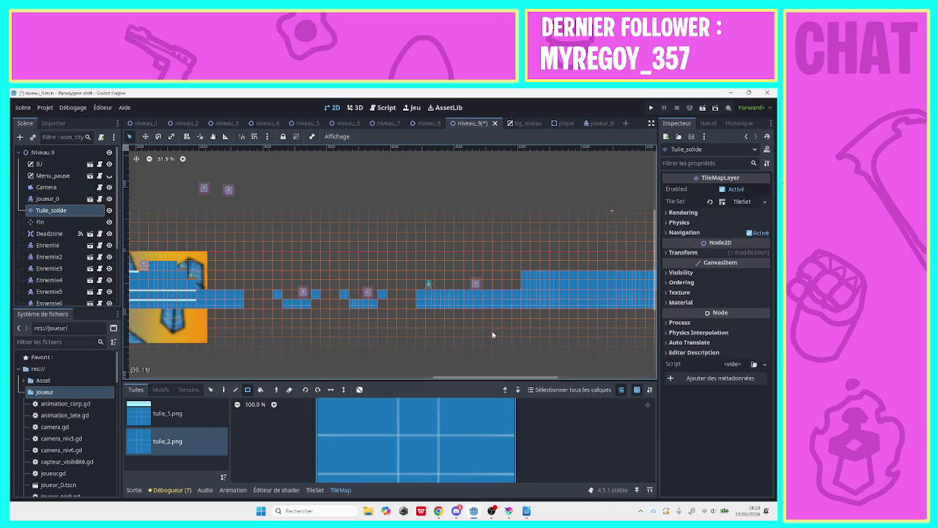
right_click(526, 271)
drag(498, 377, 594, 379)
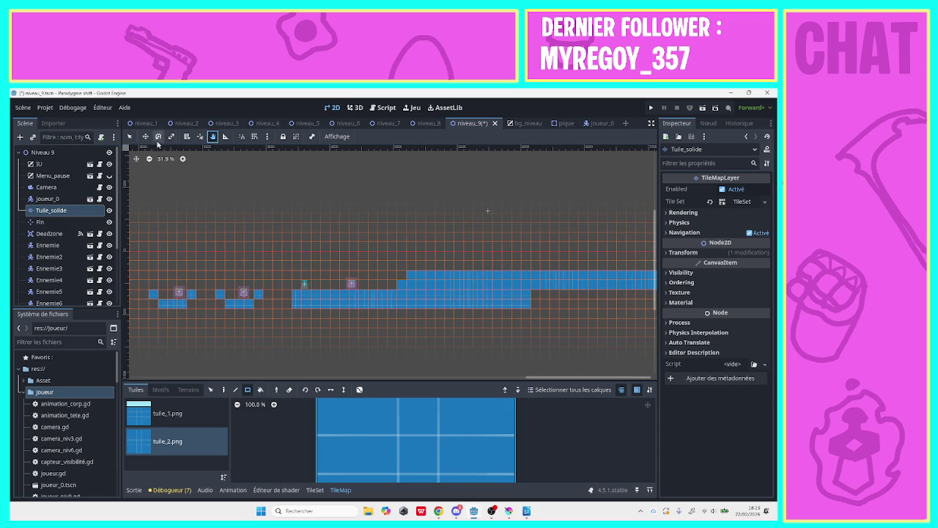
scroll(294, 227, down, 4)
drag(294, 228, 154, 212)
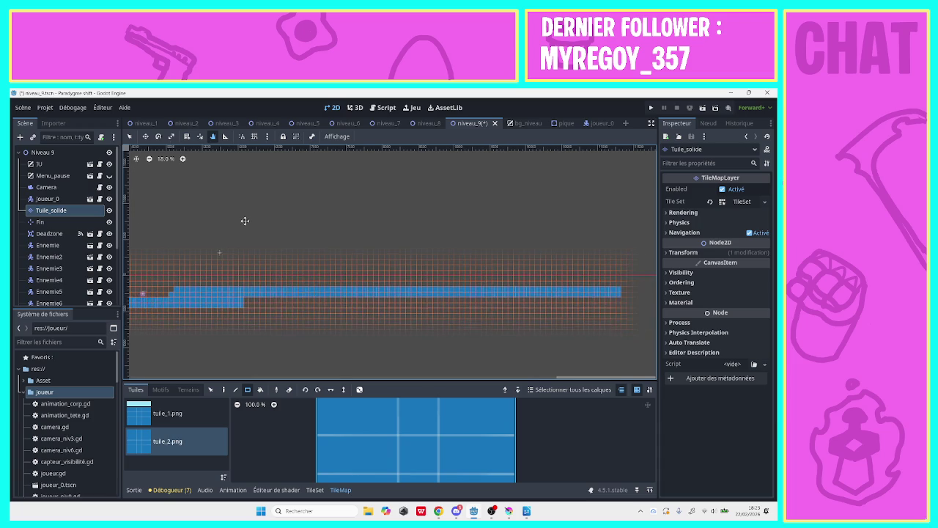
drag(271, 223, 261, 223)
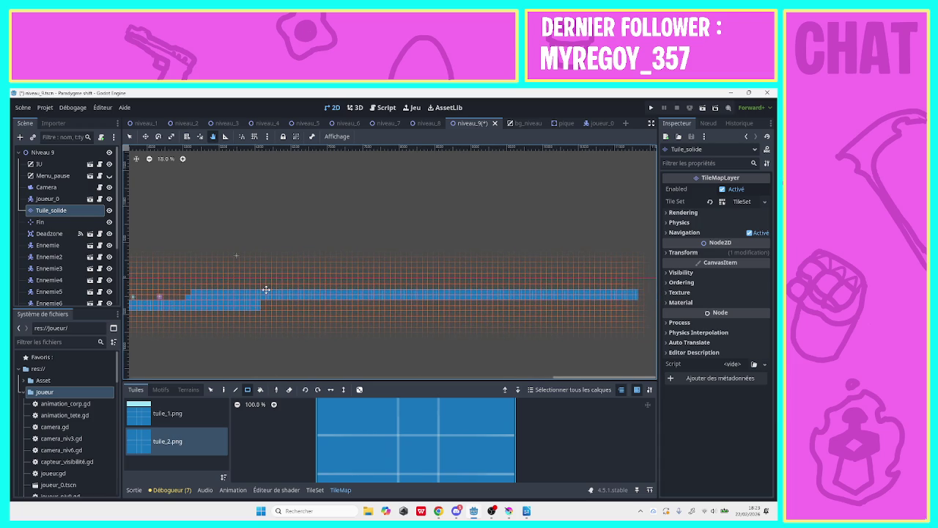
- Paint a long tuile_2.png strip along the floor plus a raised row of tiles
click(182, 436)
click(210, 389)
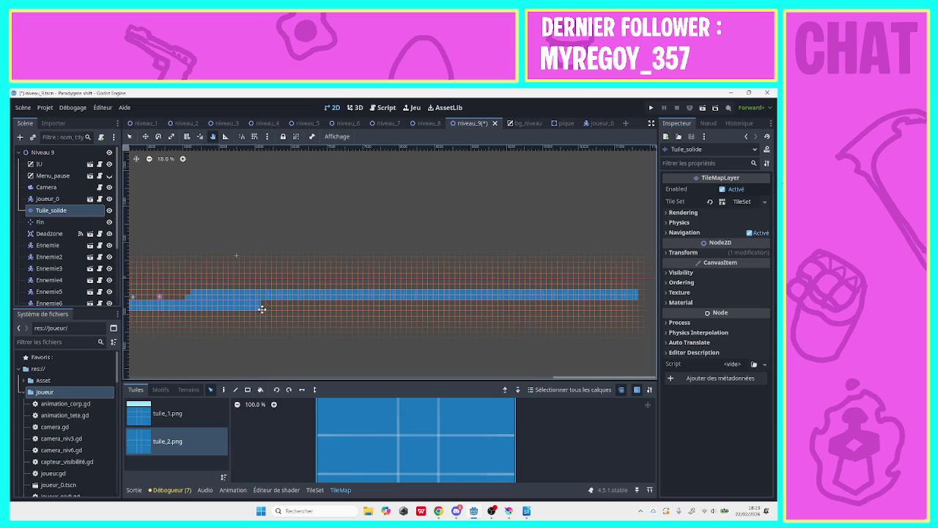
click(245, 389)
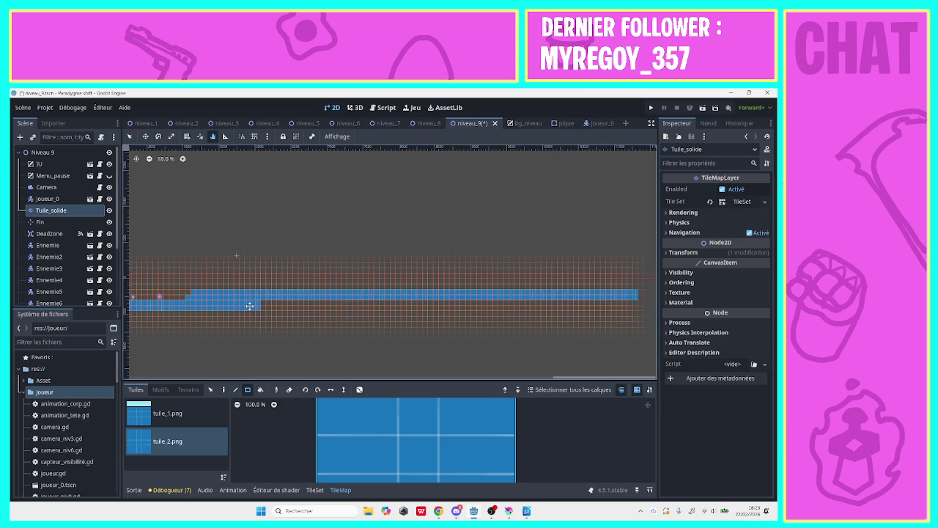
key(q)
drag(261, 310, 638, 310)
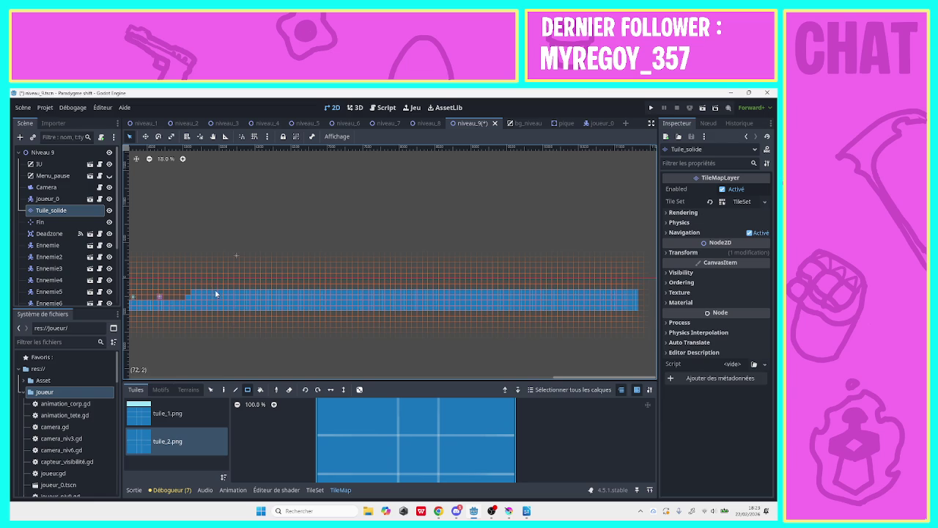
drag(217, 294, 302, 291)
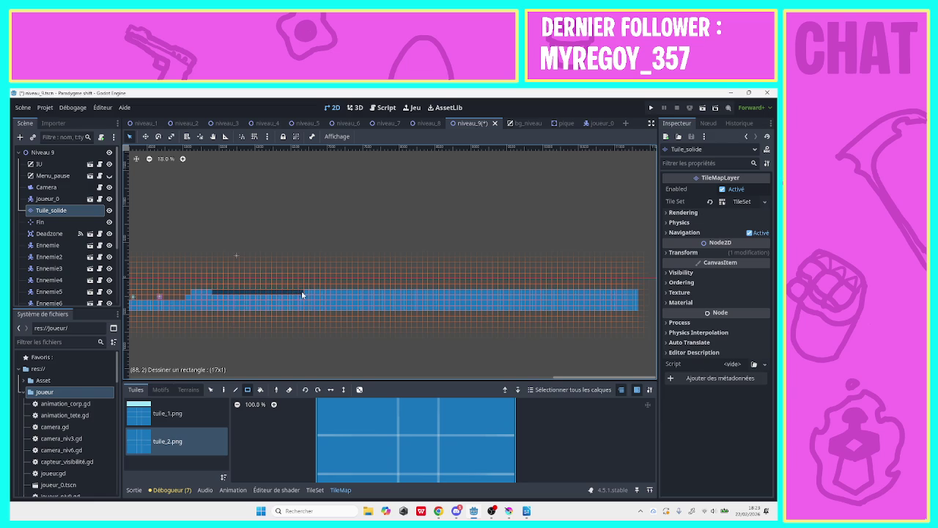
drag(311, 294, 321, 294)
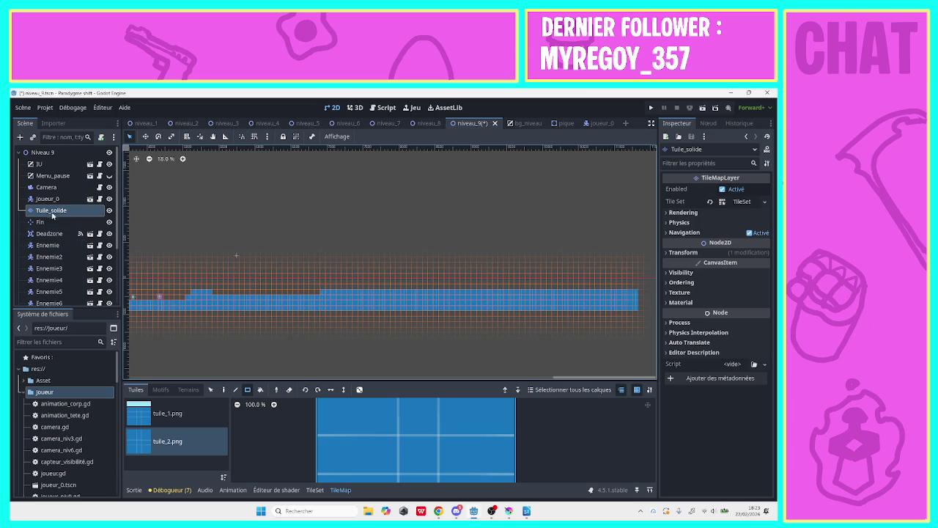
scroll(115, 242, down, 5)
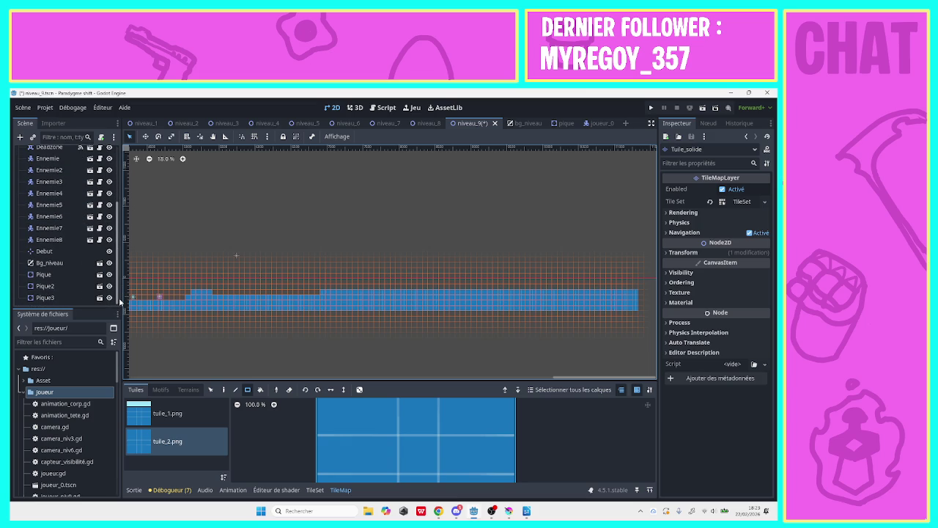
- Duplicate the spike Pique3 into Pique4
click(50, 297)
right_click(52, 298)
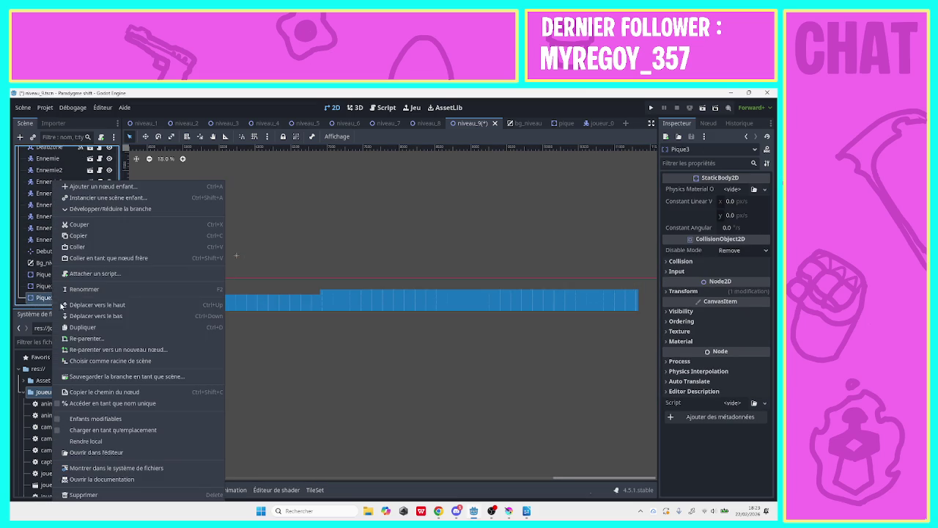
click(82, 327)
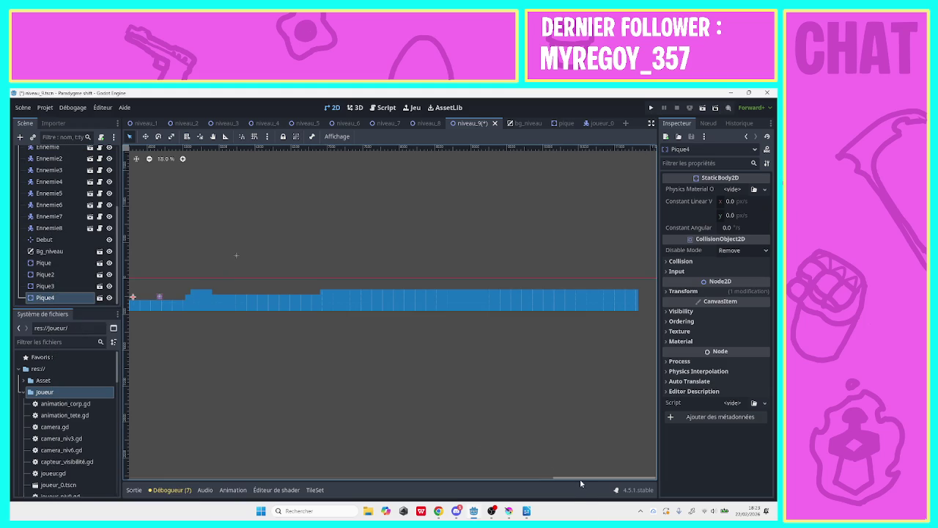
- Place spike Pique4 on the raised floor and duplicate it as Pique5 further right
drag(161, 359, 268, 317)
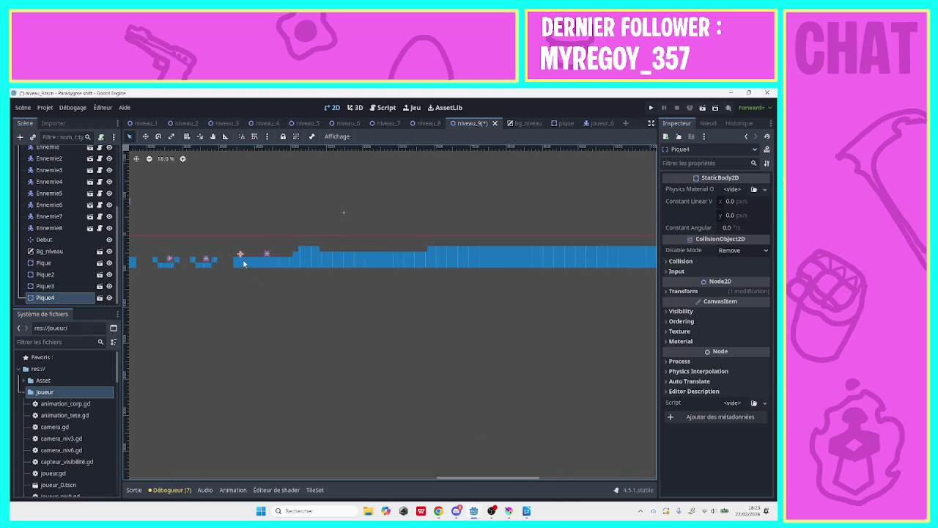
mouse_move(242, 255)
mouse_down()
mouse_move(330, 242)
mouse_move(345, 250)
mouse_up()
right_click(50, 297)
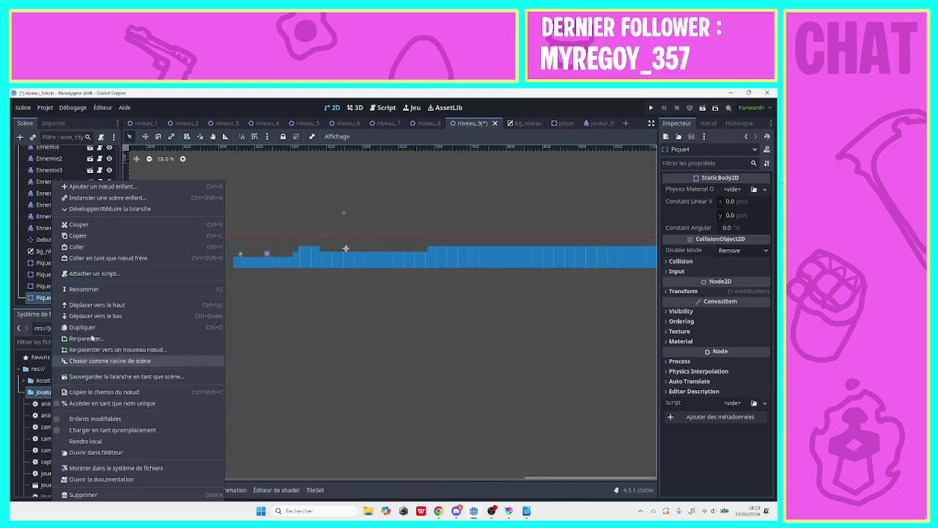
click(88, 327)
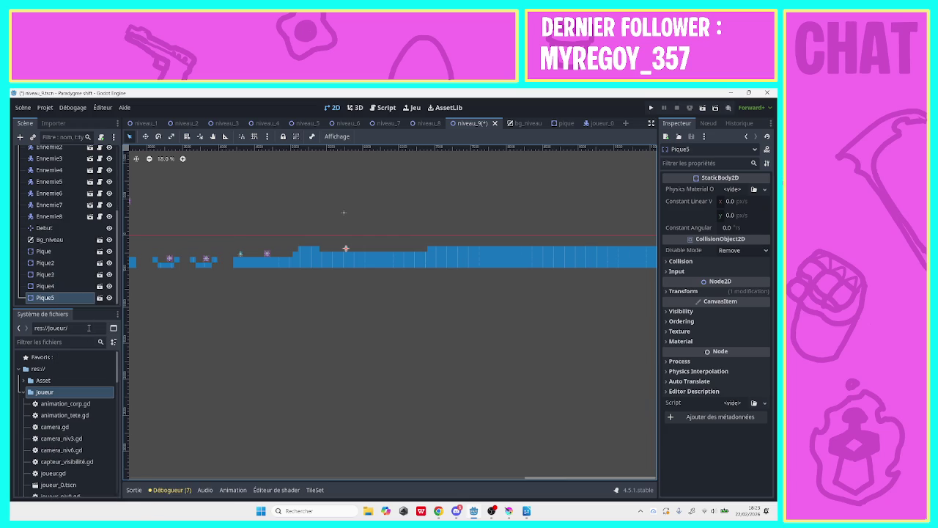
drag(345, 249, 383, 247)
click(345, 249)
drag(348, 252, 353, 251)
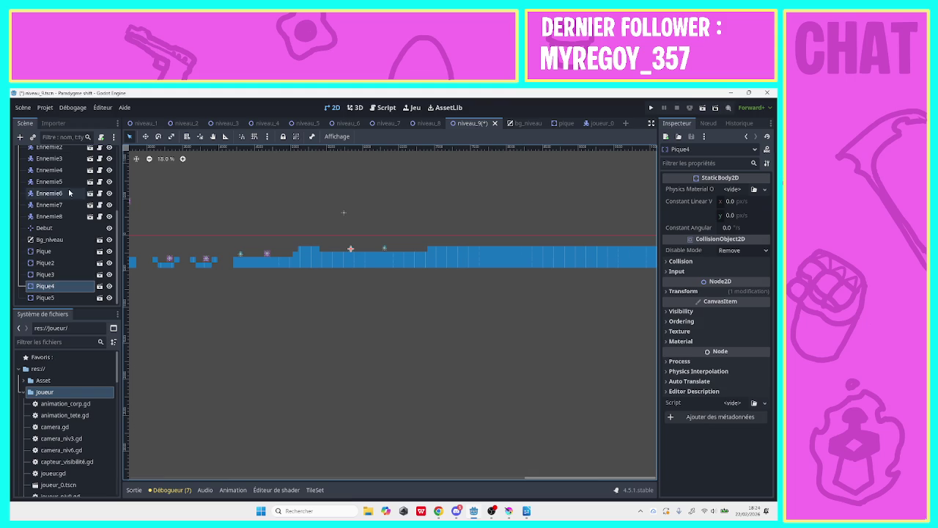
- Duplicate Ennemie8 into Ennemie9 and Ennemie10 and move them right along the raised floor
right_click(56, 217)
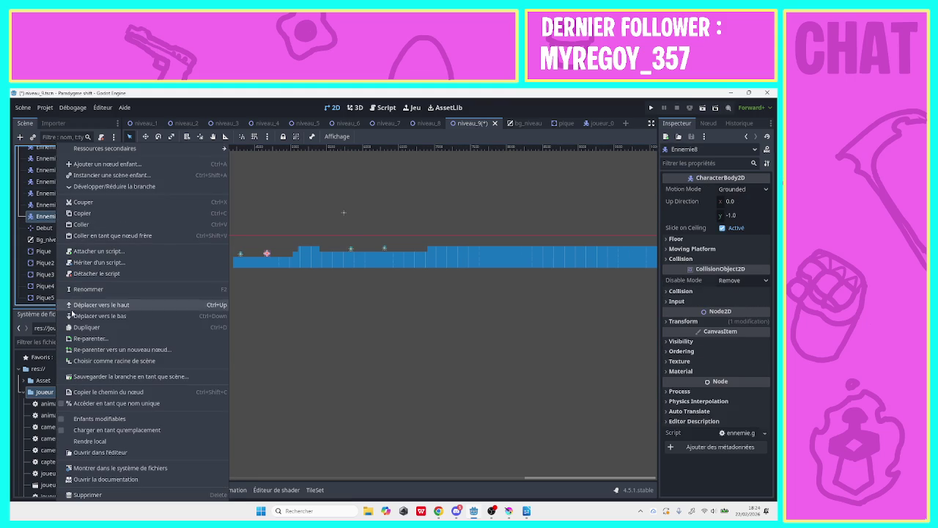
click(76, 327)
drag(267, 253, 336, 248)
right_click(33, 230)
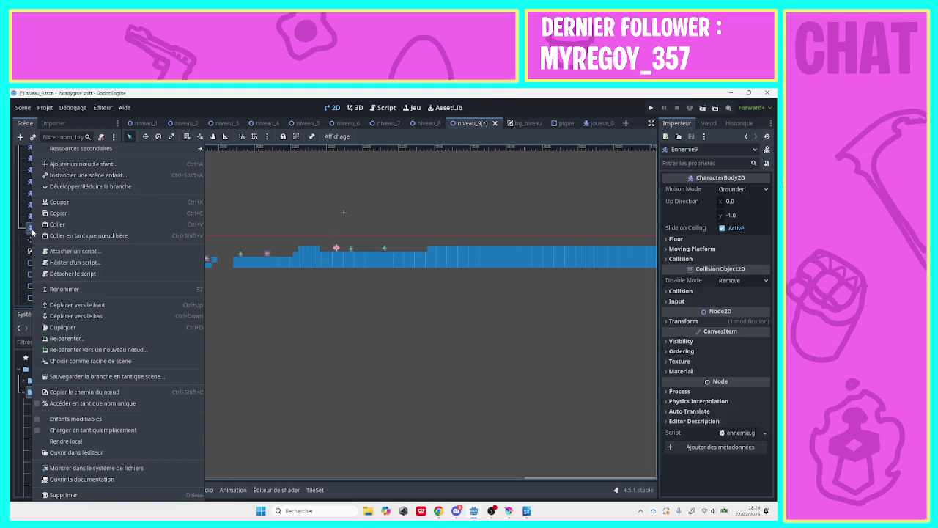
click(64, 328)
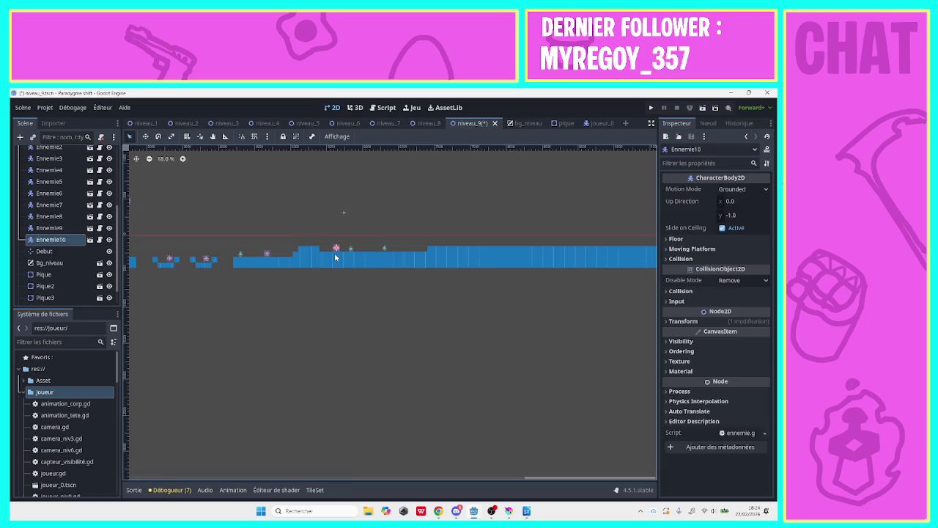
click(337, 251)
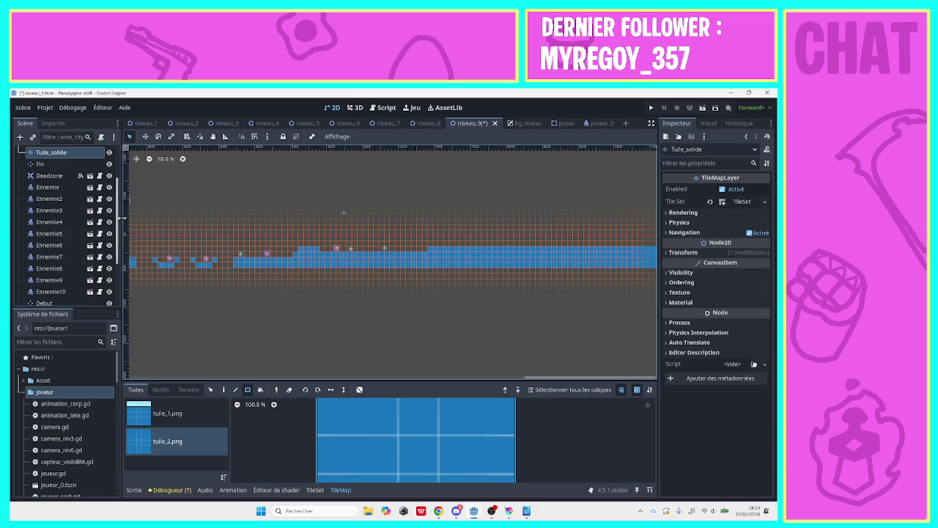
- Duplicate Ennemie10 into Ennemie11 and Ennemie12, spacing each further right on the platform
scroll(66, 234, down, 3)
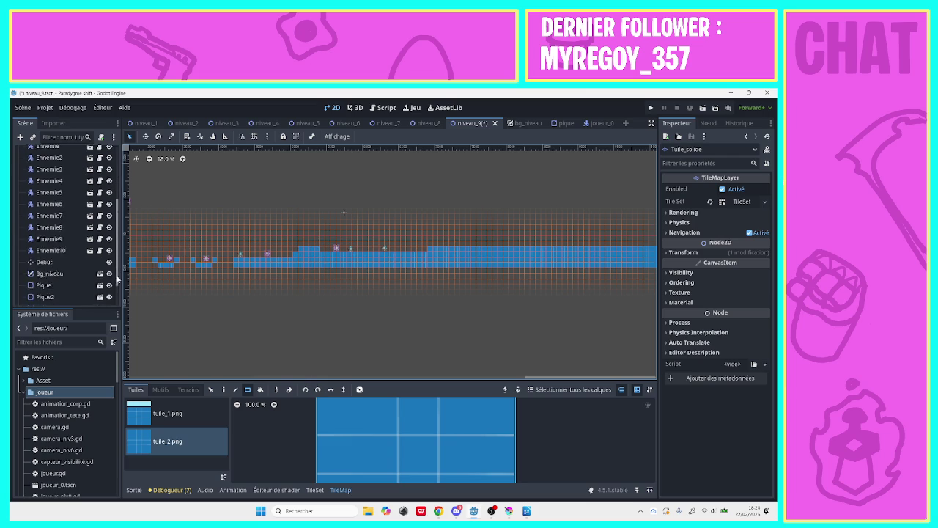
click(62, 217)
right_click(64, 220)
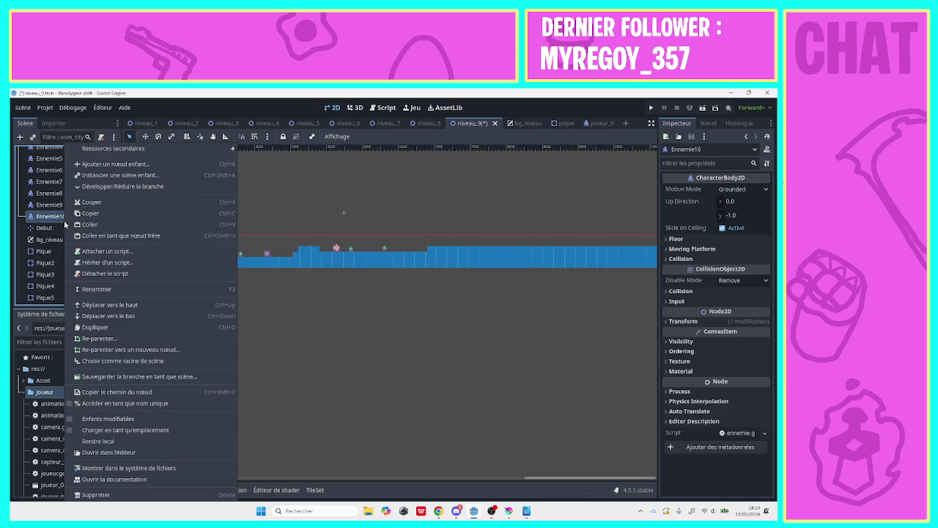
click(81, 328)
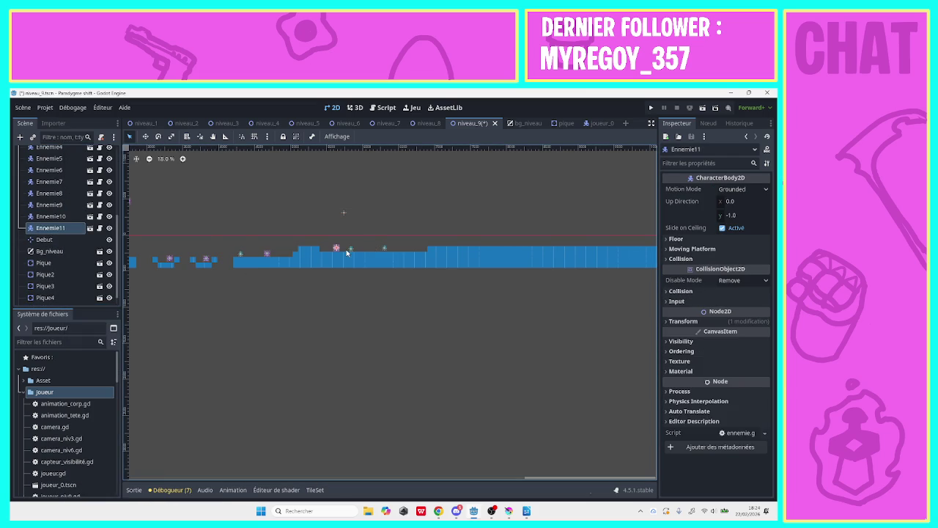
drag(347, 251, 379, 251)
right_click(66, 234)
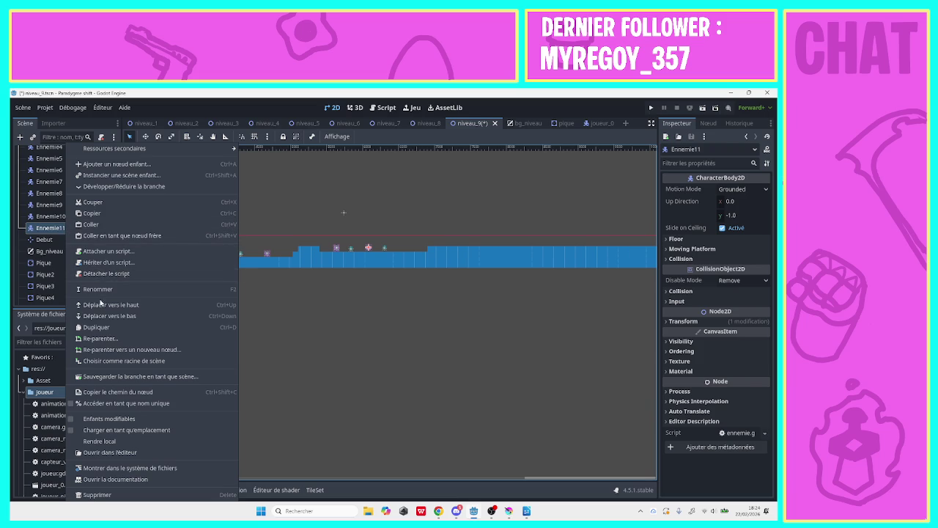
click(98, 326)
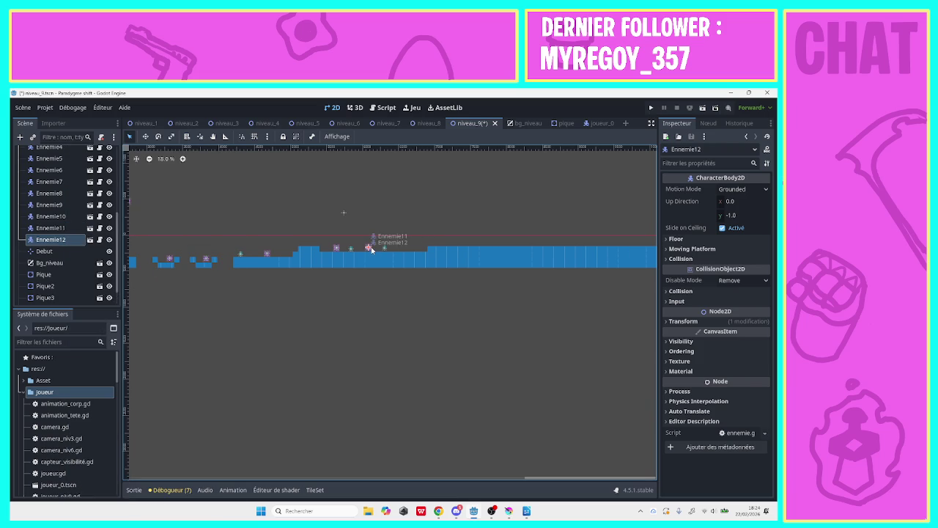
drag(368, 249, 412, 250)
- Pan the level view left and select the Tuile_solide floor tile layer
click(213, 136)
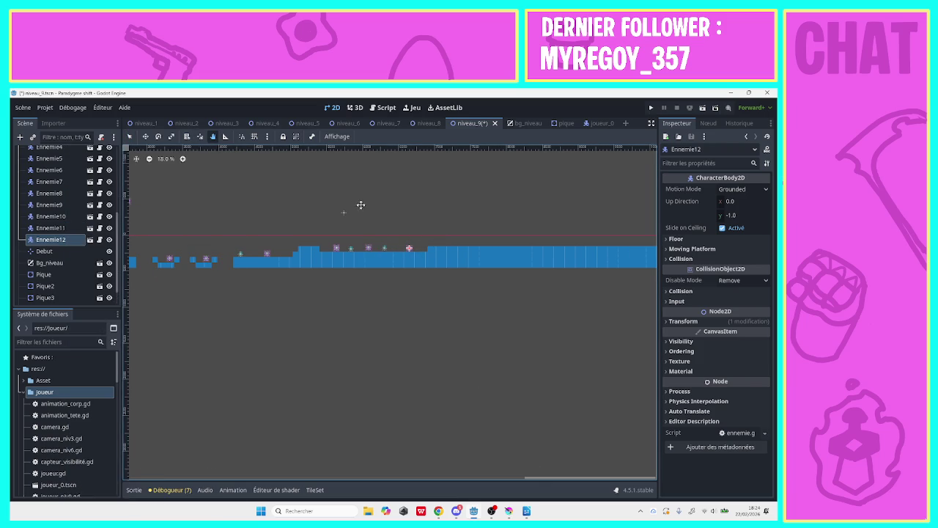
mouse_move(359, 203)
mouse_down()
mouse_move(246, 220)
mouse_move(168, 212)
mouse_move(184, 256)
mouse_up()
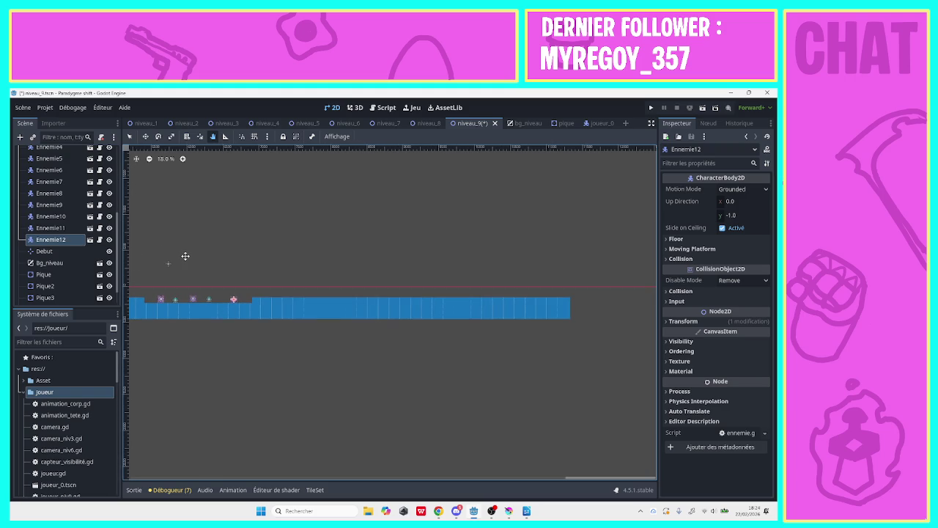
scroll(114, 246, down, 2)
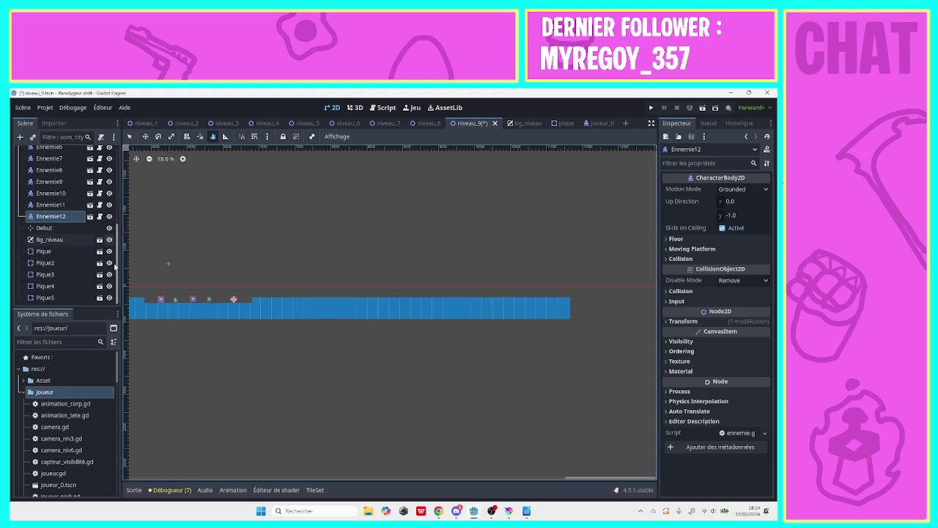
scroll(115, 249, up, 1)
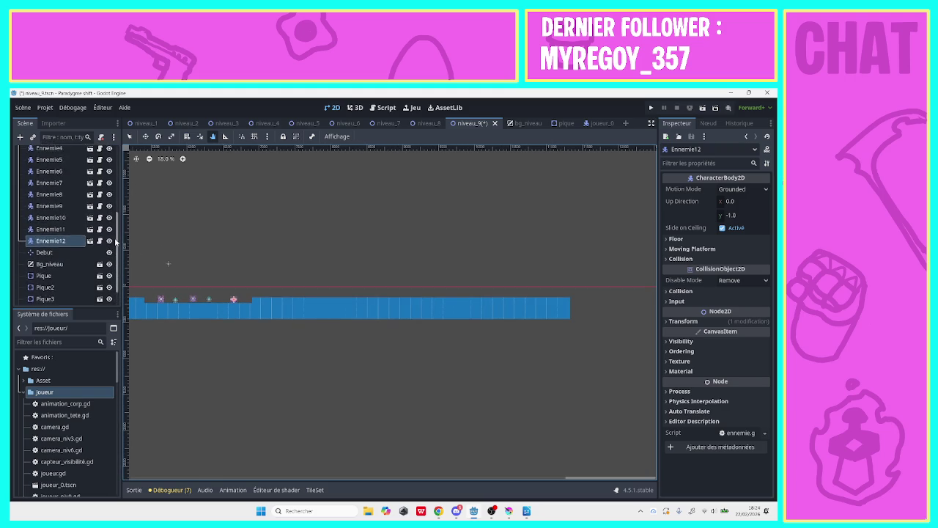
drag(115, 249, 123, 189)
click(51, 178)
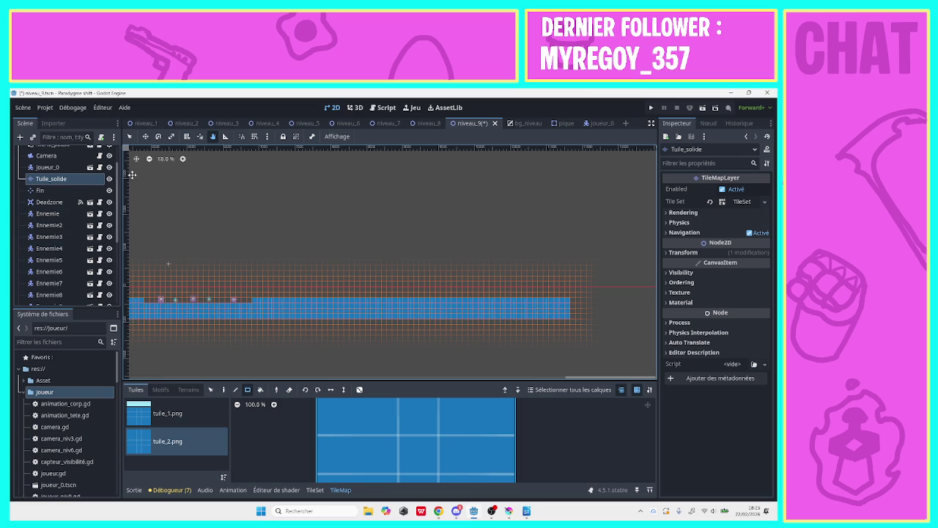
- Select spikes Pique4 and Pique5, return to the Select tool, and zoom in to 56.4%
scroll(104, 255, down, 5)
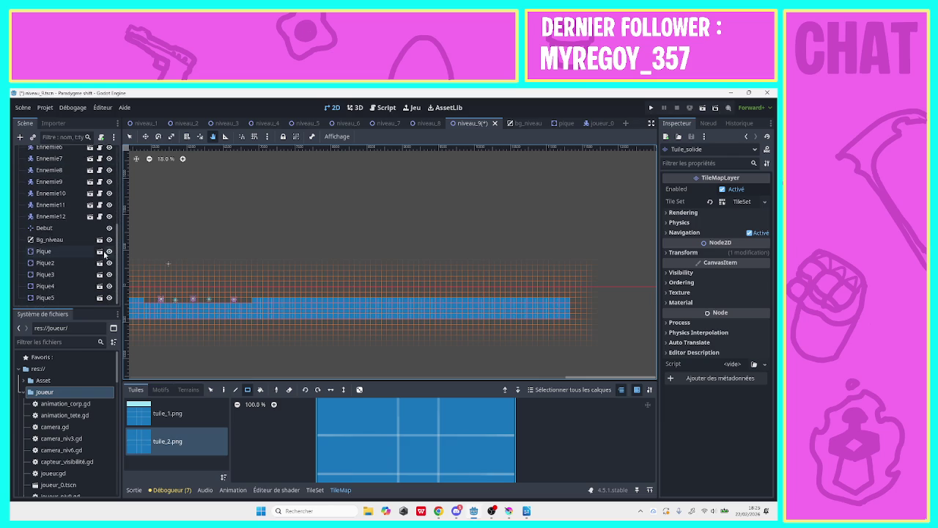
click(62, 286)
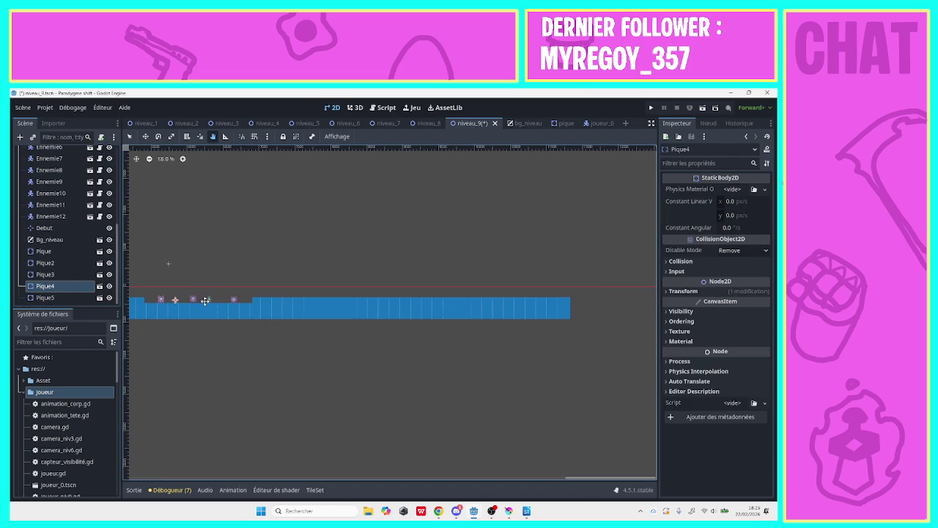
click(77, 300)
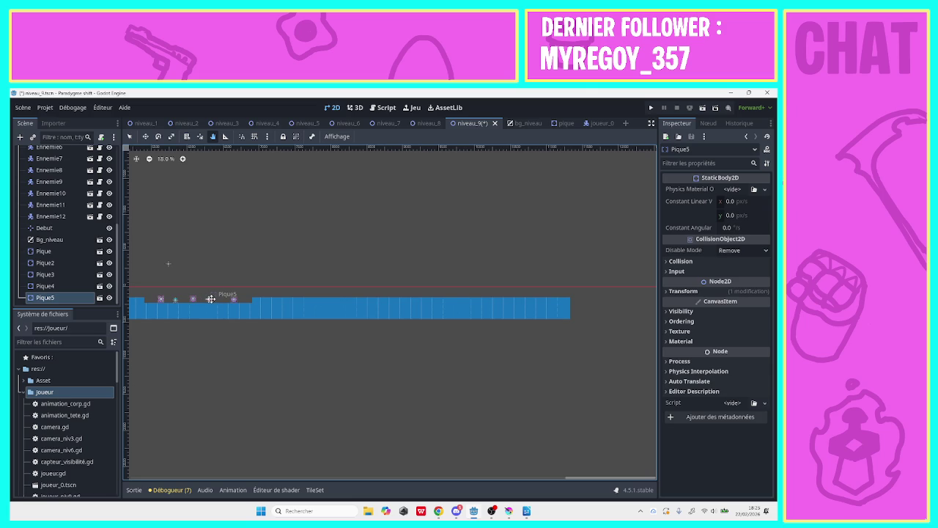
click(129, 137)
click(183, 159)
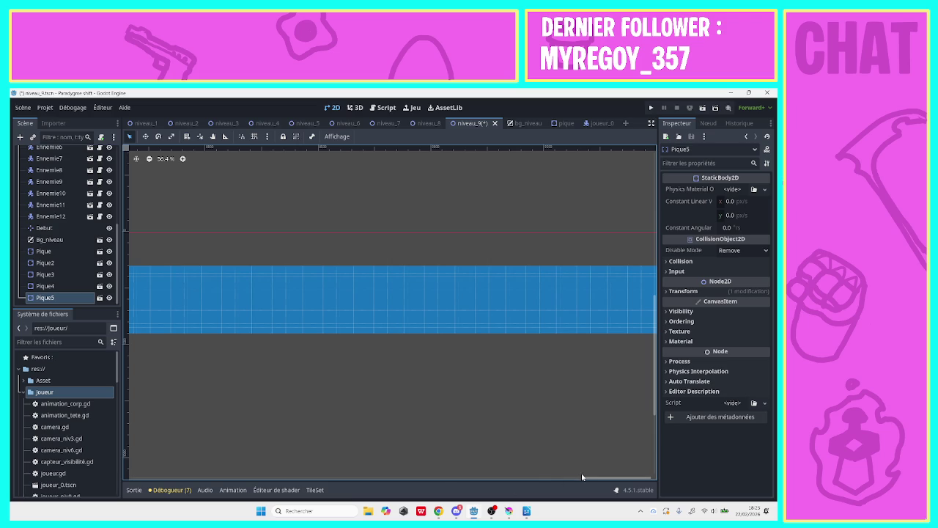
drag(581, 476, 469, 483)
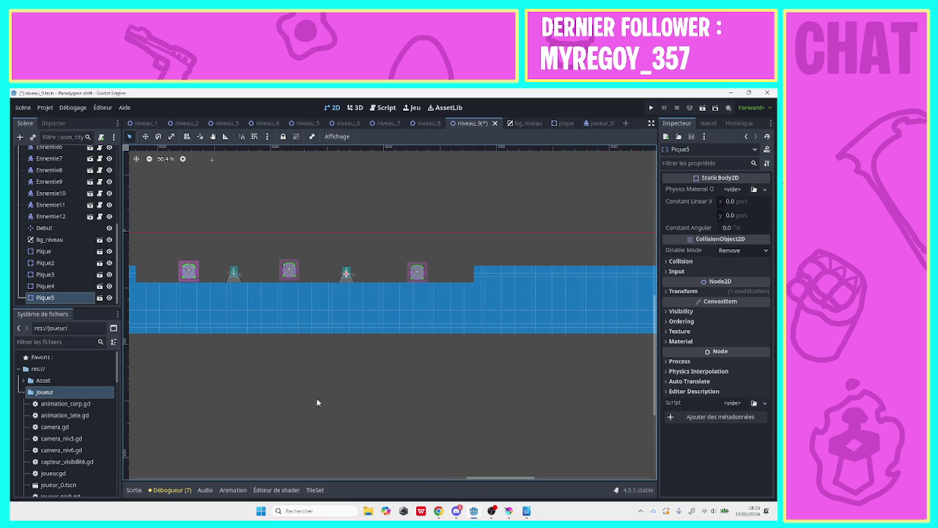
- Nudge Pique4 and Ennemie11 slightly right along the lower floor
click(233, 285)
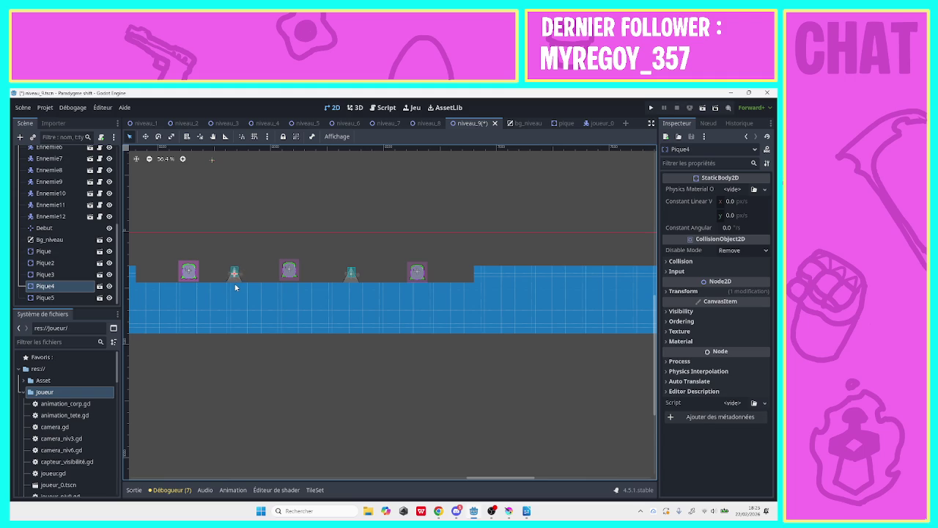
drag(235, 287, 235, 287)
click(288, 277)
drag(288, 276, 317, 276)
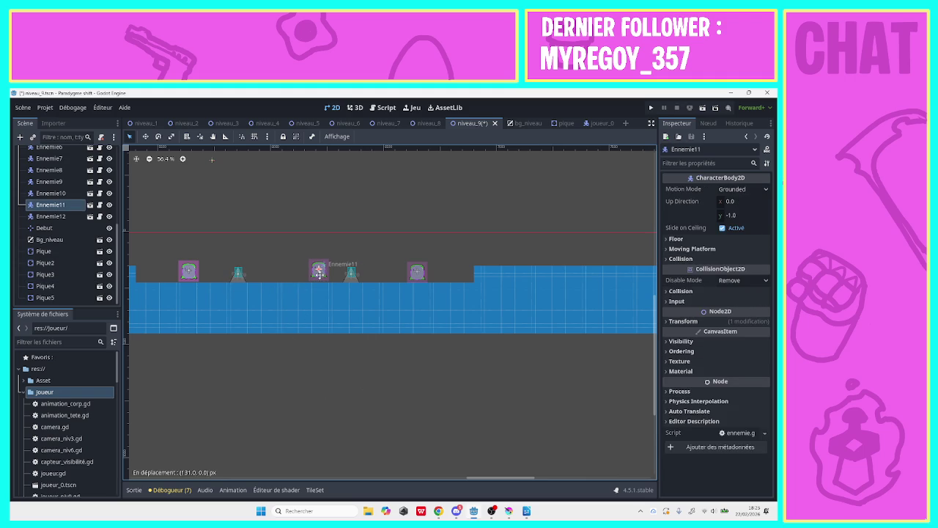
click(188, 286)
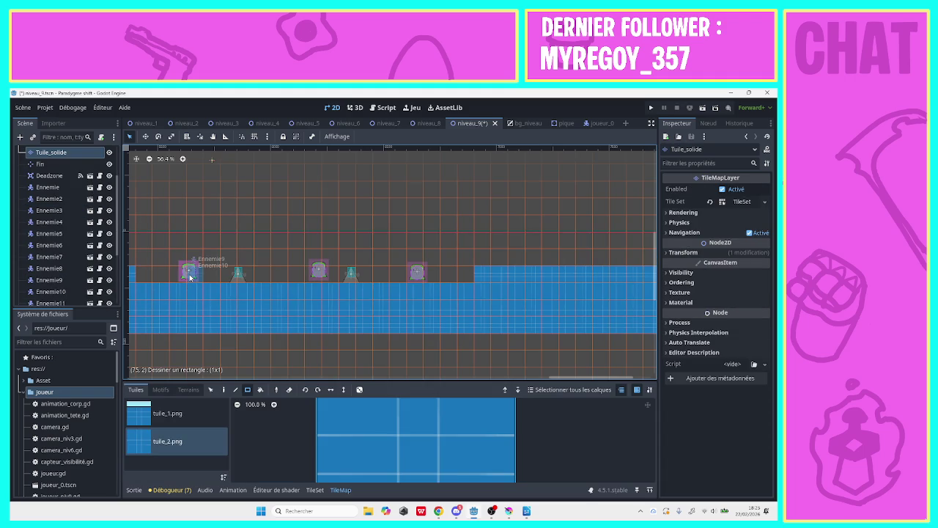
- Nudge Ennemie9 right and carry Ennemie10 onto the higher right-hand floor past the step
click(190, 275)
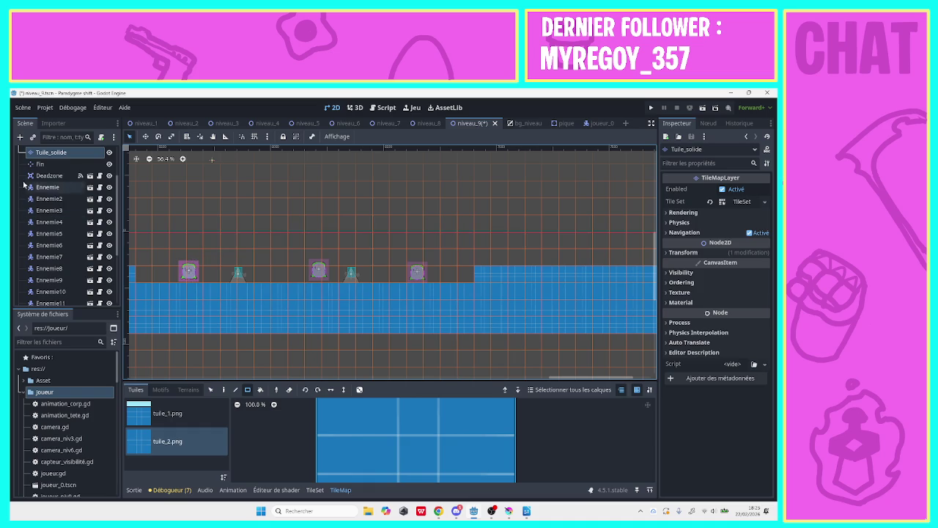
drag(191, 276, 440, 211)
click(186, 275)
drag(422, 271, 435, 271)
drag(189, 271, 199, 271)
drag(431, 213, 602, 209)
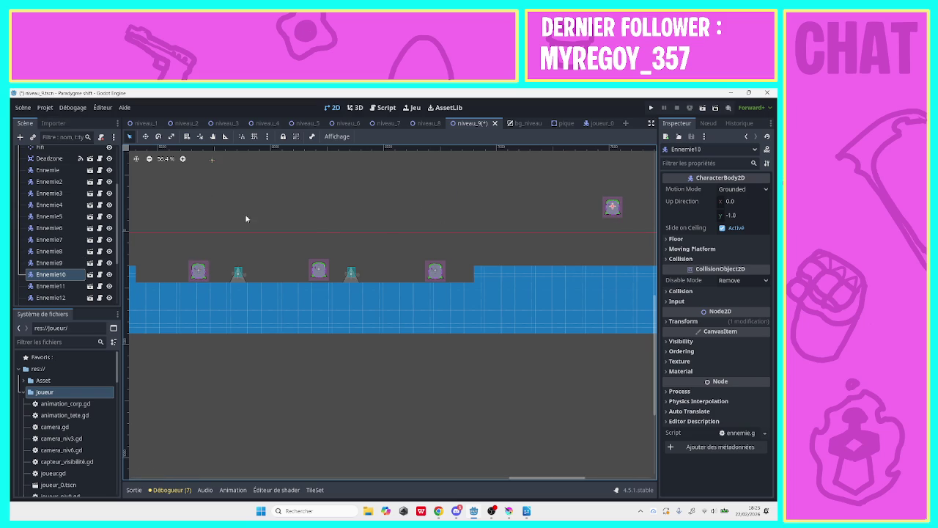
scroll(558, 462, right, 5)
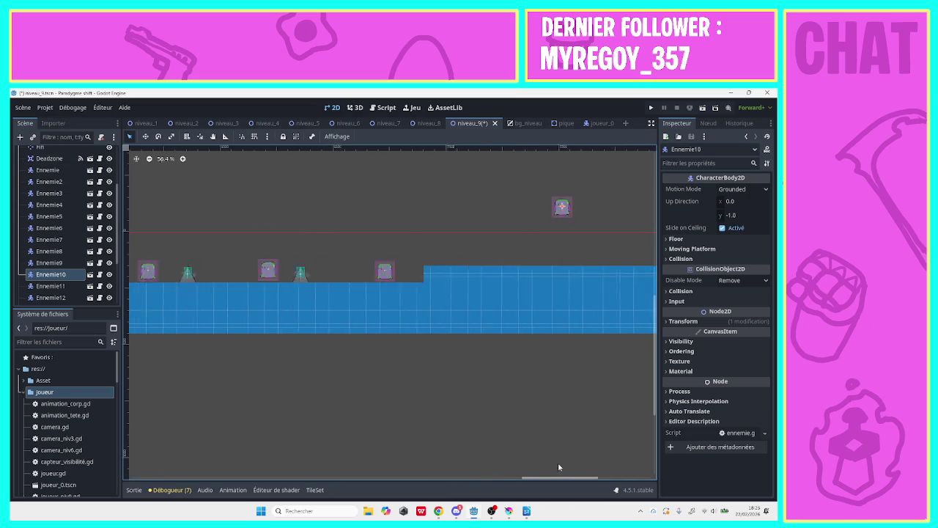
drag(383, 214, 517, 256)
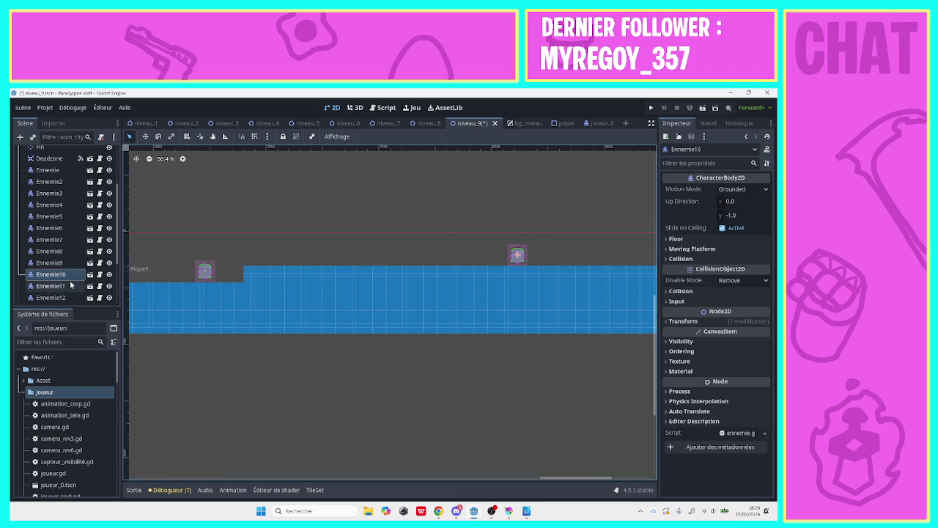
- Duplicate Ennemie10 as Ennemie13 and raise the copy just above the original
right_click(45, 276)
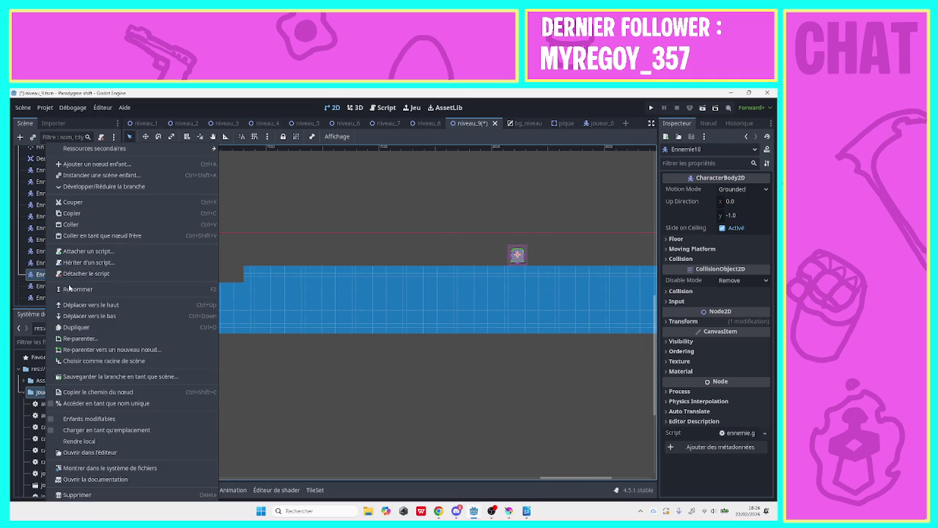
click(71, 327)
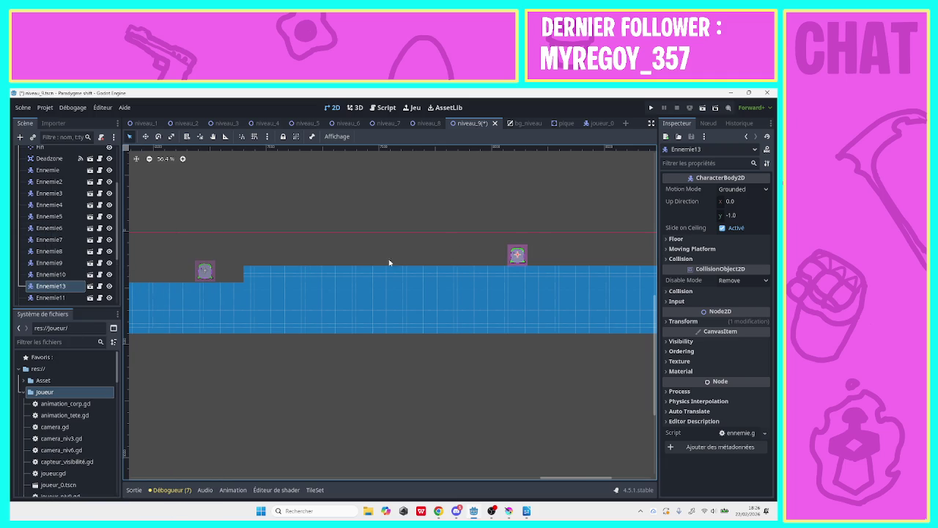
drag(516, 253, 517, 235)
click(483, 242)
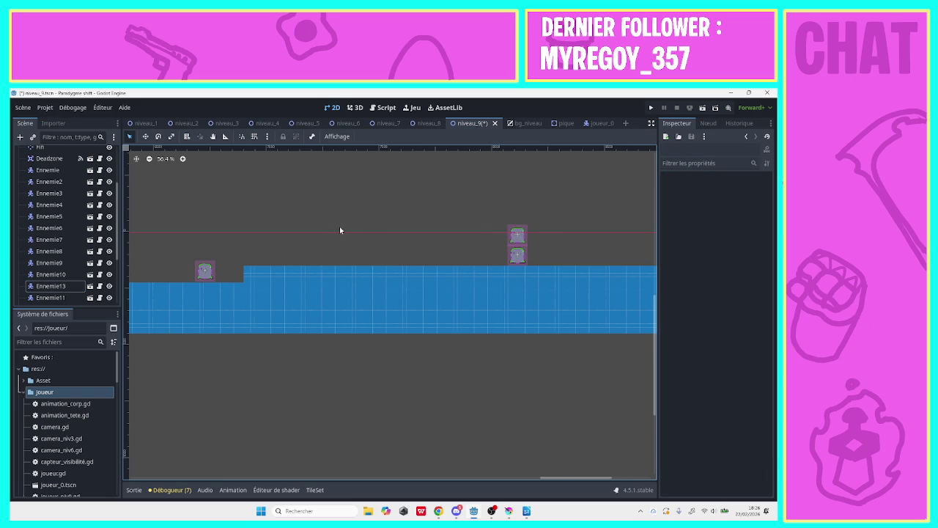
- Zoom out and pan across the level to review the layout, briefly toggling the output log
mouse_move(561, 475)
mouse_down()
mouse_move(486, 448)
mouse_move(522, 458)
mouse_up()
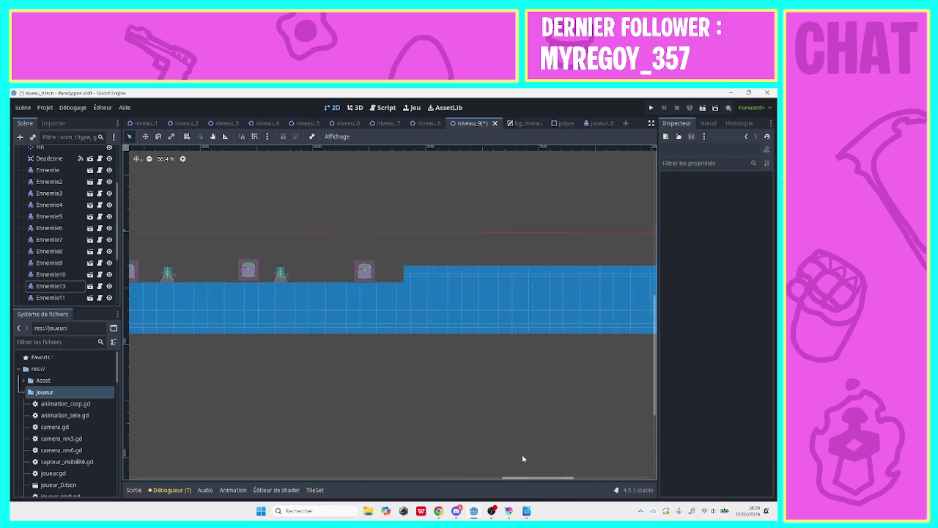
click(149, 159)
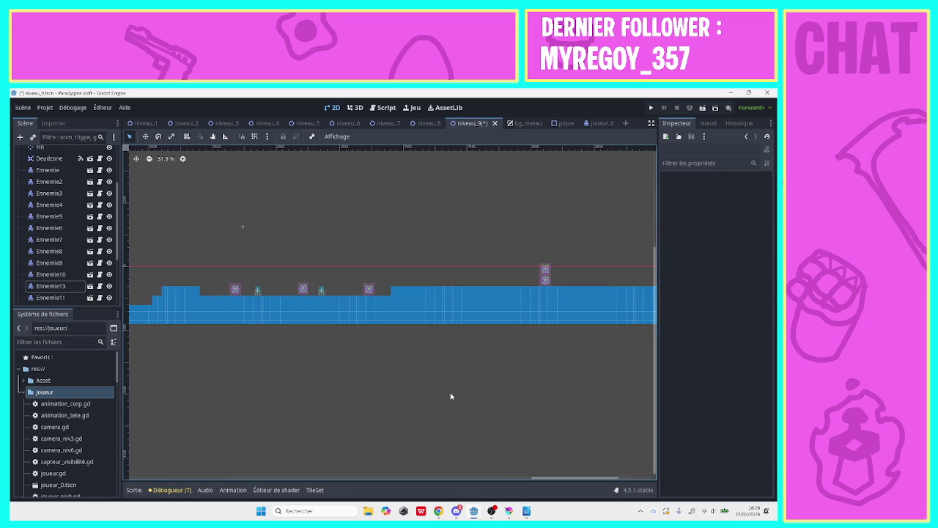
drag(536, 477, 603, 482)
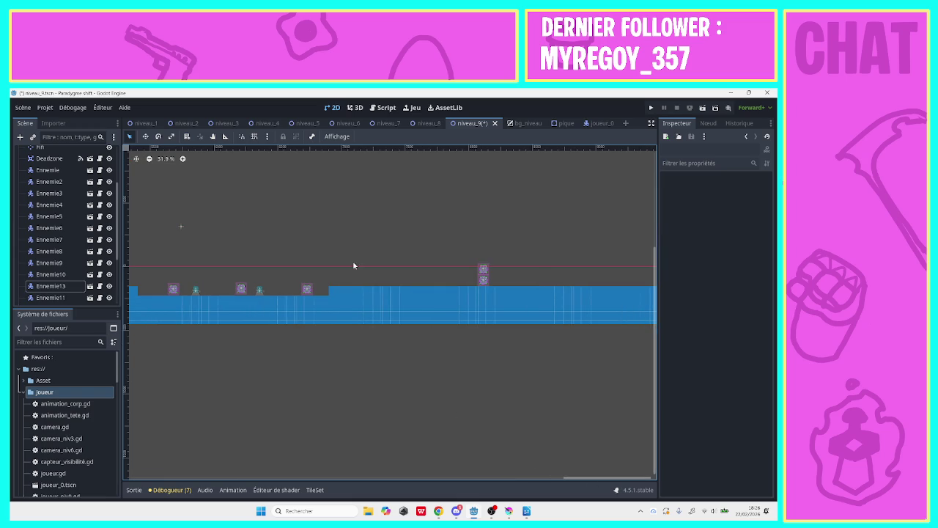
click(216, 137)
mouse_move(323, 216)
mouse_down()
mouse_move(198, 207)
mouse_move(139, 220)
mouse_move(602, 250)
mouse_up()
mouse_move(531, 259)
mouse_down()
mouse_move(518, 268)
mouse_move(415, 266)
mouse_move(465, 296)
mouse_move(340, 273)
mouse_move(375, 293)
mouse_up()
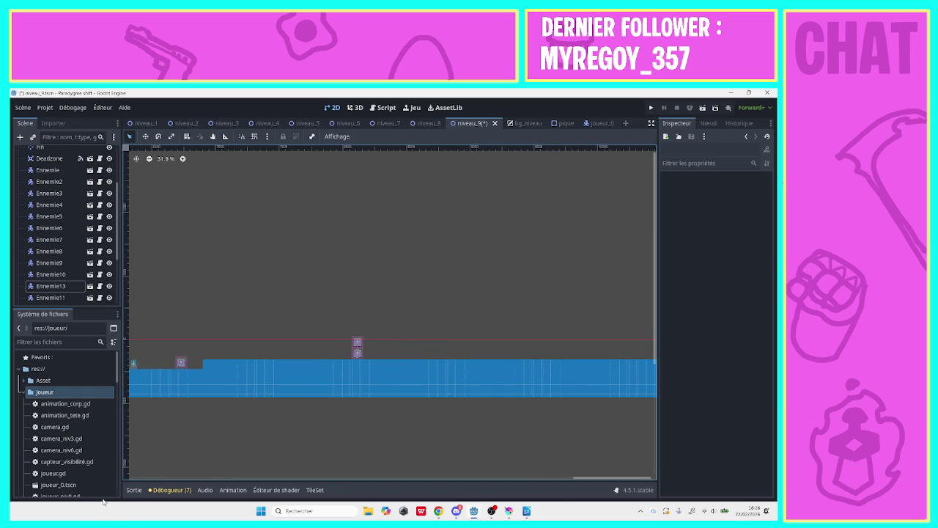
click(134, 490)
click(133, 490)
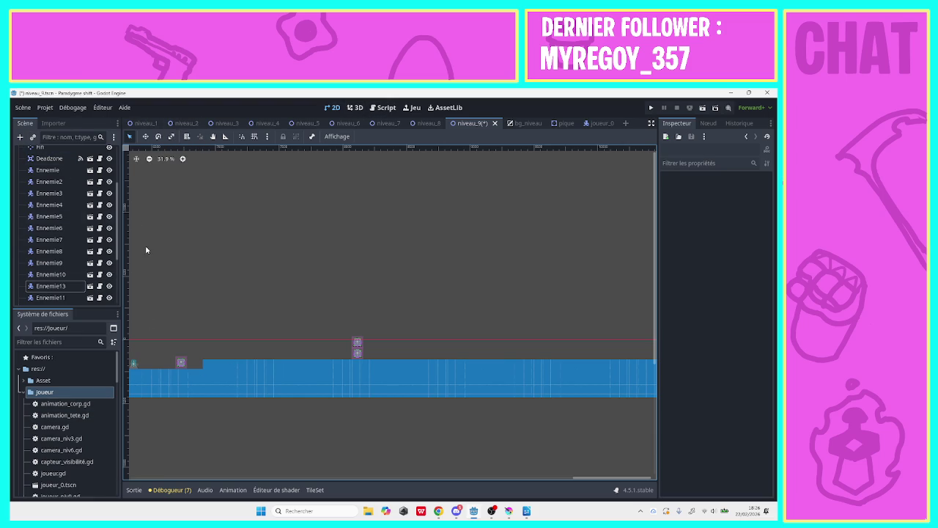
- On the Tuile_solide layer, paint two two-tile-high tuile_2.png pillars on the ground
scroll(52, 214, up, 3)
click(52, 213)
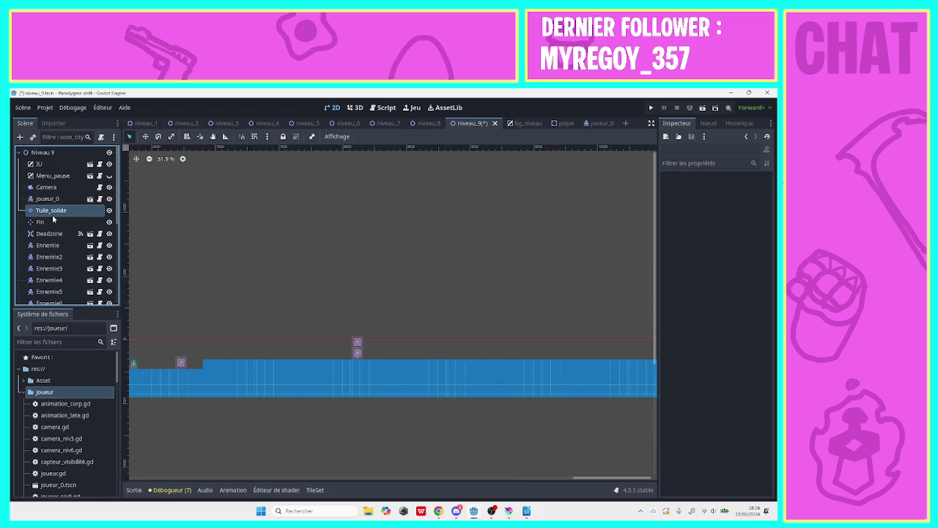
click(176, 440)
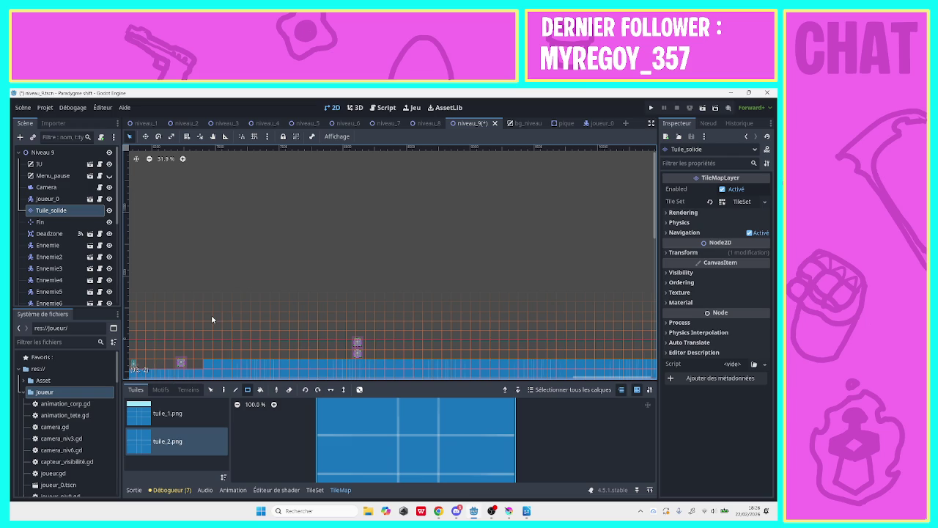
drag(248, 359, 247, 346)
drag(465, 359, 464, 343)
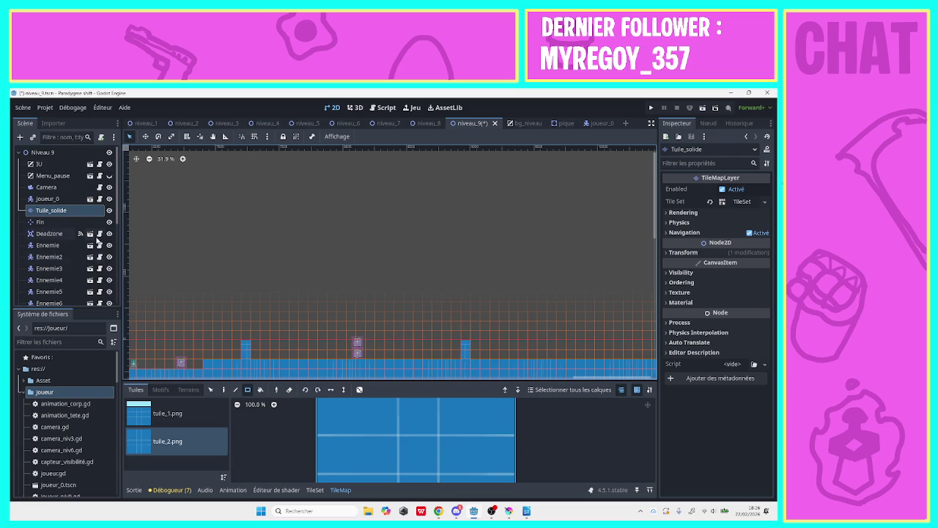
- Select the stacked Ennemie10 and Ennemie13 enemies
scroll(80, 239, down, 5)
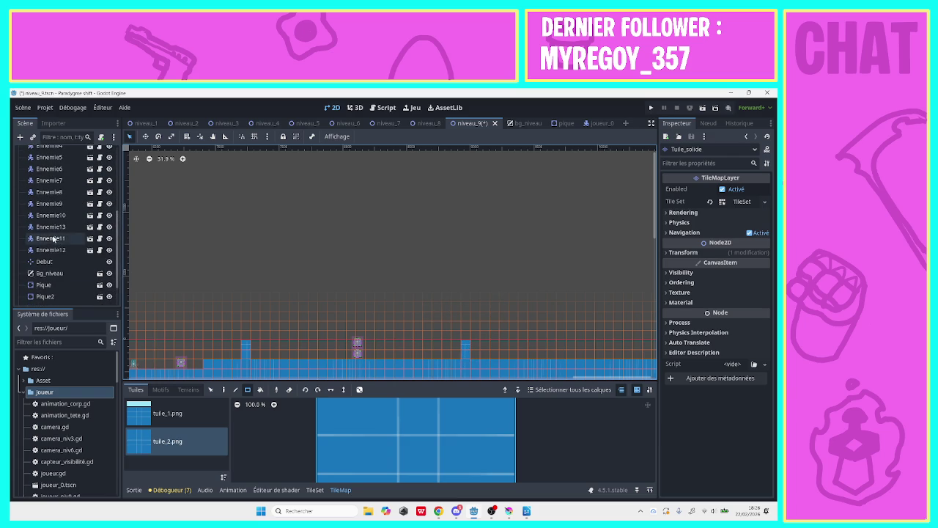
click(59, 250)
click(50, 203)
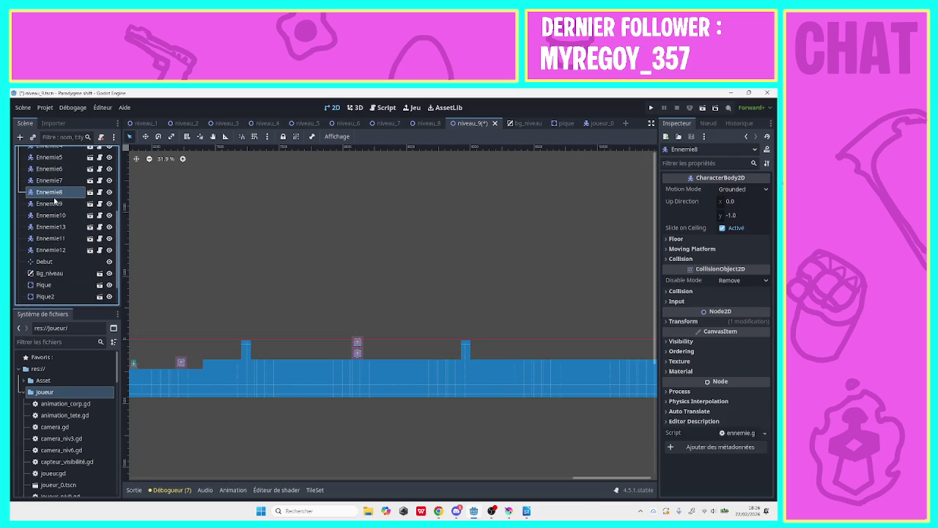
click(52, 214)
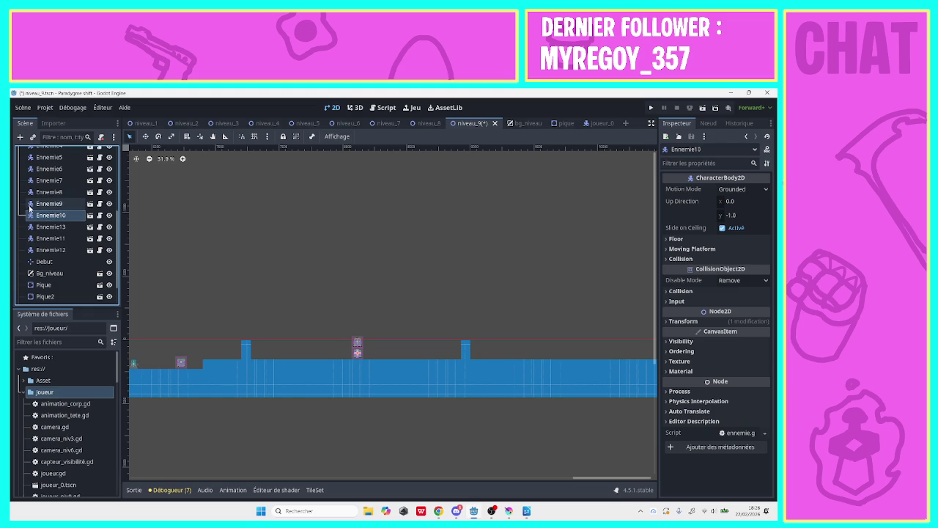
click(40, 203)
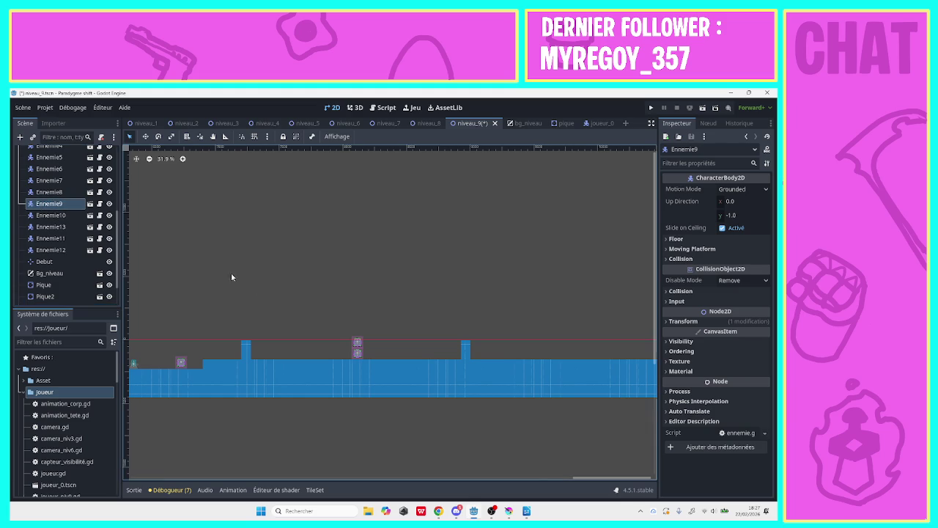
click(351, 355)
shift+click(356, 351)
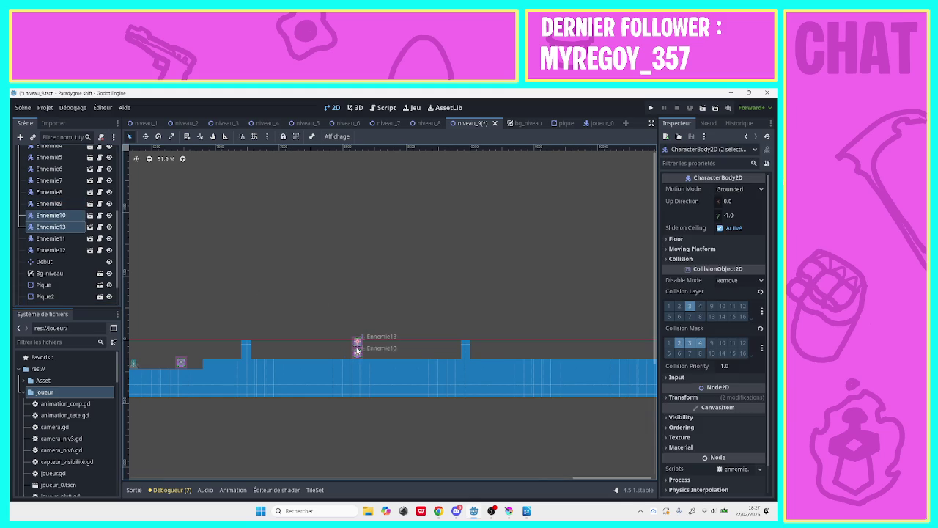
right_click(357, 345)
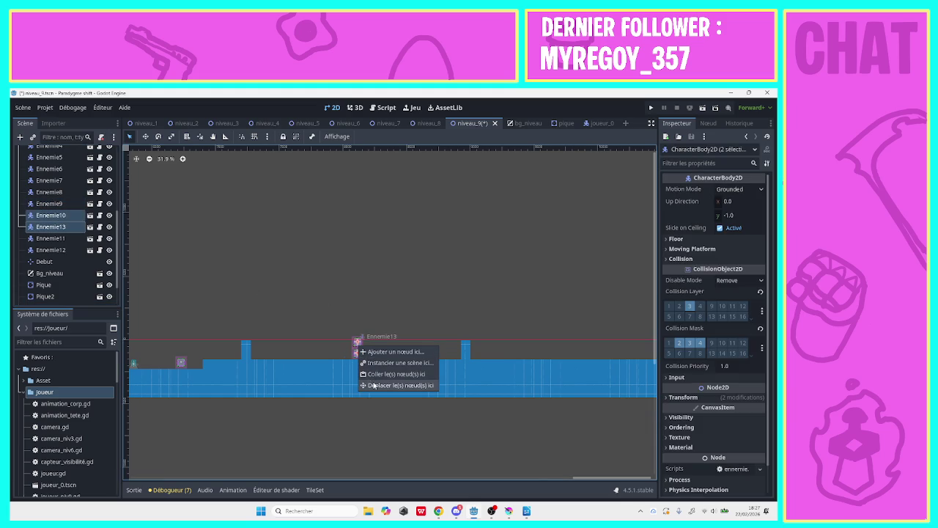
click(350, 349)
right_click(350, 349)
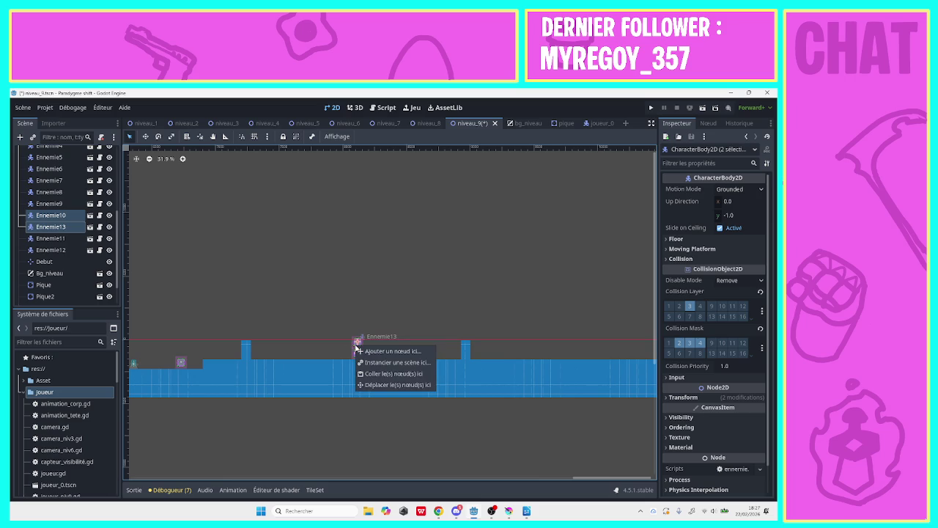
click(332, 341)
- Duplicate Ennemie10 with Dupliquer and shift the copy to the right on the ground
click(76, 228)
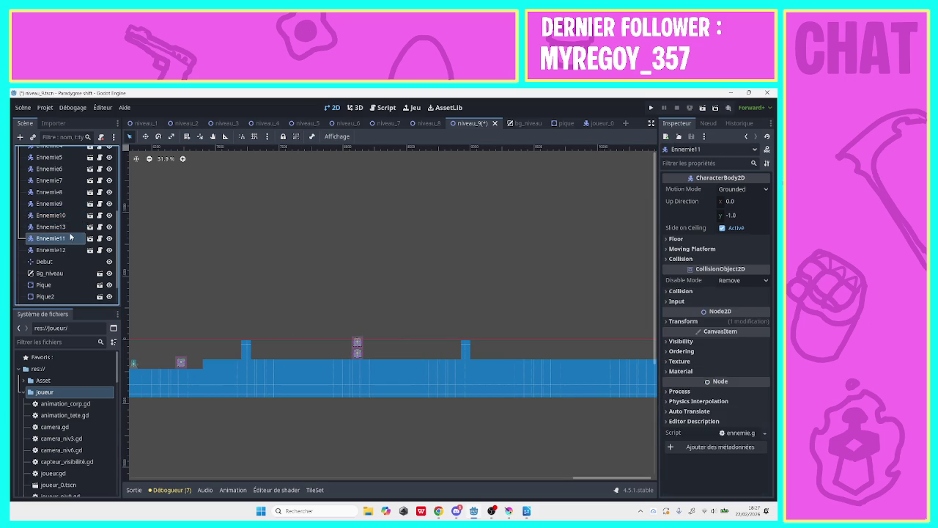
click(63, 215)
right_click(64, 215)
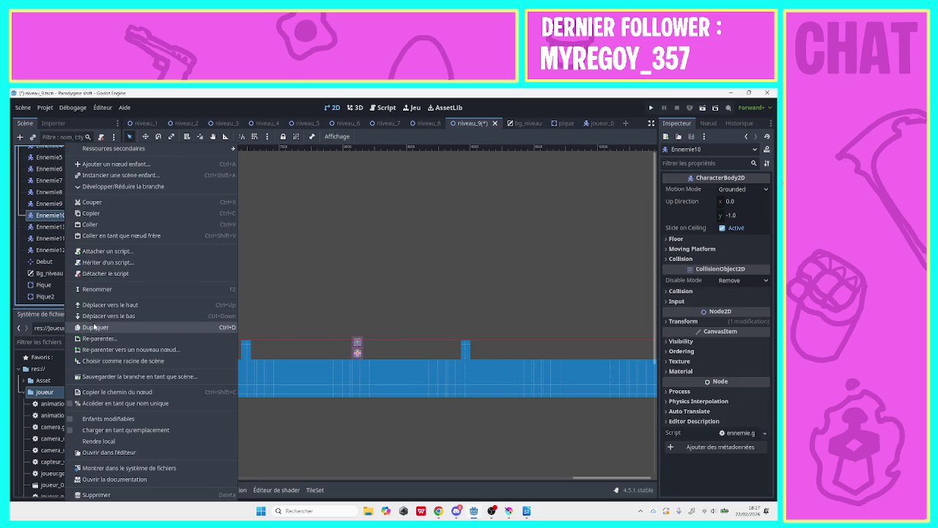
click(95, 326)
mouse_move(356, 349)
mouse_down()
mouse_move(412, 355)
mouse_move(357, 344)
mouse_up()
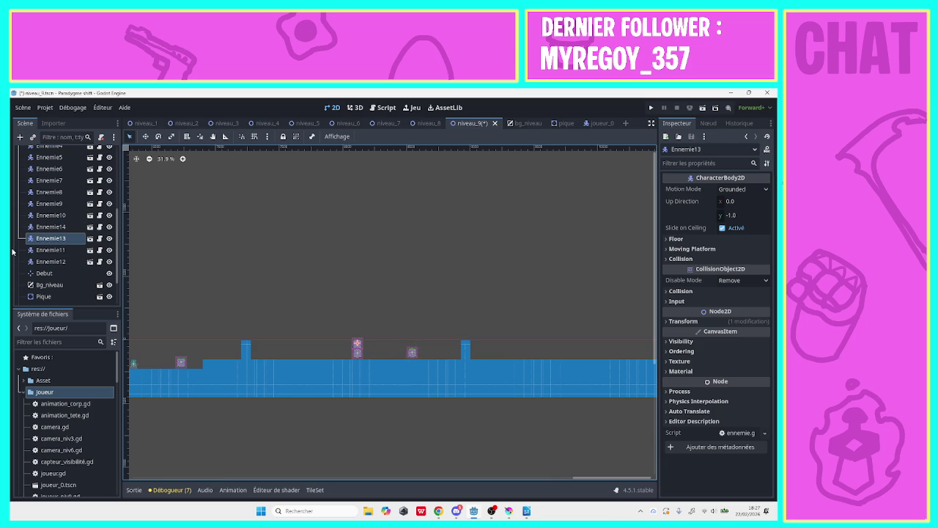
- Duplicate Ennemie13 as Ennemie15, stack it on the enemy further right, and deselect it
right_click(44, 242)
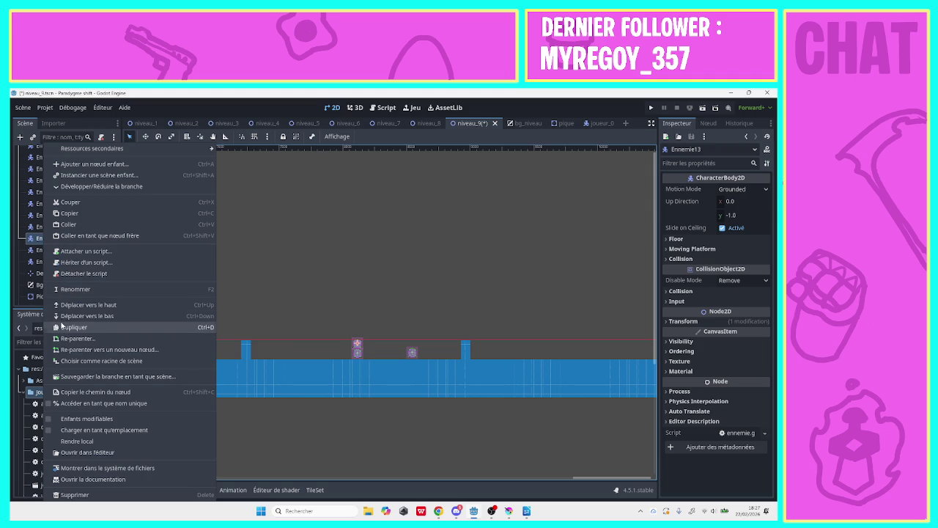
click(73, 327)
drag(358, 348, 413, 341)
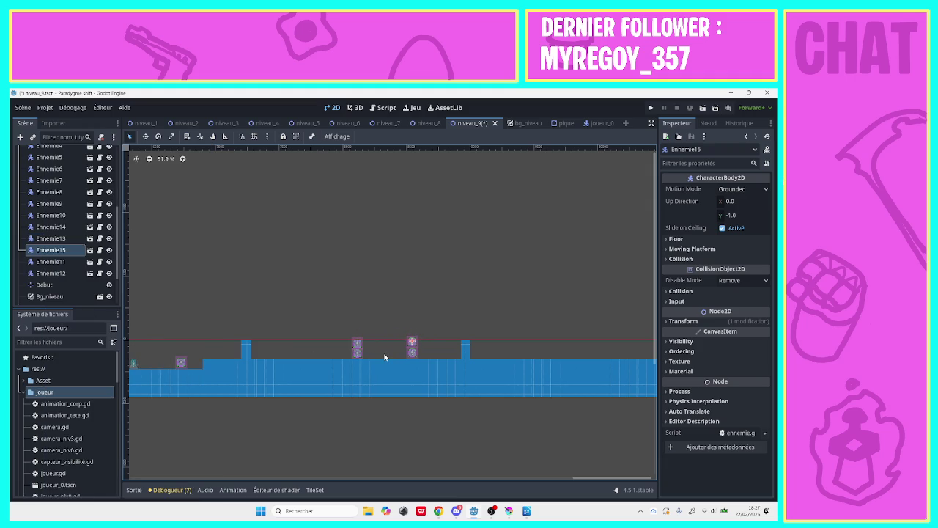
key(Escape)
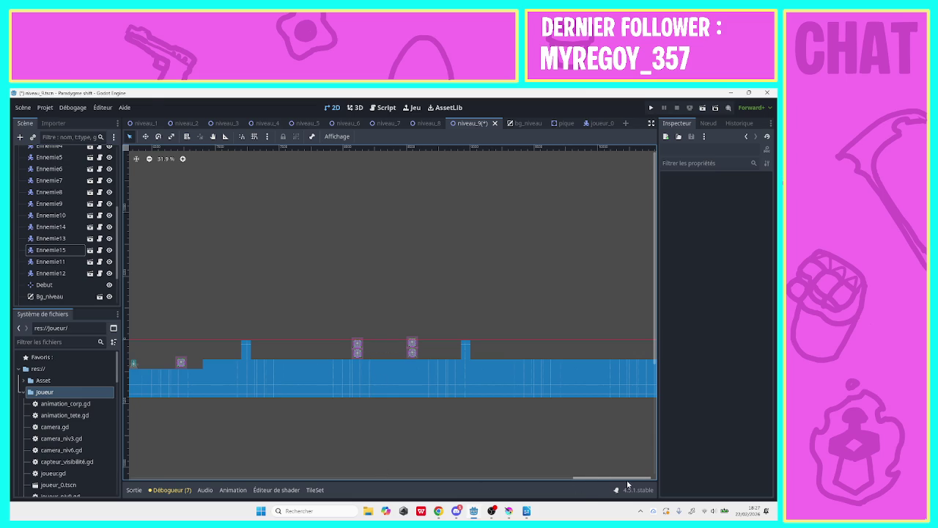
- Pan to the right end of the level and select the Tuile_solide layer
key(g)
mouse_move(375, 242)
mouse_down()
mouse_move(190, 237)
mouse_move(233, 240)
mouse_up()
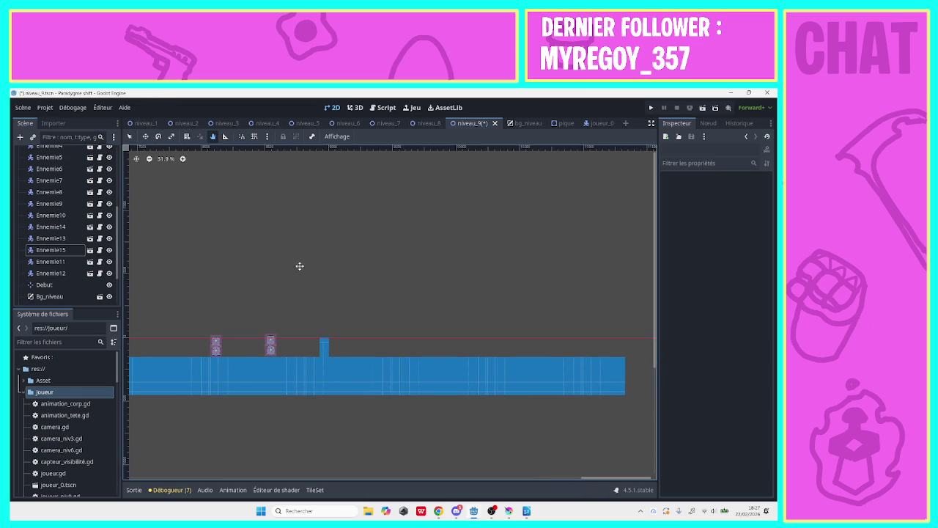
mouse_move(300, 266)
mouse_down()
mouse_move(278, 253)
mouse_move(294, 257)
mouse_up()
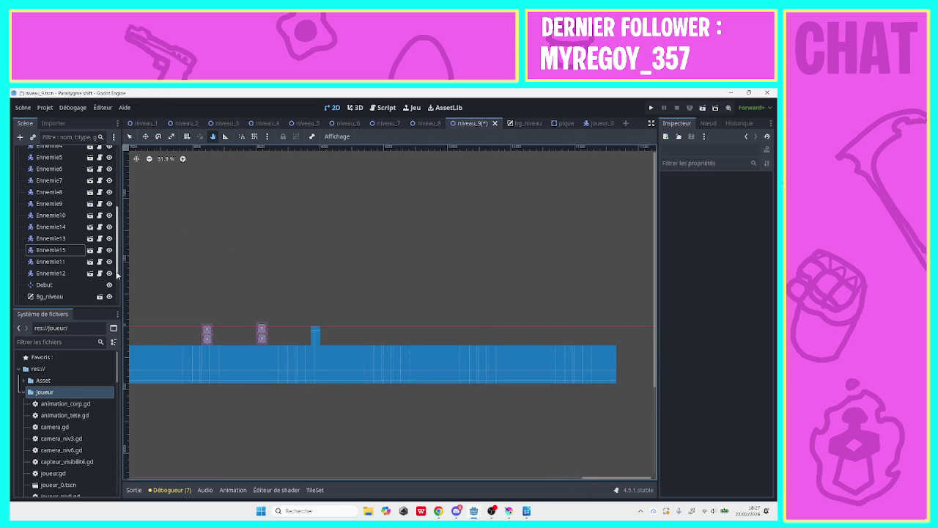
mouse_move(116, 274)
mouse_down()
mouse_move(115, 203)
mouse_move(130, 261)
mouse_move(123, 300)
mouse_move(112, 209)
mouse_up()
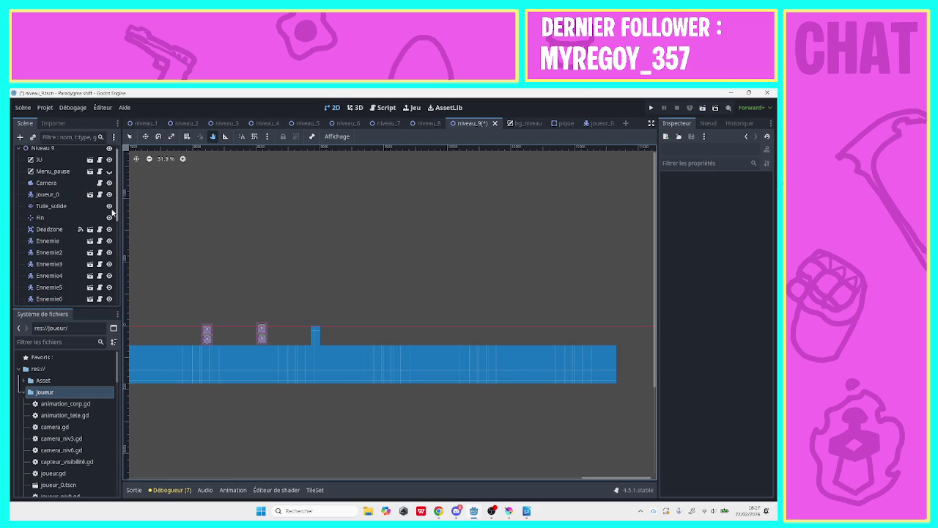
click(52, 198)
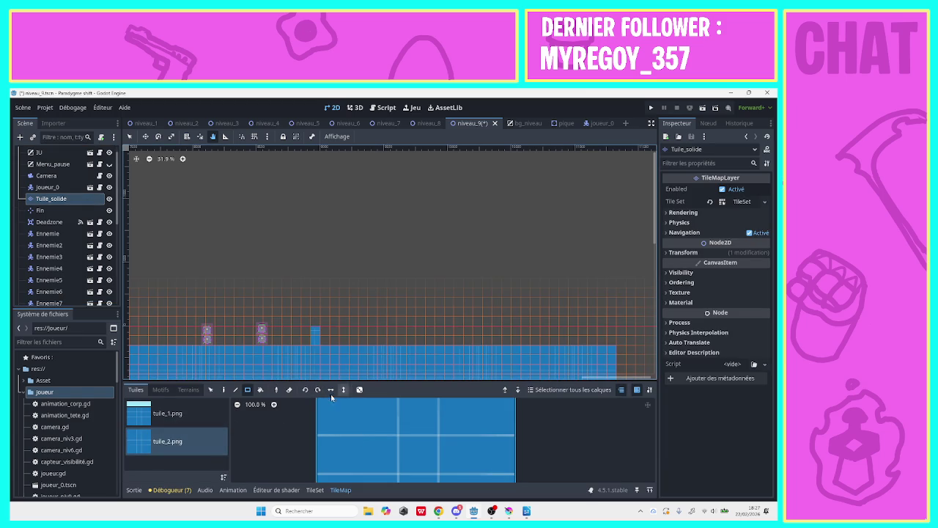
click(129, 138)
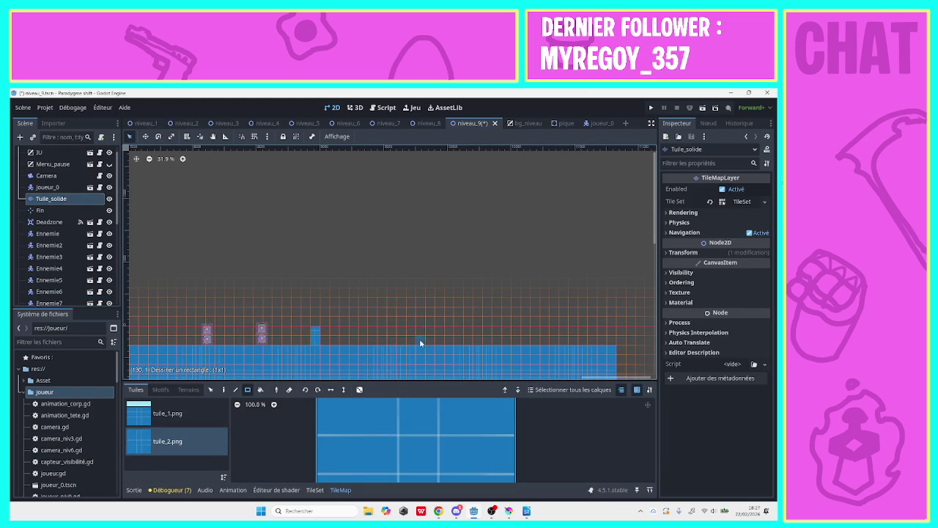
- Paint six stacked, progressively shorter tuile_2 rows that form a rising staircase
mouse_move(419, 342)
mouse_down()
mouse_move(612, 337)
mouse_move(450, 336)
mouse_move(439, 328)
mouse_up()
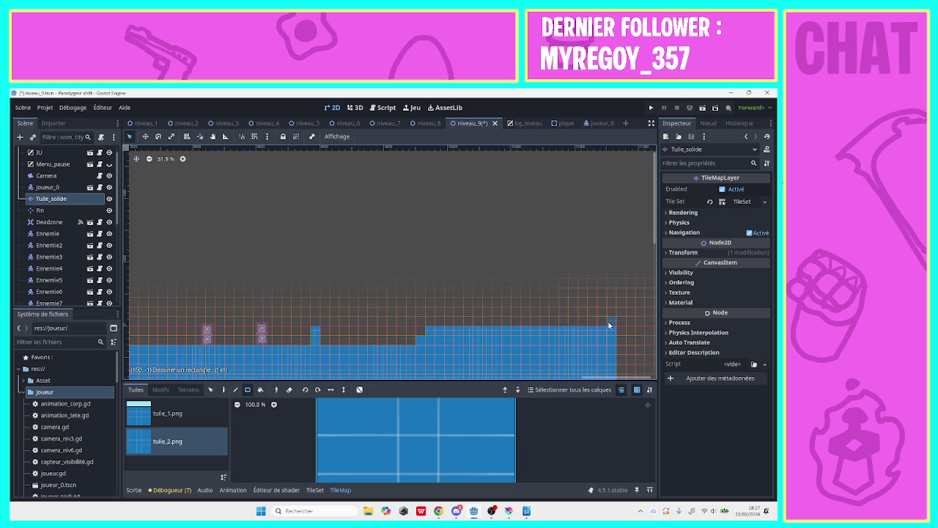
drag(608, 325, 445, 321)
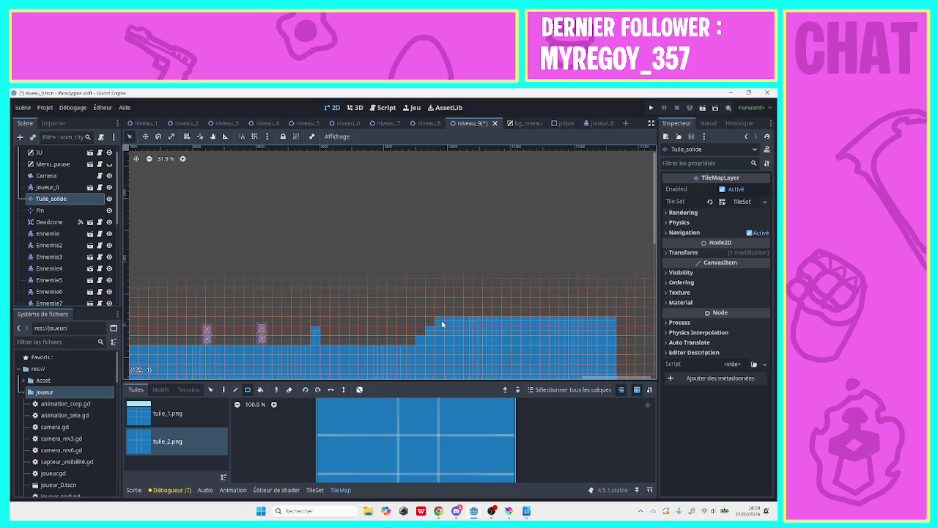
drag(613, 312, 452, 315)
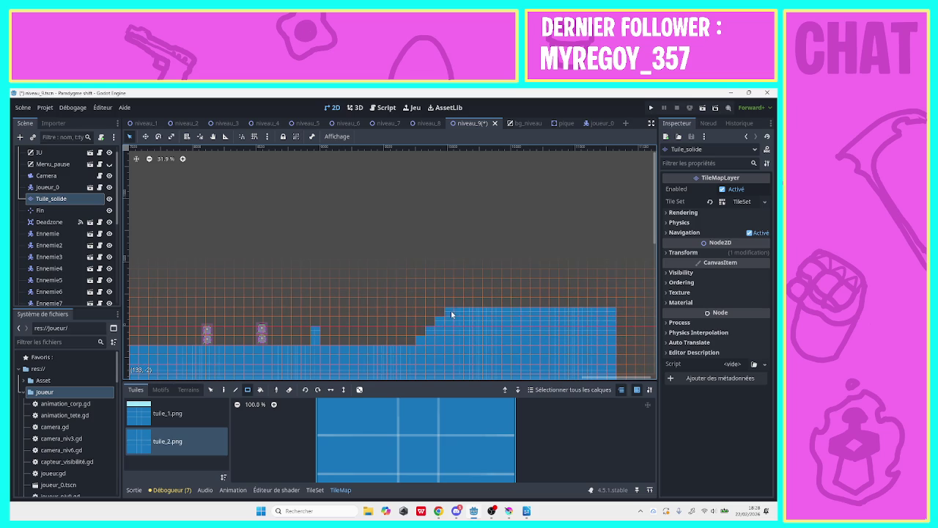
drag(605, 304, 461, 304)
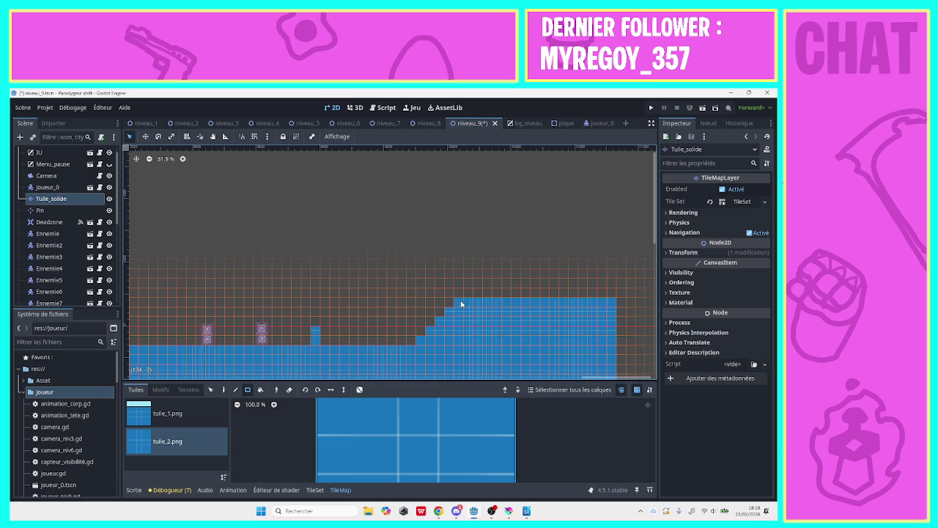
drag(610, 296, 469, 297)
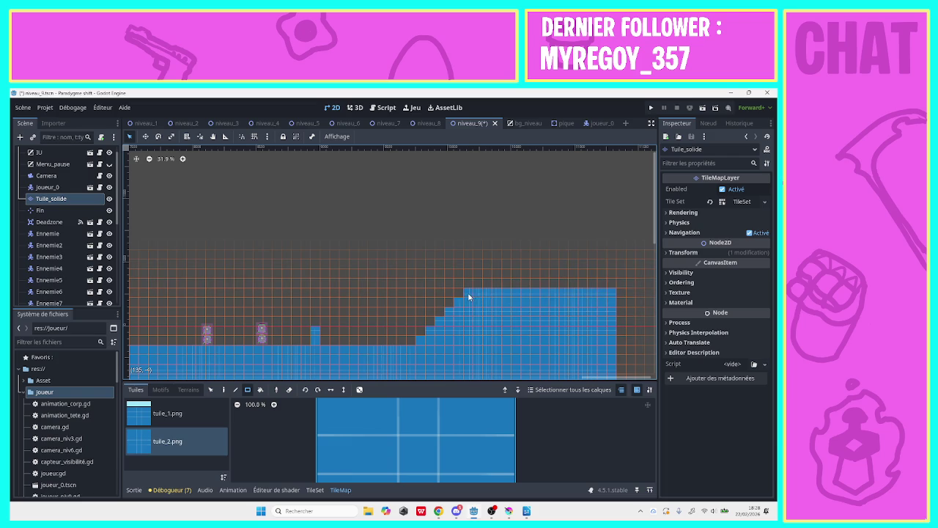
drag(615, 283, 476, 283)
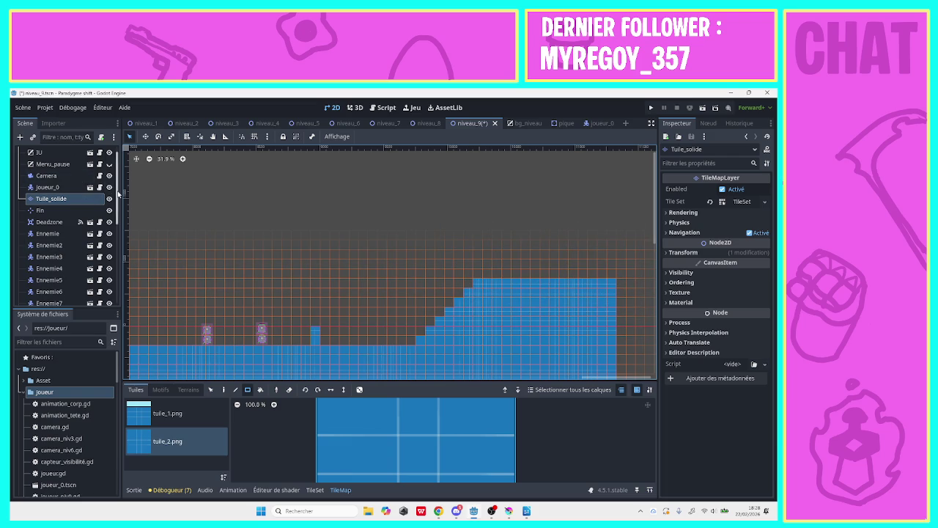
scroll(116, 223, down, 3)
scroll(116, 223, down, 5)
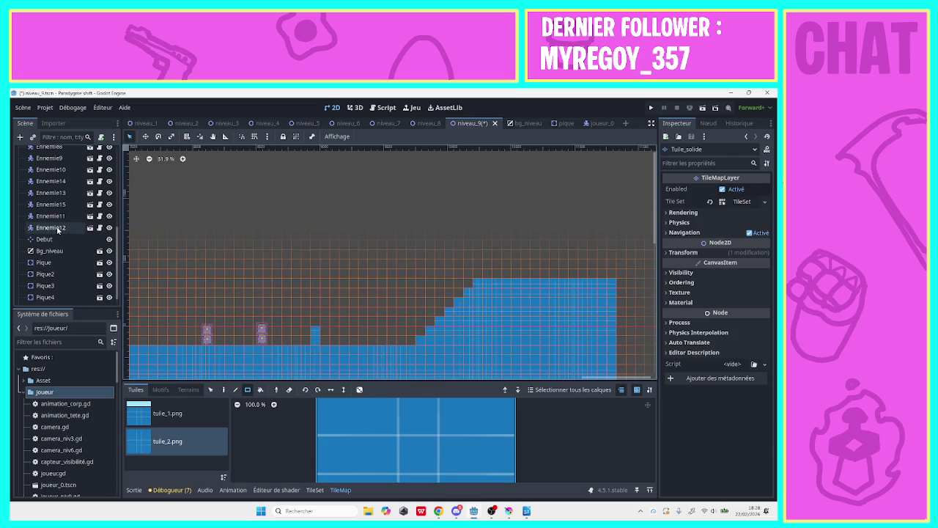
- Duplicate Ennemie12 as Ennemie16 and move it onto the raised platform
right_click(57, 230)
click(84, 327)
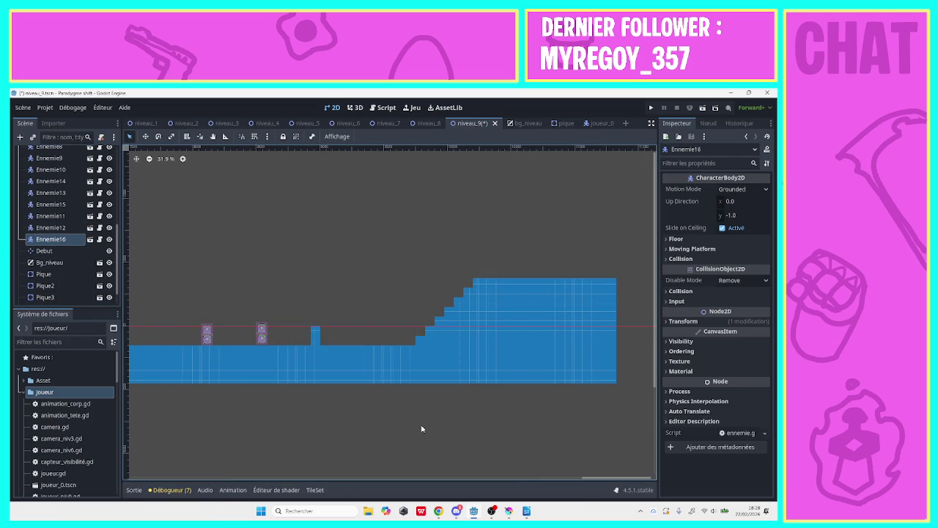
drag(590, 477, 463, 464)
drag(350, 354, 606, 282)
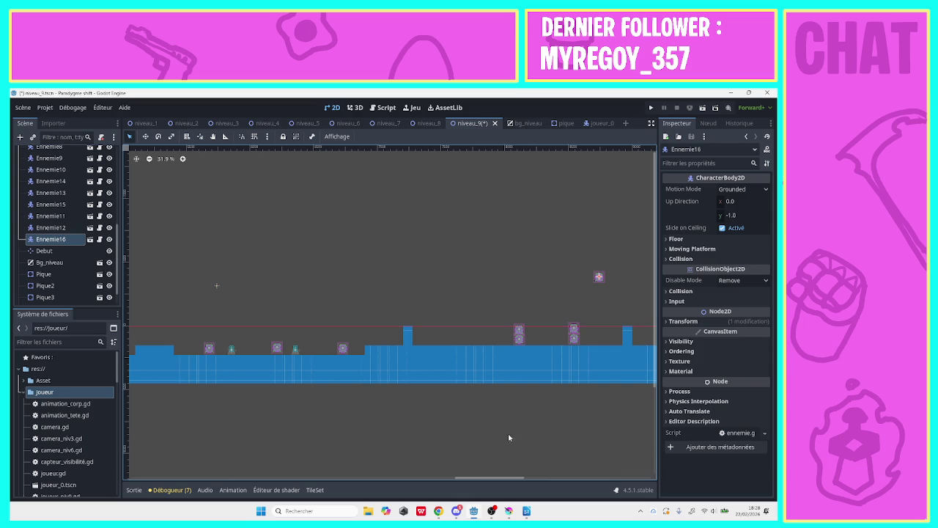
drag(519, 478, 663, 492)
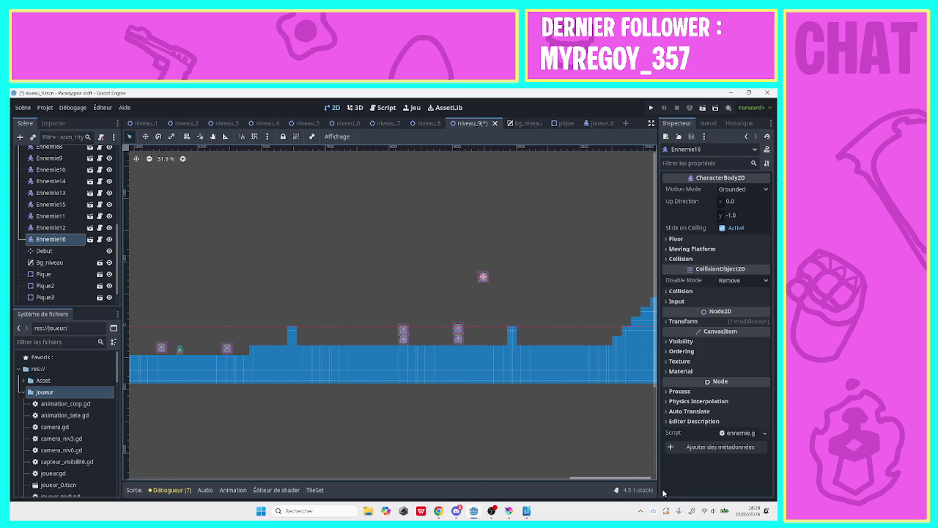
mouse_move(503, 284)
mouse_down()
mouse_move(582, 252)
mouse_move(655, 239)
mouse_up()
key(g)
mouse_move(349, 193)
mouse_down()
mouse_move(274, 245)
mouse_move(608, 268)
mouse_up()
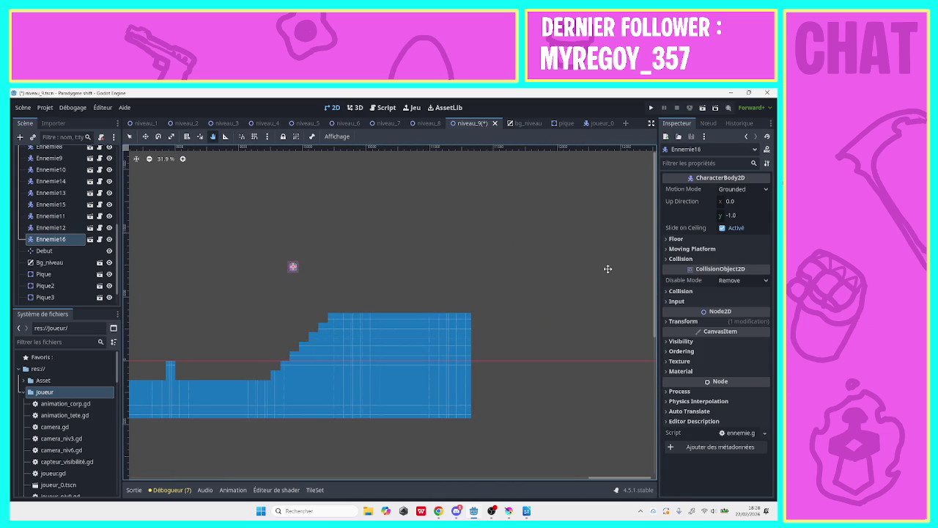
click(130, 136)
mouse_move(291, 266)
mouse_down()
mouse_move(418, 274)
mouse_move(461, 301)
mouse_up()
- Duplicate Ennemie16 and Ennemie17 to make two more enemies lined up to the left
right_click(60, 239)
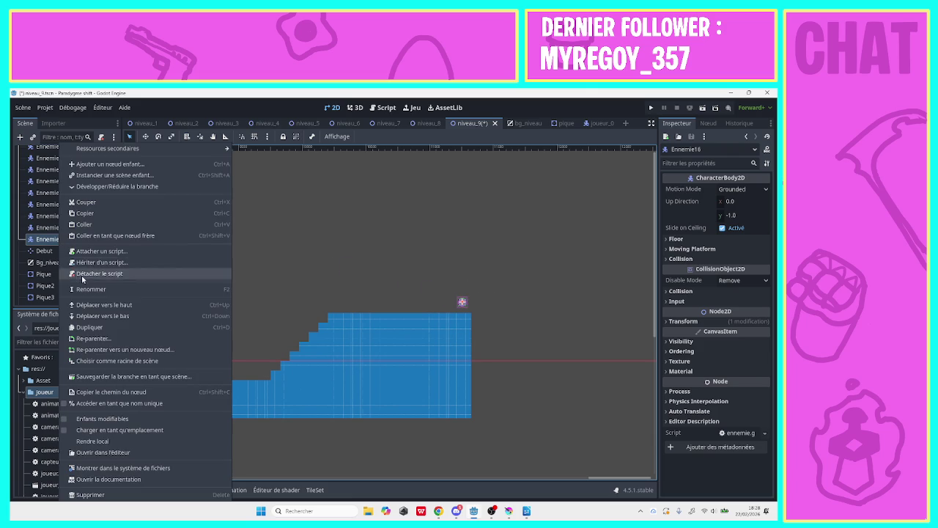
click(93, 323)
drag(462, 302, 439, 302)
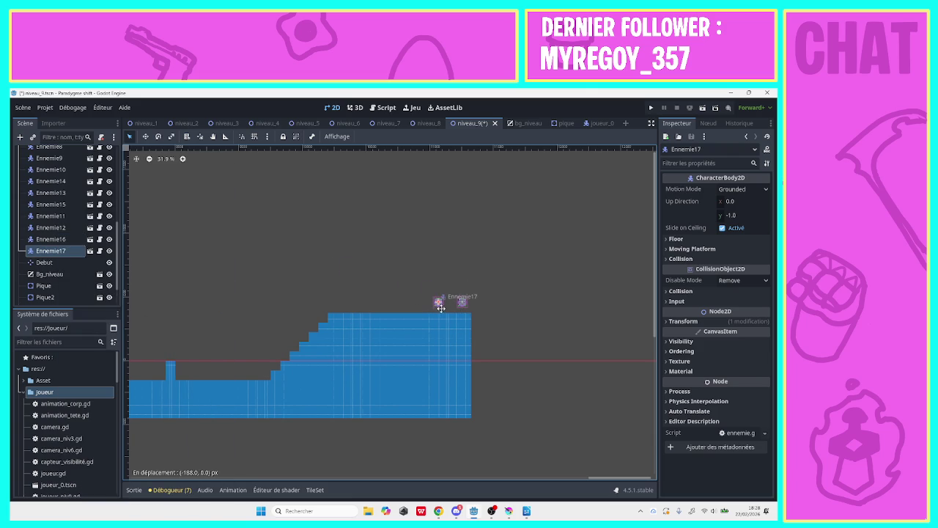
right_click(41, 253)
click(68, 326)
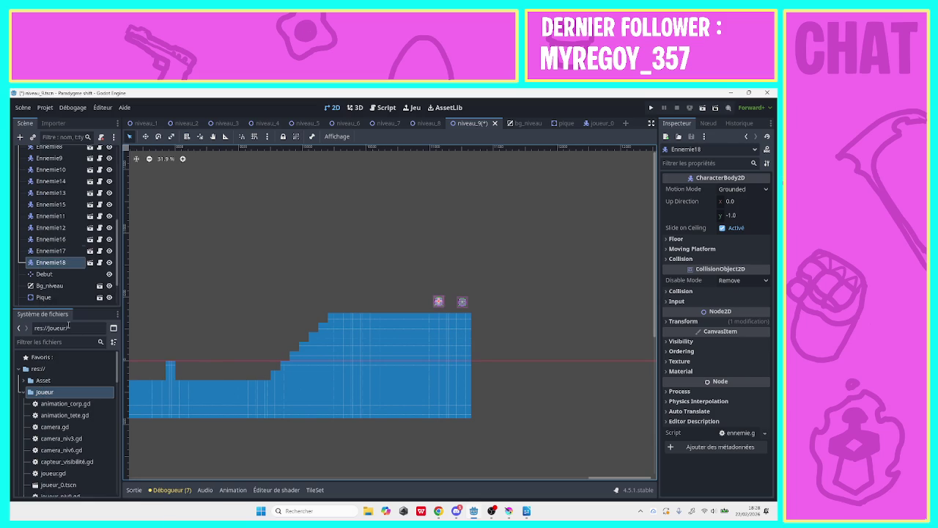
drag(438, 301, 413, 303)
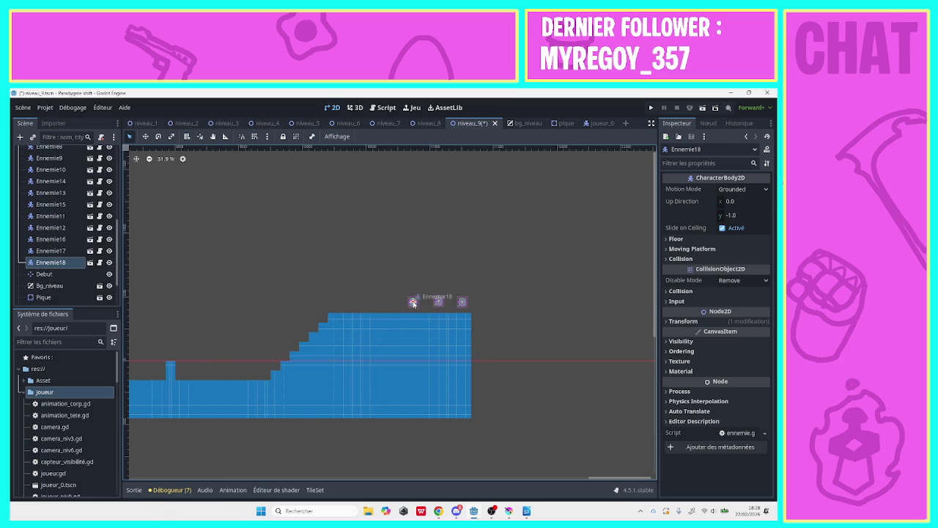
- Duplicate Ennemie18 as Ennemie19, stack it above the rightmost enemy, and save the level
right_click(69, 265)
click(91, 329)
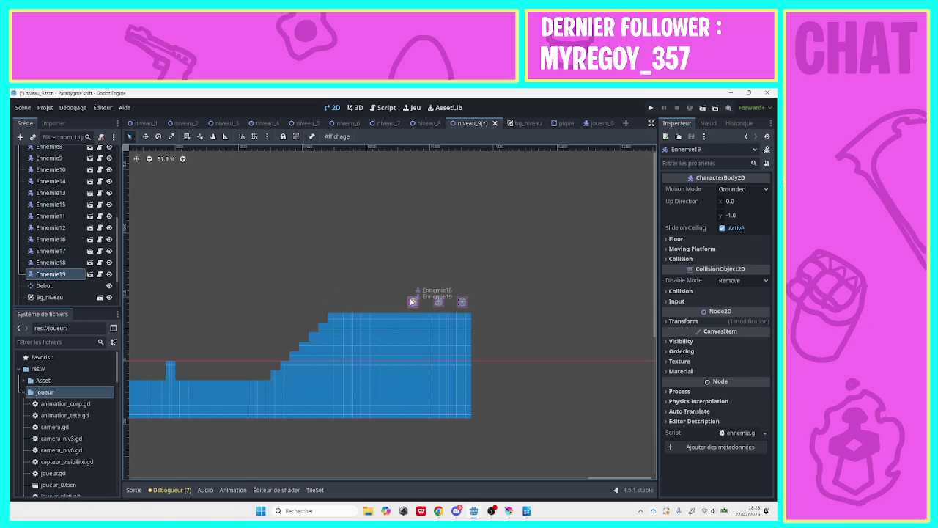
drag(411, 301, 462, 292)
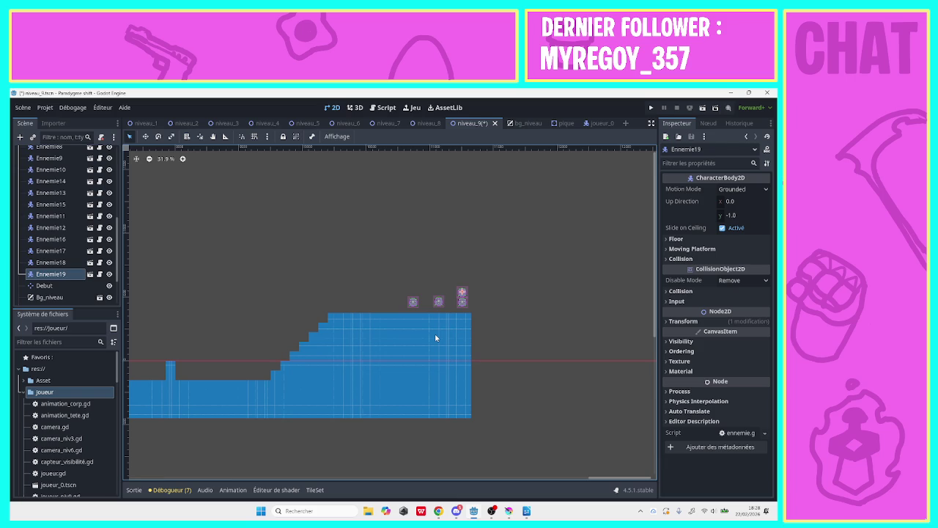
click(433, 270)
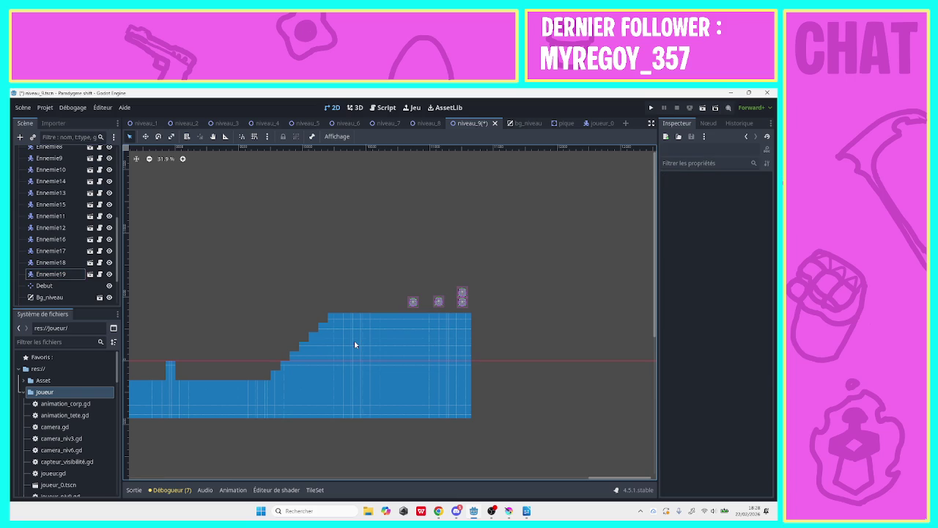
key(ctrl+s)
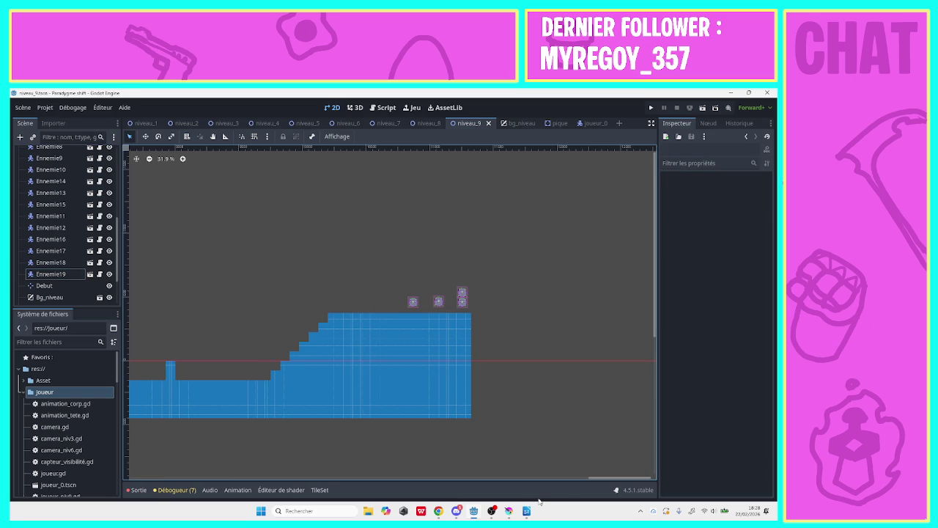
- Carry the Fin end marker across the level toward the staircase
mouse_move(636, 482)
mouse_down()
mouse_move(529, 480)
mouse_move(604, 488)
mouse_move(327, 508)
mouse_move(437, 510)
mouse_up()
drag(307, 320, 599, 305)
drag(390, 478, 542, 469)
drag(197, 305, 559, 214)
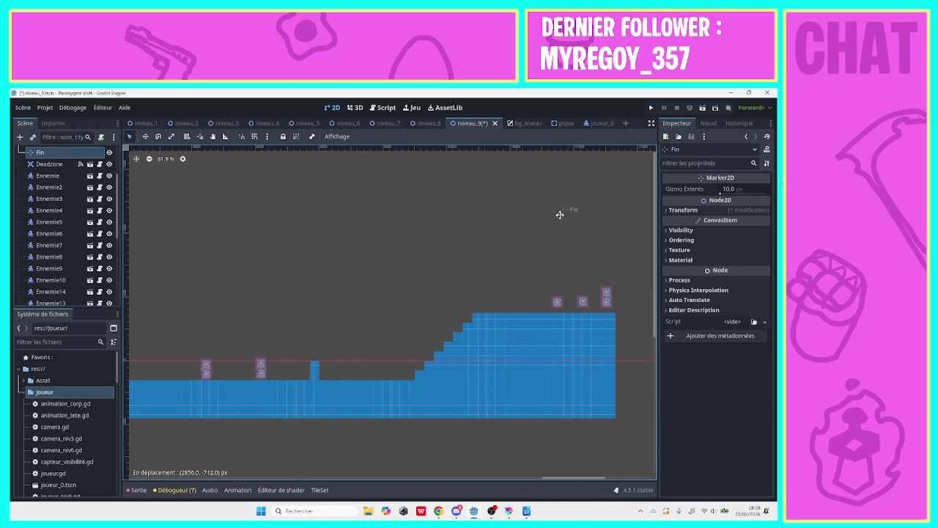
drag(383, 255, 383, 255)
- Measure across the raised platform with the Ruler, then drop Fin onto a staircase step
click(225, 136)
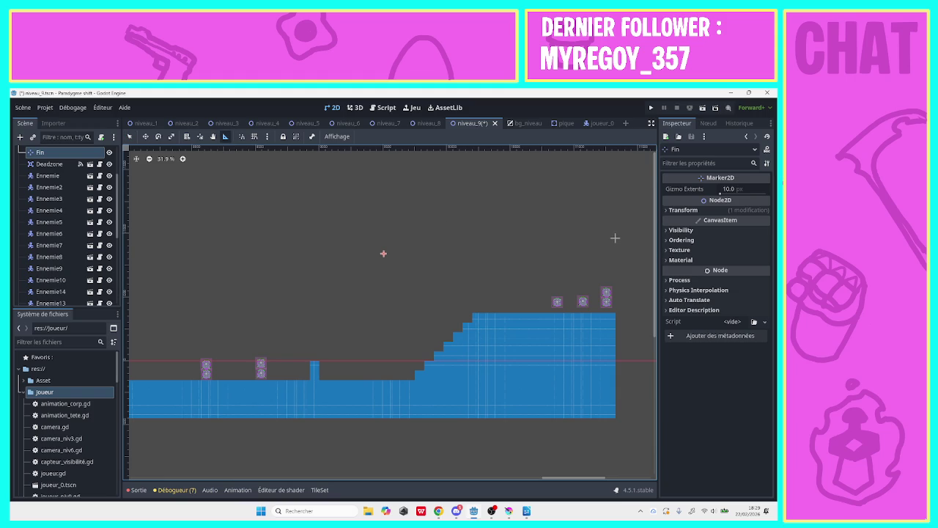
mouse_move(607, 236)
mouse_down()
mouse_move(410, 235)
mouse_move(381, 244)
mouse_move(369, 234)
mouse_move(441, 234)
mouse_up()
click(129, 137)
drag(385, 253, 424, 301)
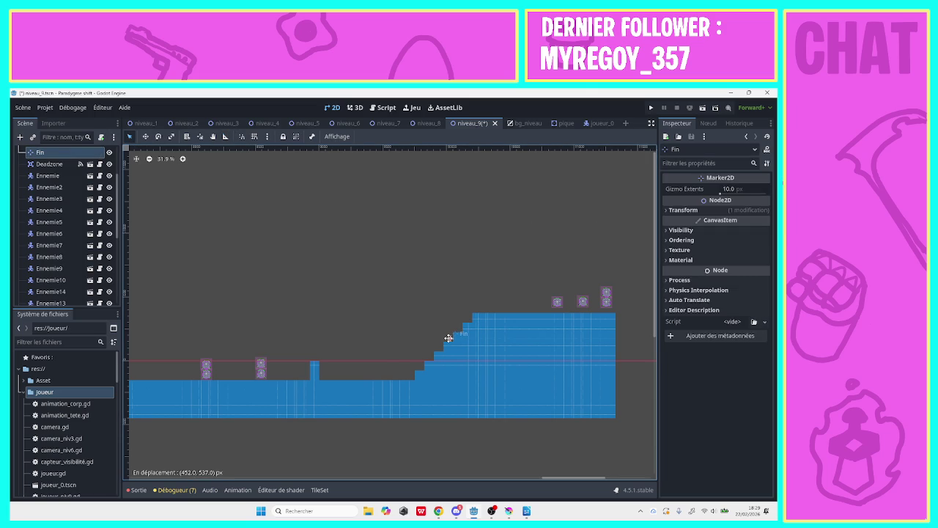
drag(447, 336, 449, 338)
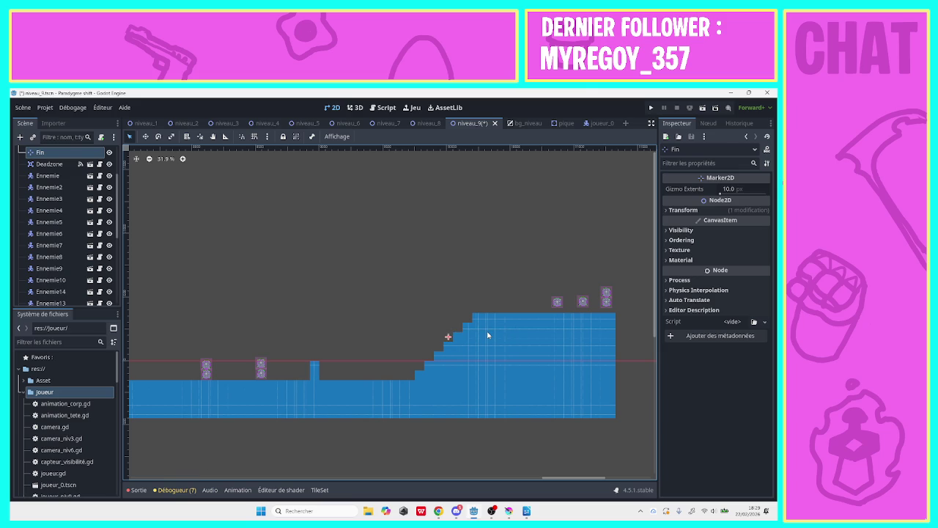
- Run the project, pick the level from the grid, and play through its opening section
click(651, 107)
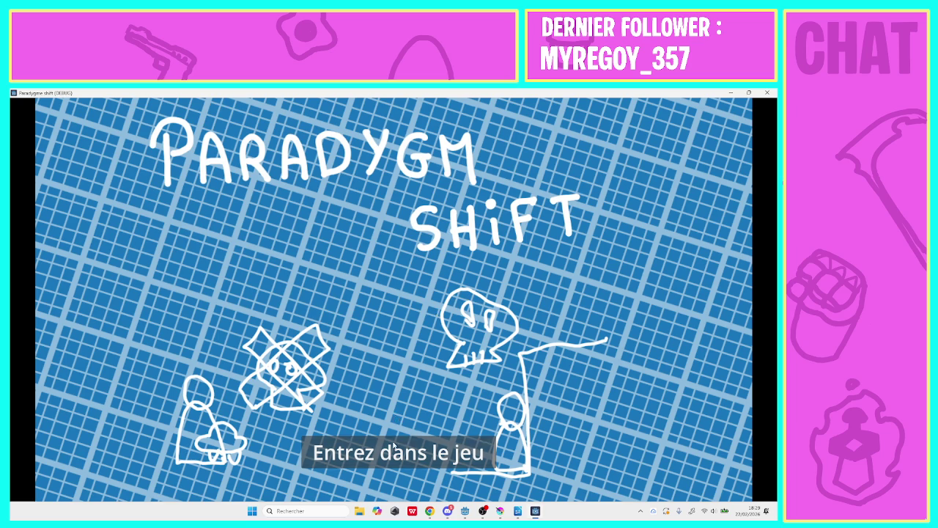
click(395, 451)
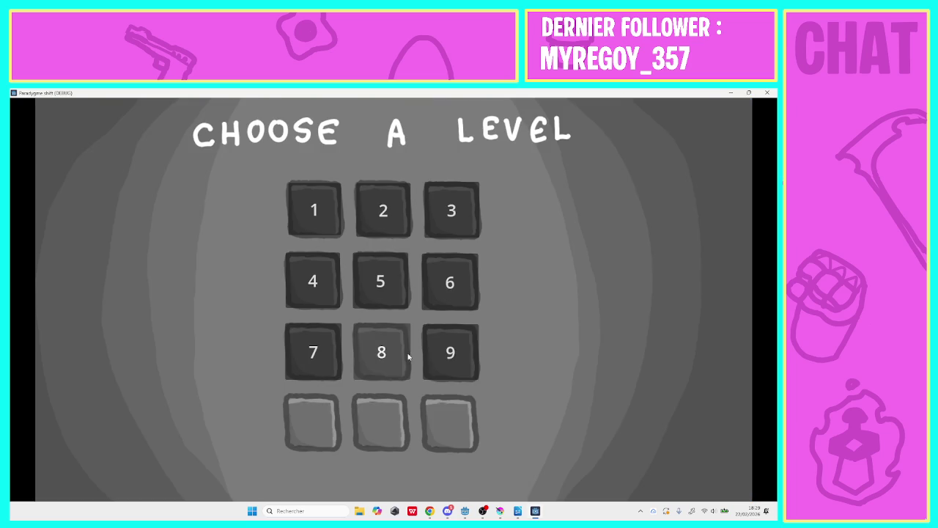
click(428, 355)
key(Right)
key(space)
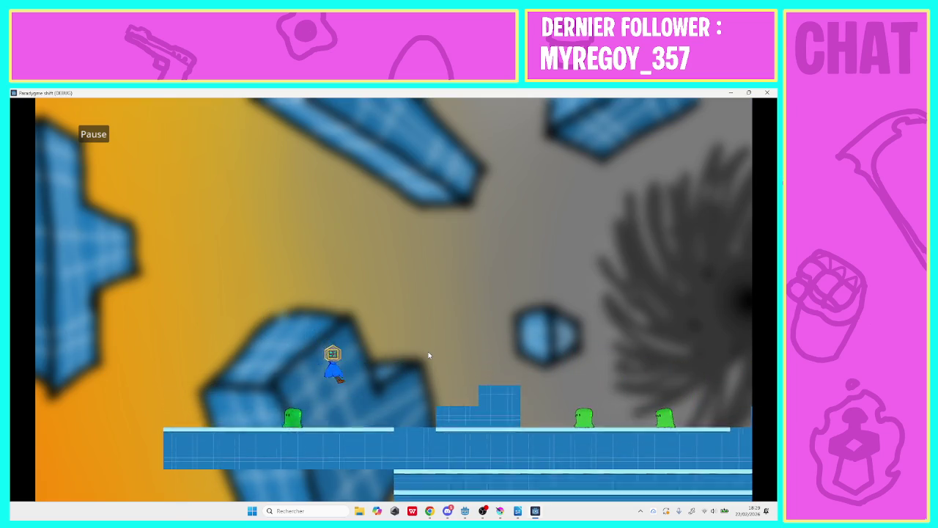
key(space)
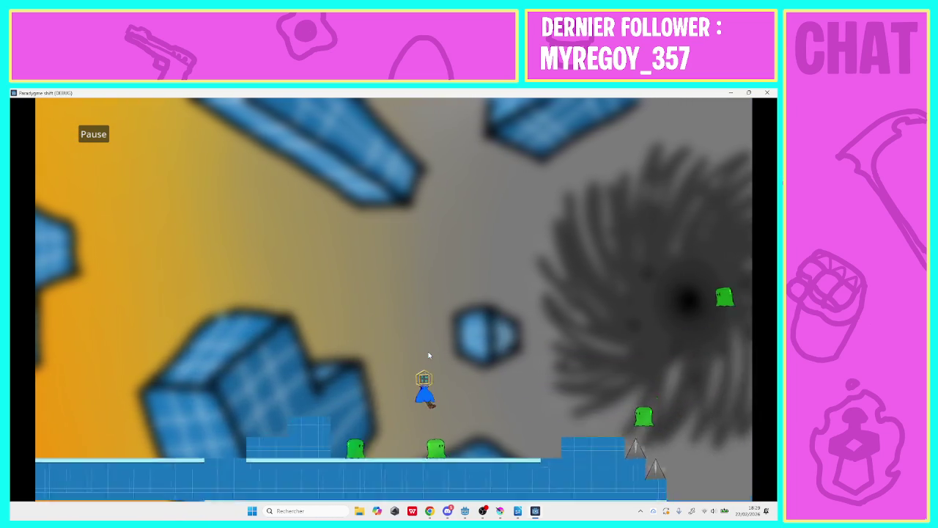
key(Right)
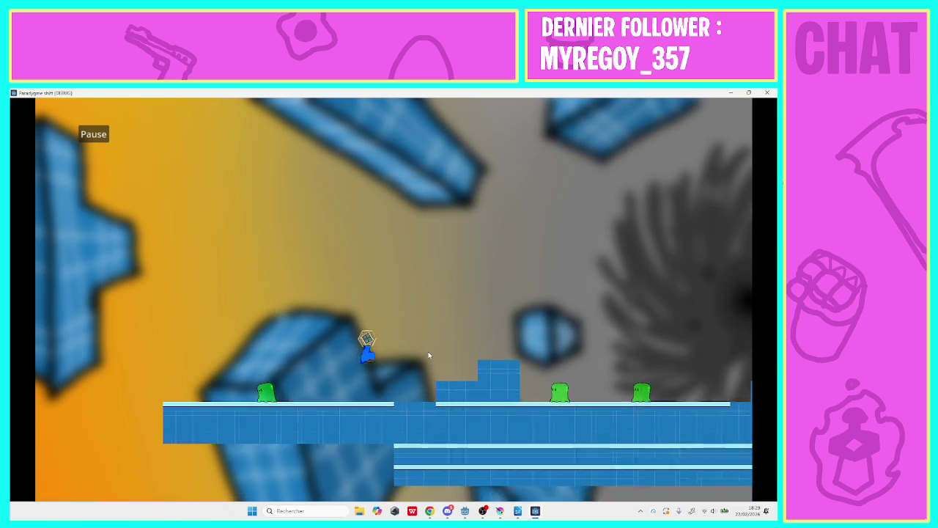
key(space)
key(Right)
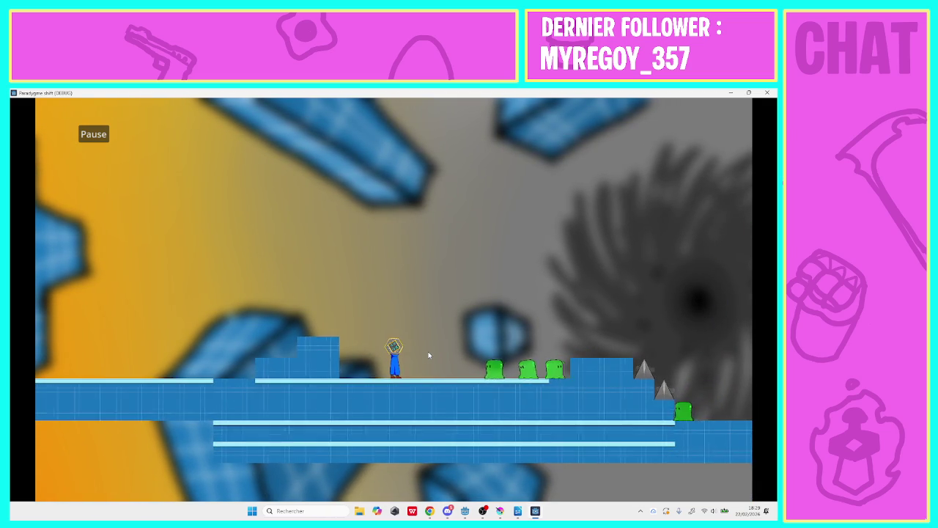
key(space)
key(Right)
key(Left)
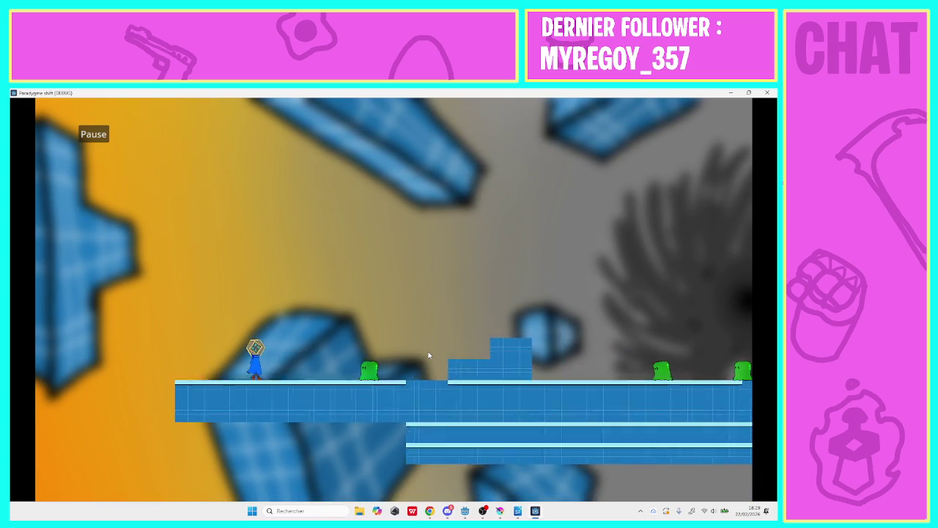
key(Right)
key(space)
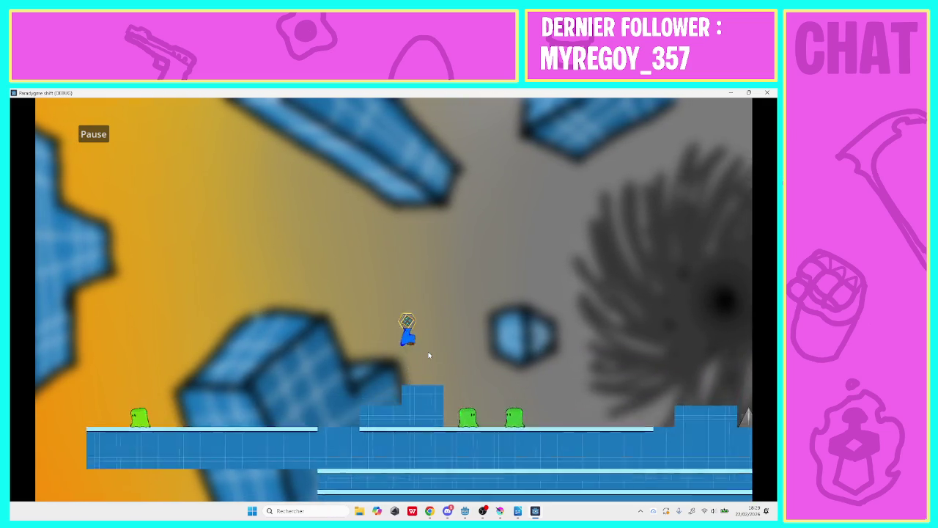
key(Right)
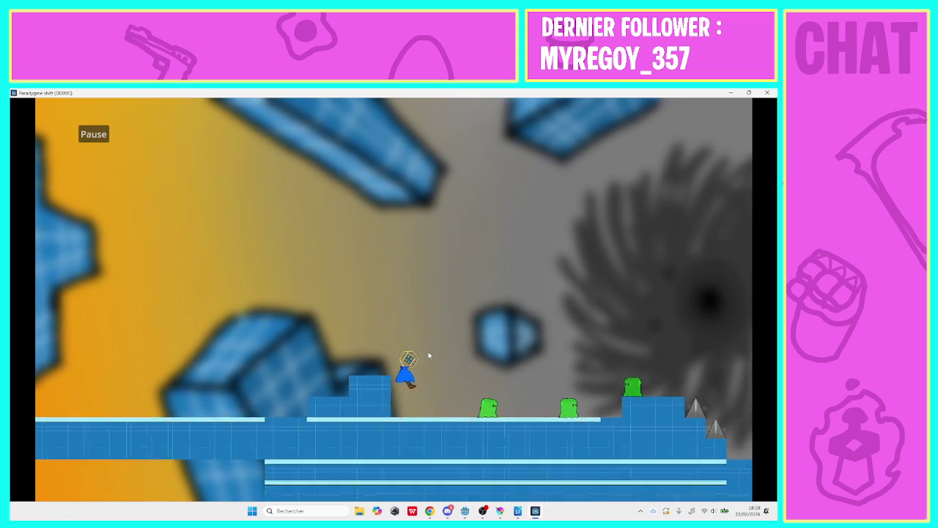
- Keep play-testing, jumping over the new enemies and onto the raised blocks
key(Right)
key(space)
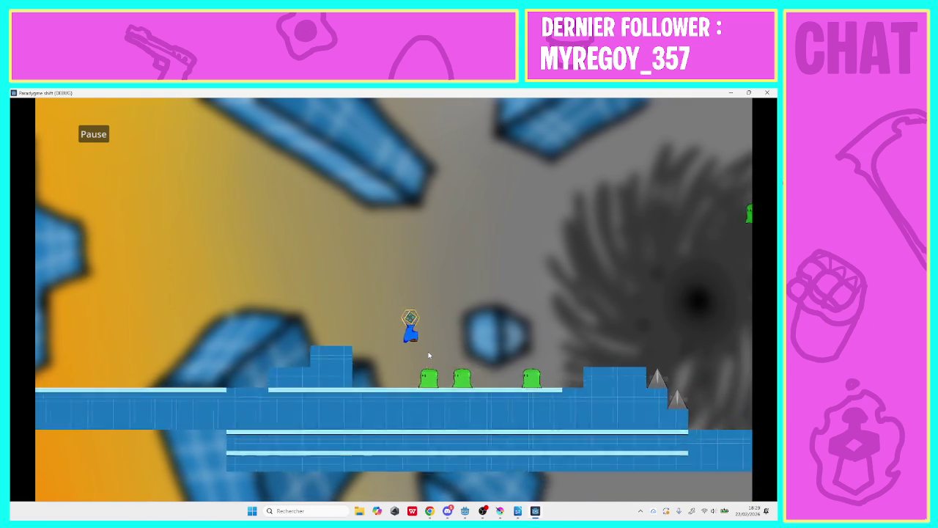
key(Right)
key(space)
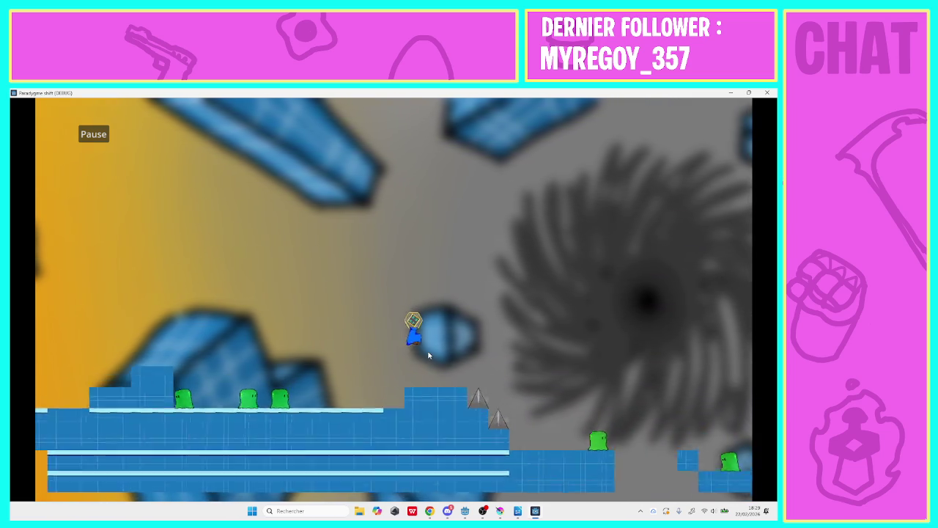
key(space)
key(Right)
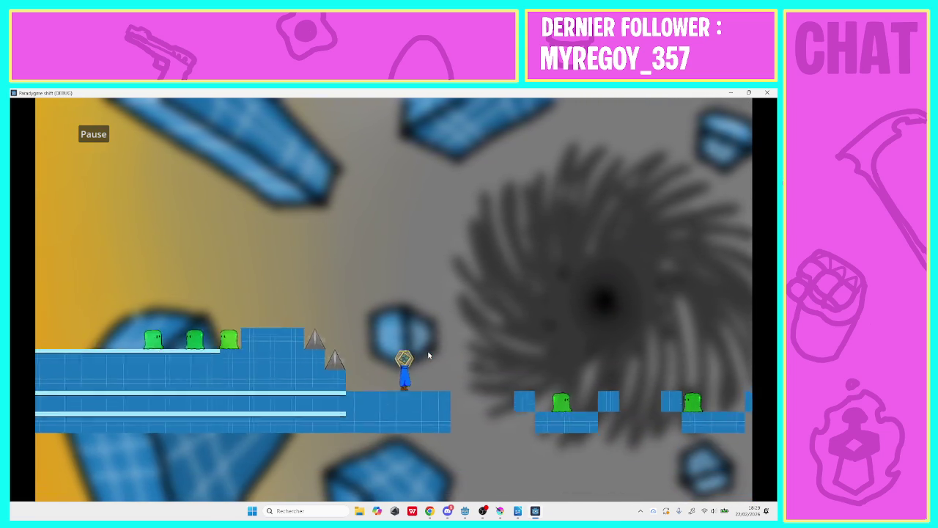
key(Right)
key(space)
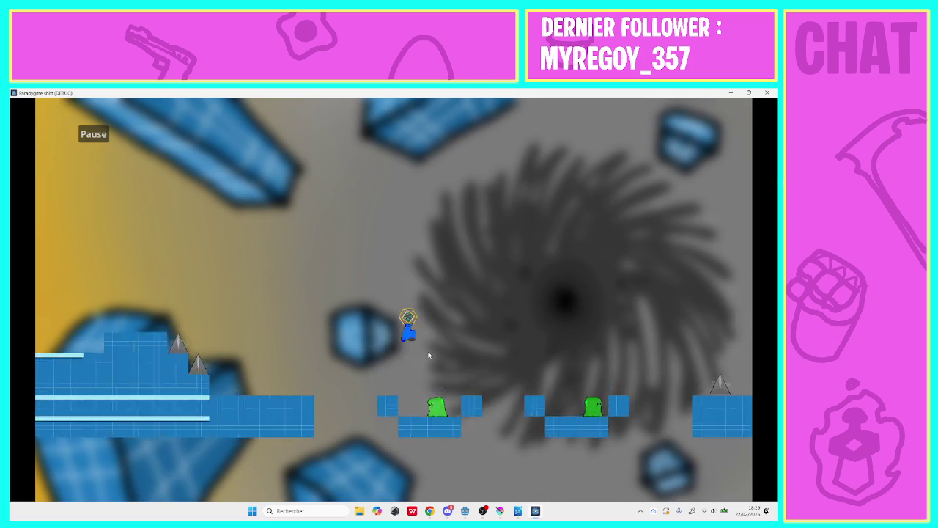
key(Right)
key(space)
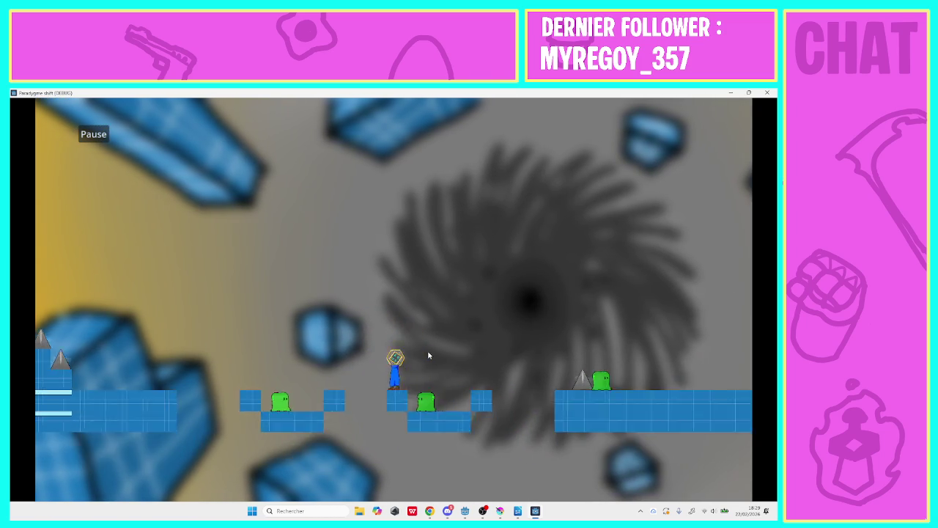
key(space)
key(Right)
key(space)
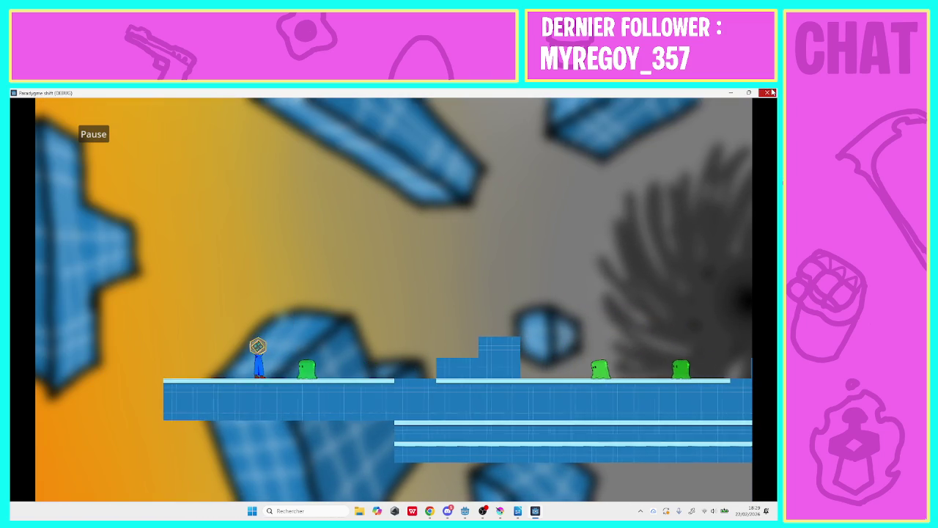
key(space)
- Close the game window and scroll the canvas toward the level's left part
click(767, 92)
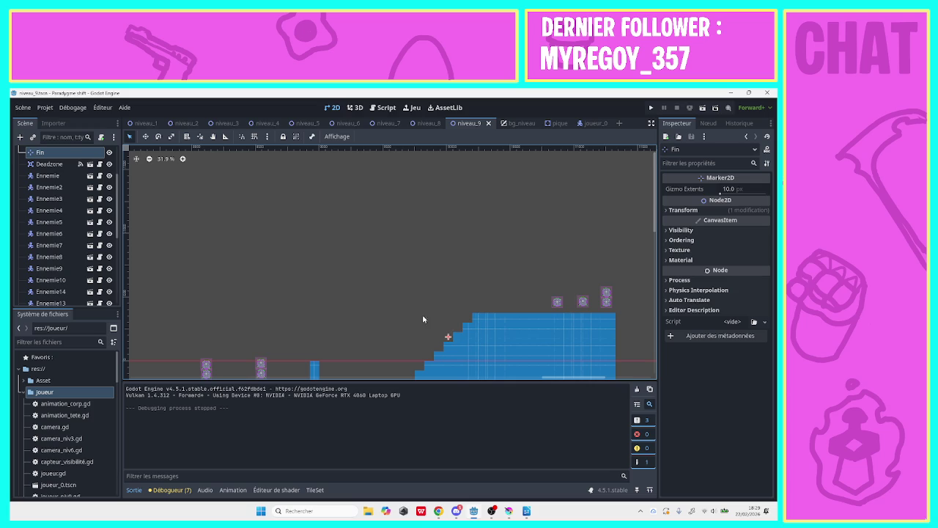
drag(562, 382, 351, 382)
drag(656, 225, 647, 290)
- Nudge the Pique3 spike down and left onto the ground at (4315, 262)
click(291, 316)
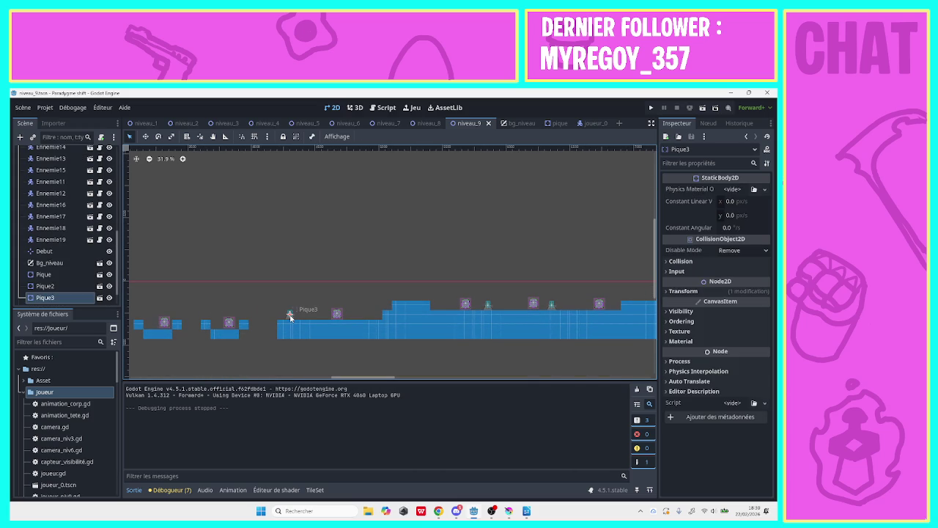
key(Down)
key(Down)
key(Down)
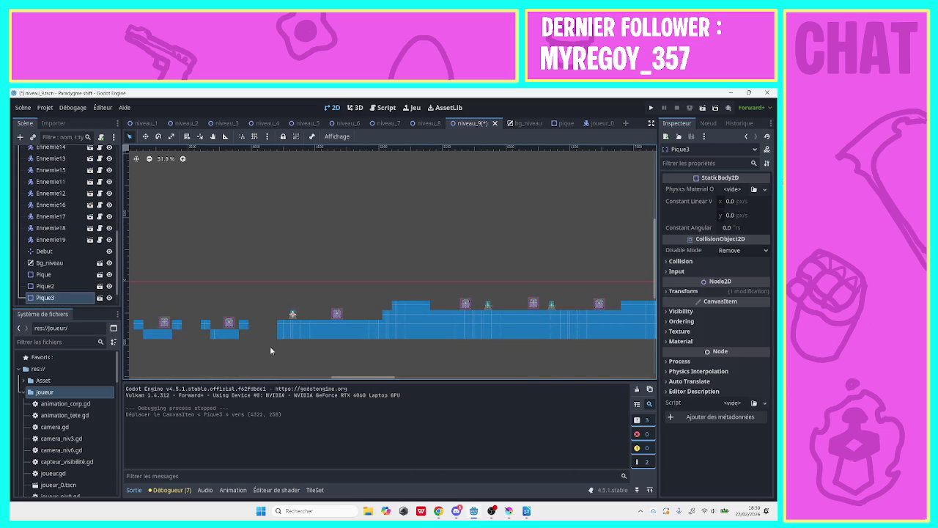
key(Left)
key(Left)
key(Left)
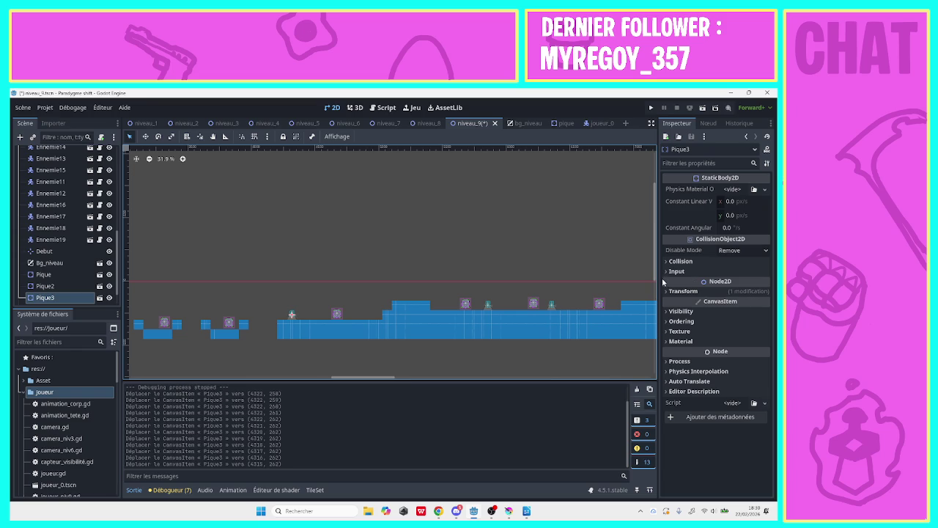
scroll(648, 211, up, 2)
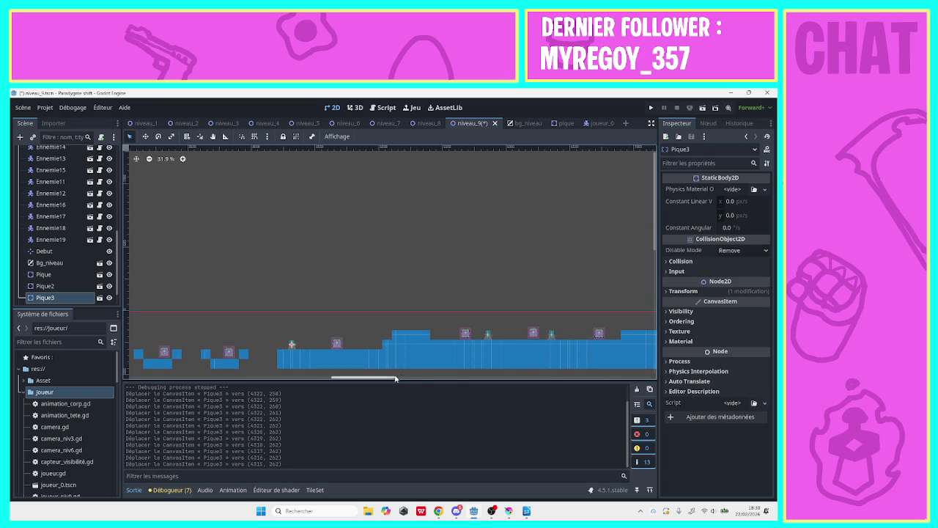
drag(395, 378, 297, 378)
- Delete the Ennemie5 node from the scene
click(347, 249)
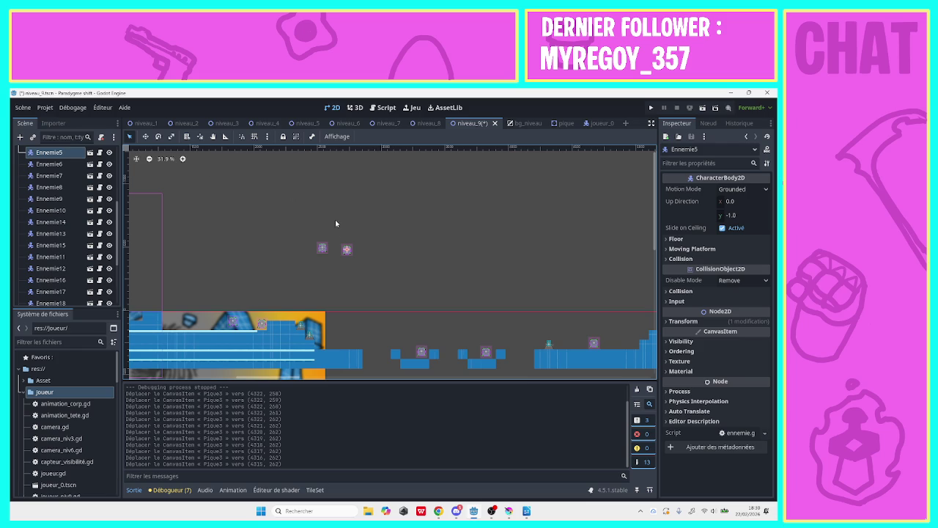
right_click(347, 251)
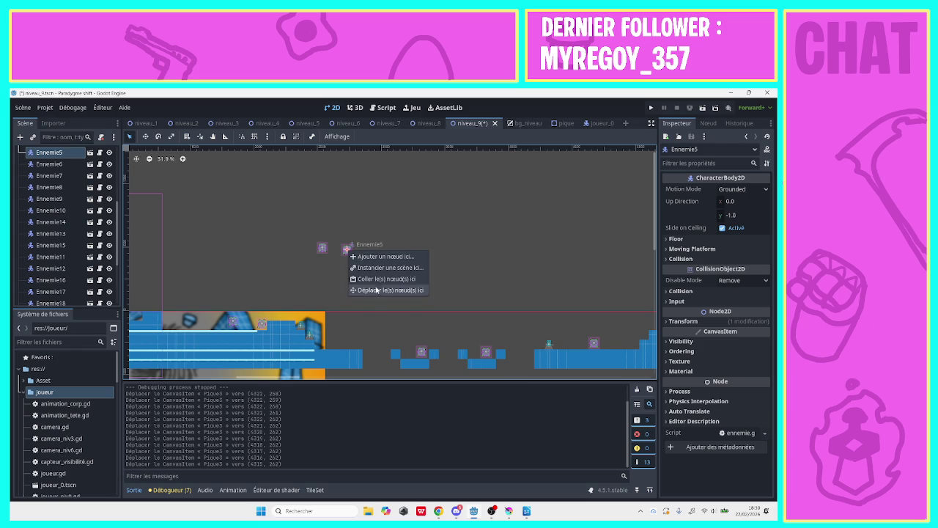
click(309, 236)
right_click(72, 152)
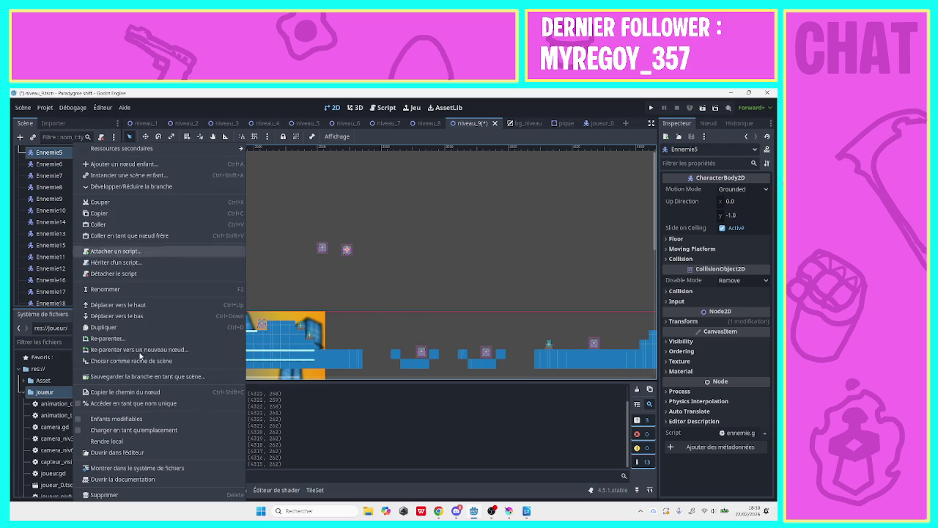
click(115, 496)
click(370, 309)
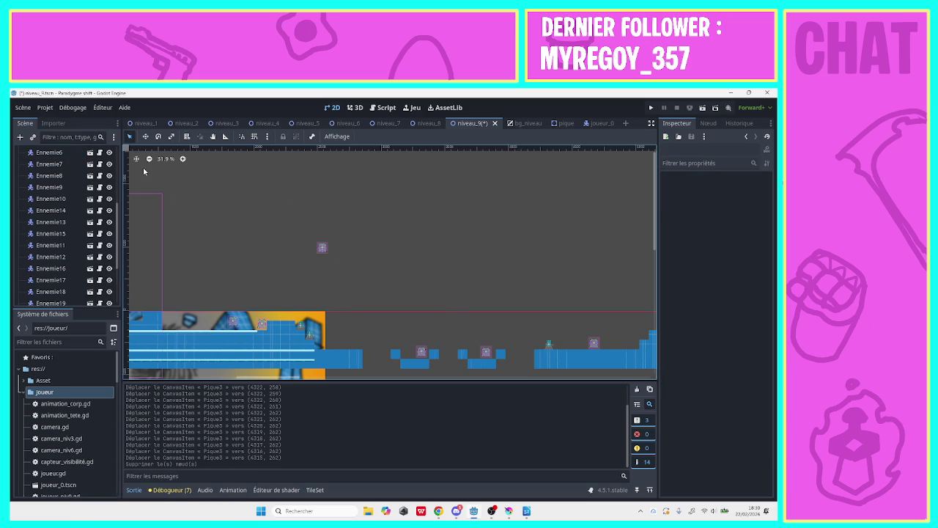
- Delete Ennemie6 as well, then zoom out to see more of the level
click(321, 247)
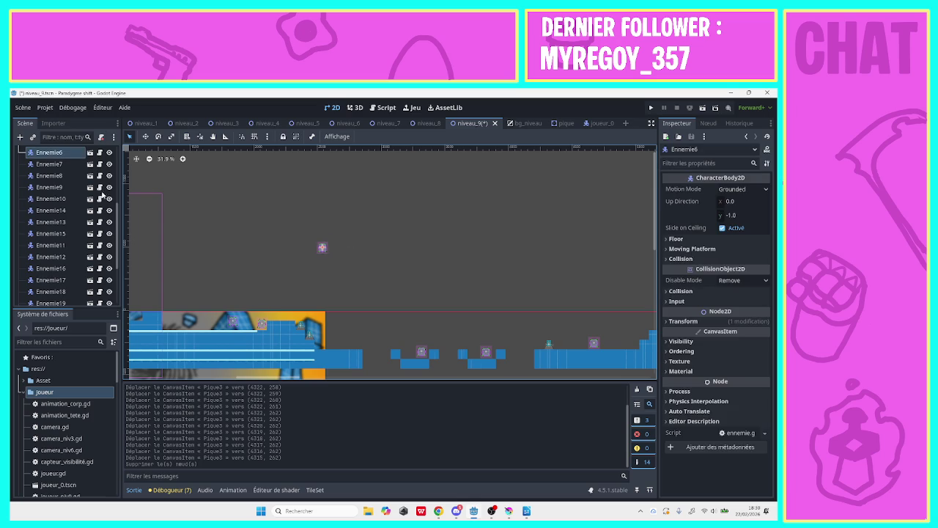
right_click(58, 152)
click(90, 494)
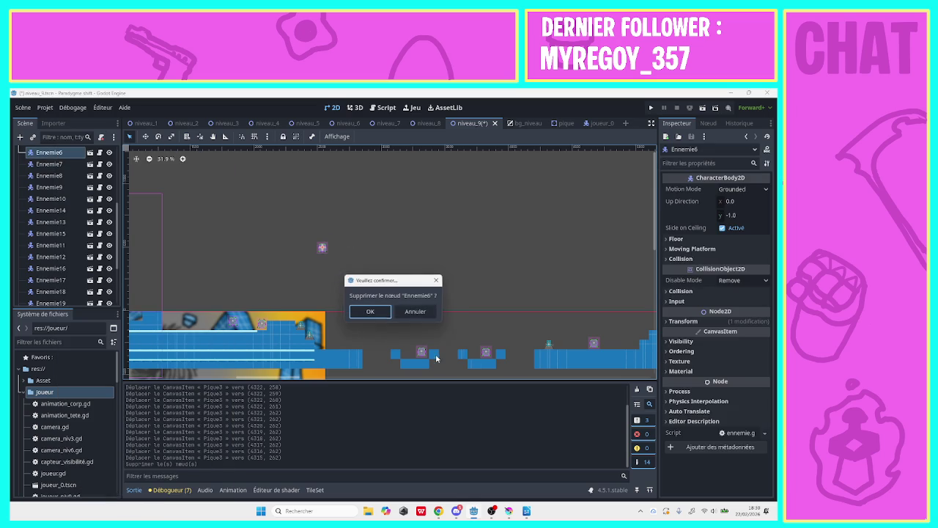
click(373, 311)
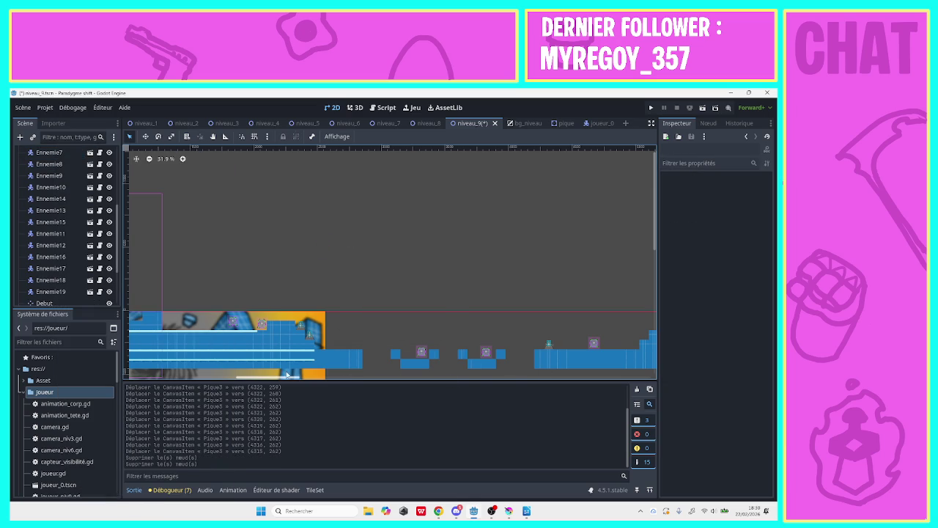
drag(286, 374, 243, 383)
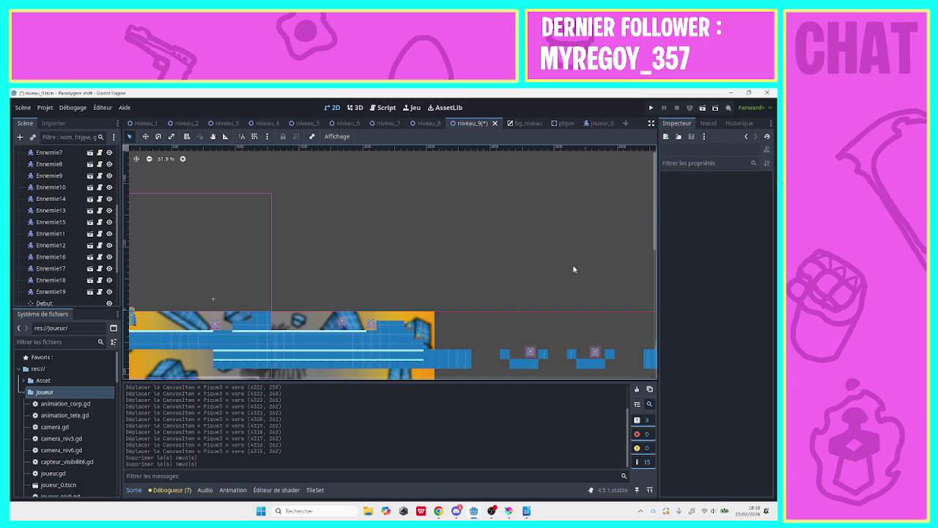
drag(659, 212, 658, 261)
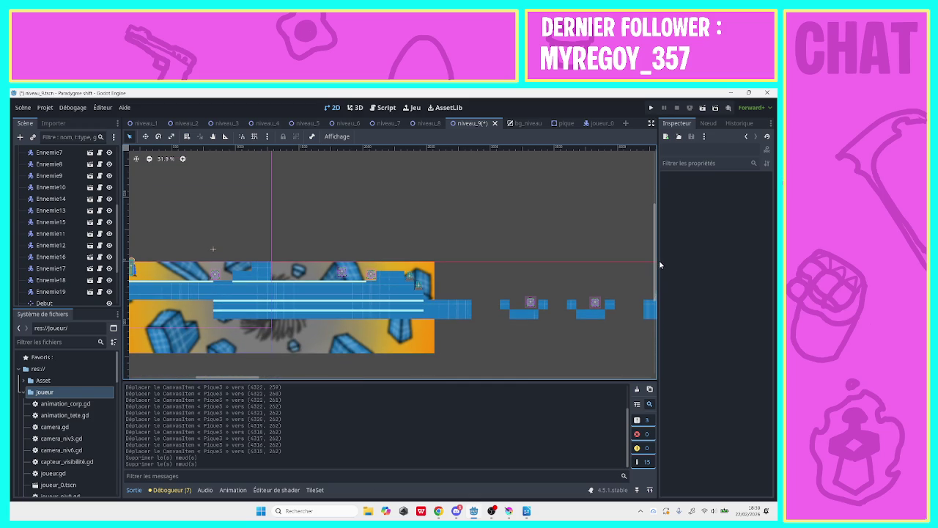
click(148, 159)
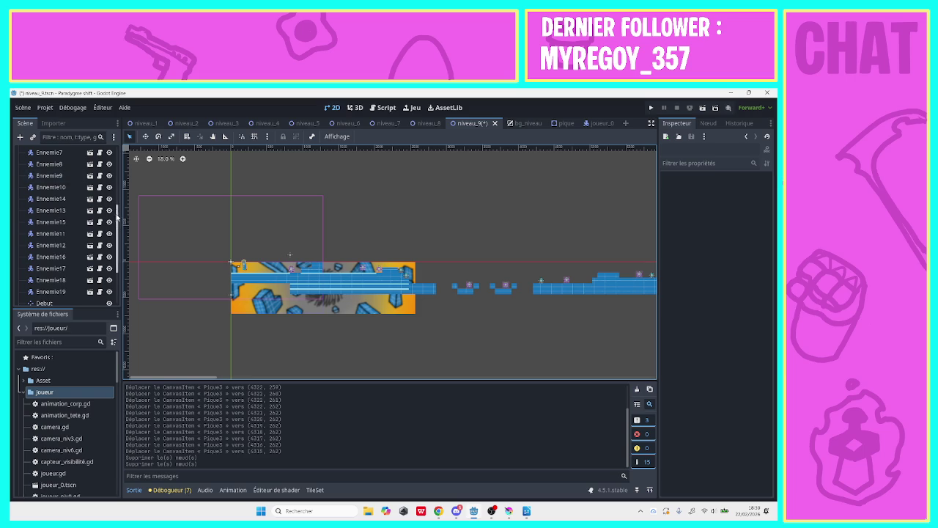
drag(118, 225, 118, 152)
- On Tuile_solide, paint ground tile blocks under the start area, including 20x8 and 23x40 blocks
click(74, 211)
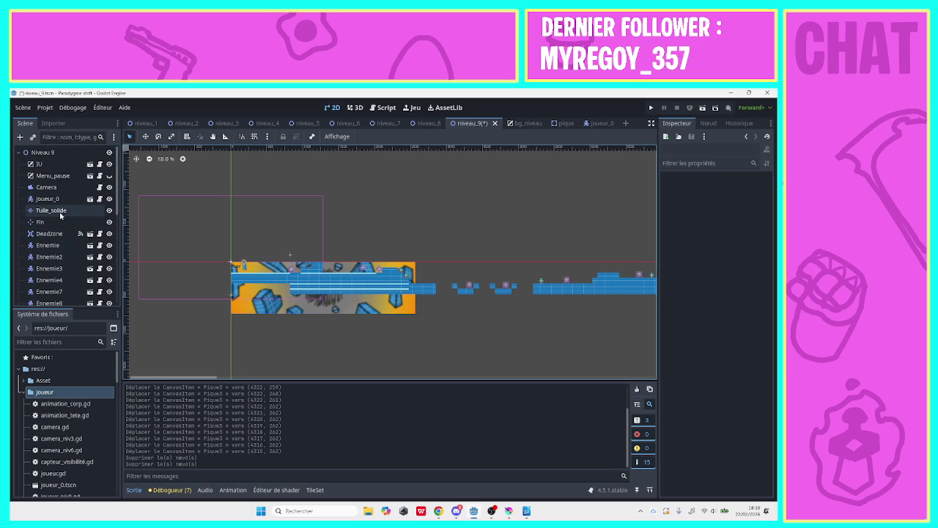
drag(270, 305, 422, 340)
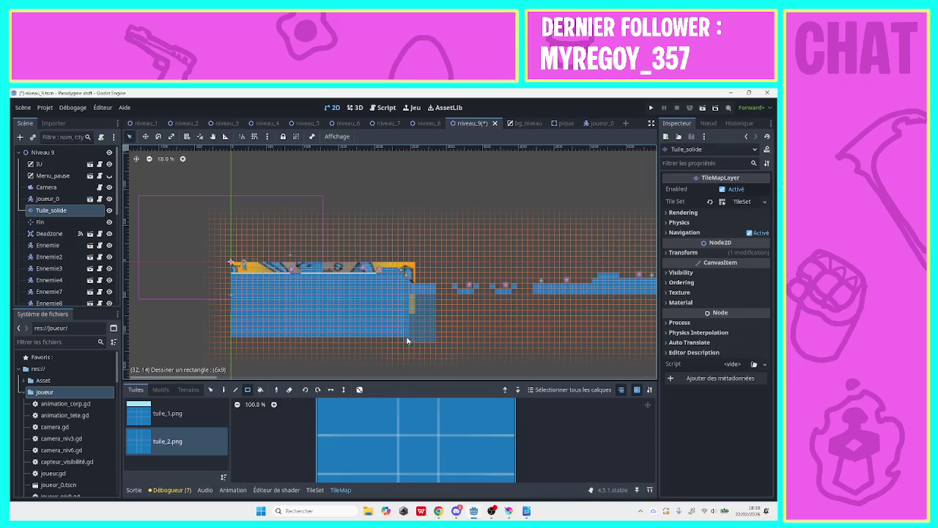
drag(537, 301, 645, 339)
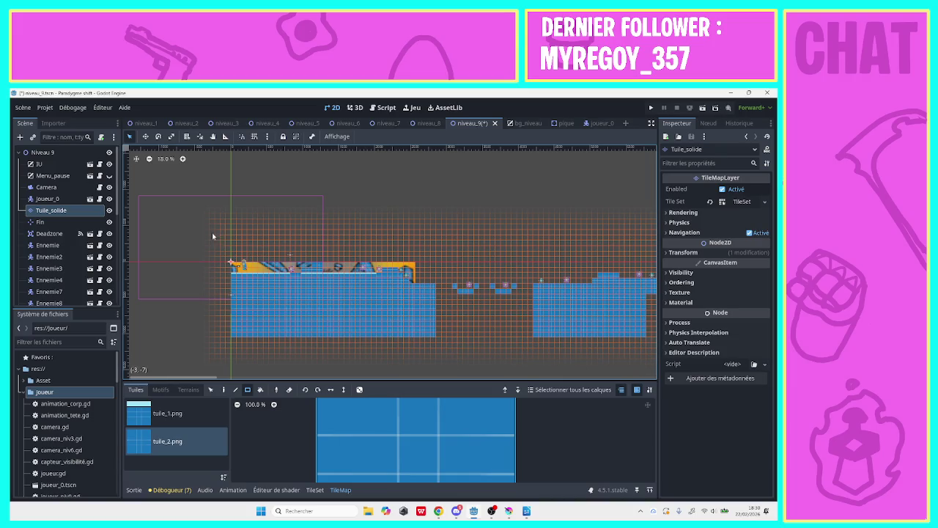
mouse_move(229, 335)
mouse_down()
mouse_move(112, 126)
mouse_move(144, 144)
mouse_up()
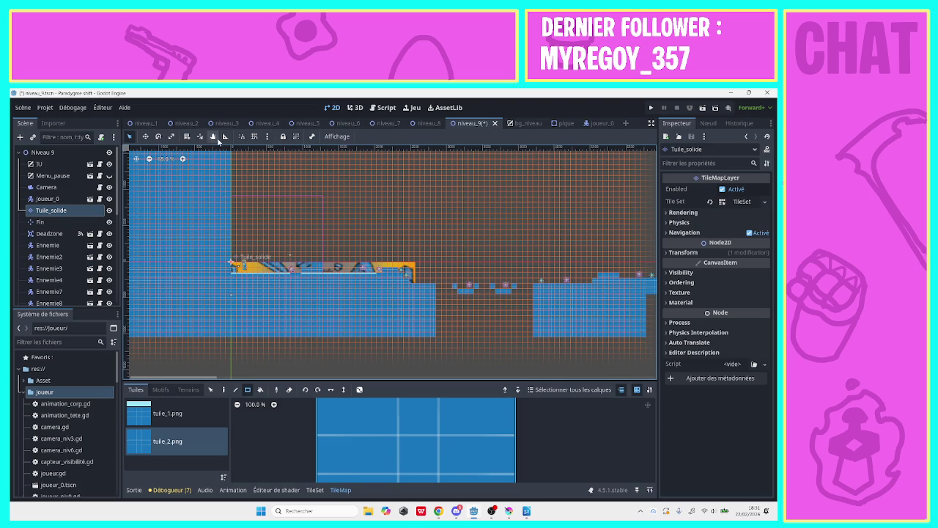
- Pan right, paint a long ground rectangle beneath the level, and undo the stray layer move
click(212, 136)
mouse_move(418, 209)
mouse_down()
mouse_move(639, 211)
mouse_move(459, 220)
mouse_move(176, 164)
mouse_up()
click(145, 137)
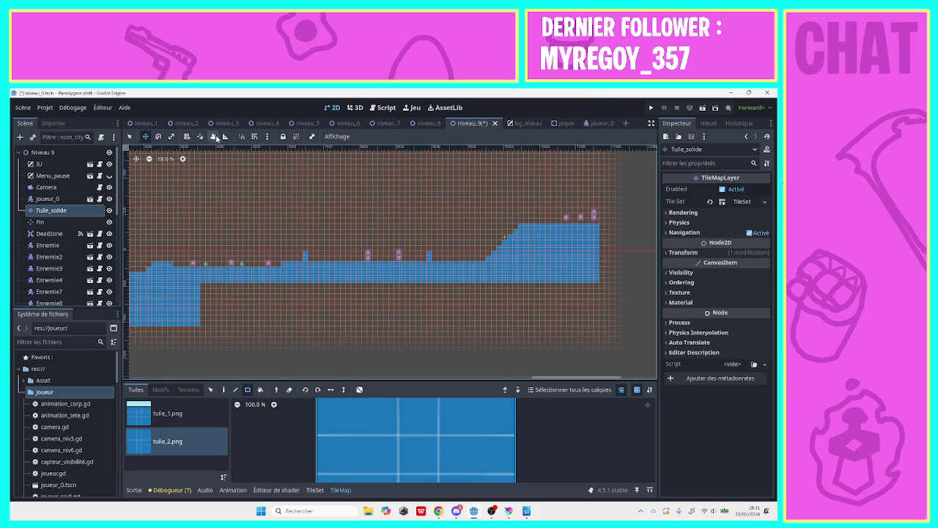
click(130, 136)
mouse_move(203, 287)
mouse_down()
mouse_move(608, 363)
mouse_move(595, 328)
mouse_up()
key(w)
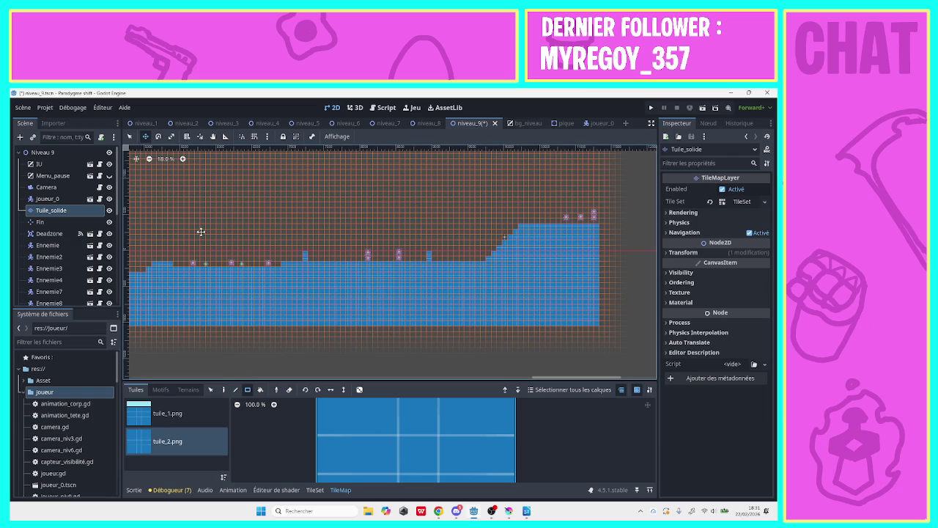
mouse_move(199, 235)
mouse_down()
mouse_move(479, 227)
mouse_move(342, 264)
mouse_move(469, 300)
mouse_move(371, 292)
mouse_up()
key(ctrl+z)
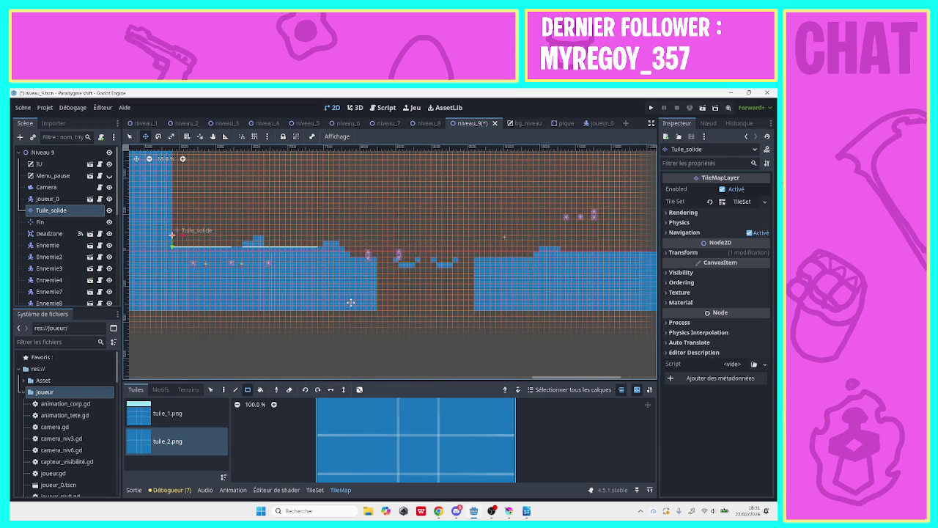
key(ctrl+z)
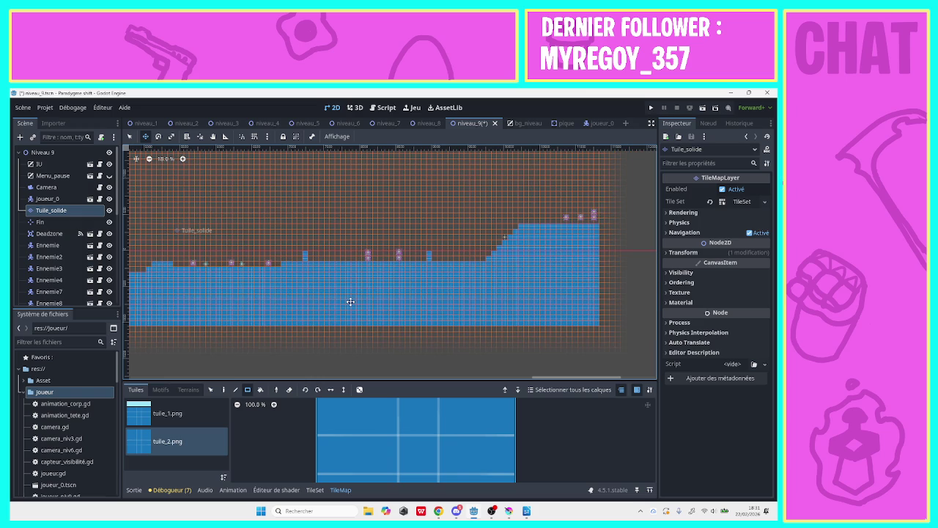
click(55, 223)
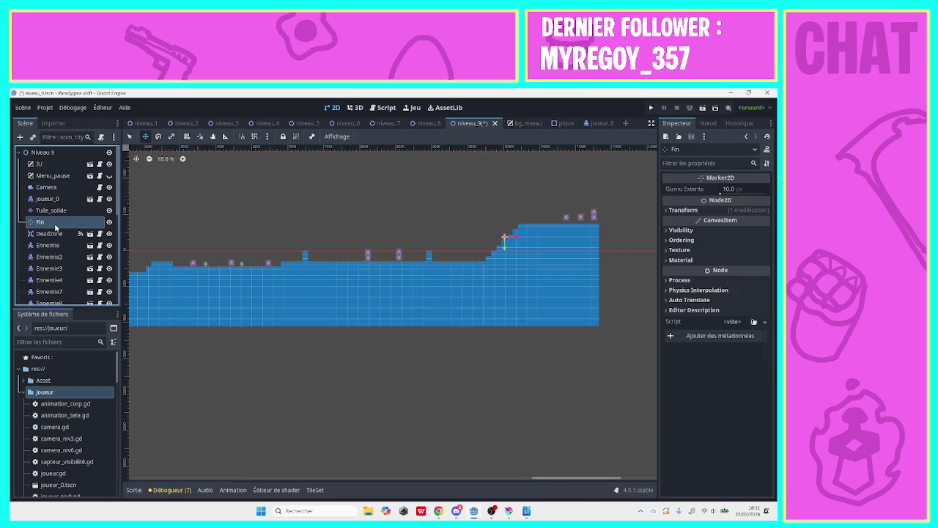
drag(504, 237, 546, 241)
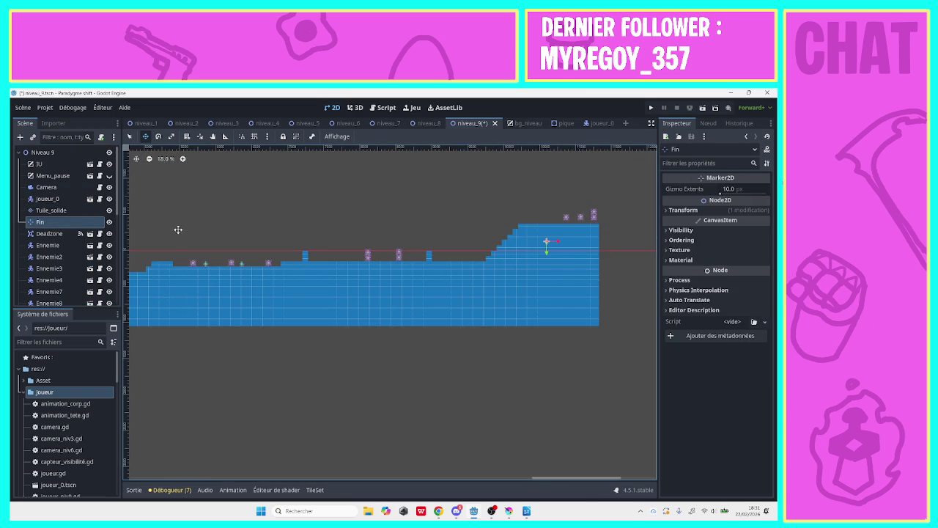
key(ctrl+z)
click(66, 210)
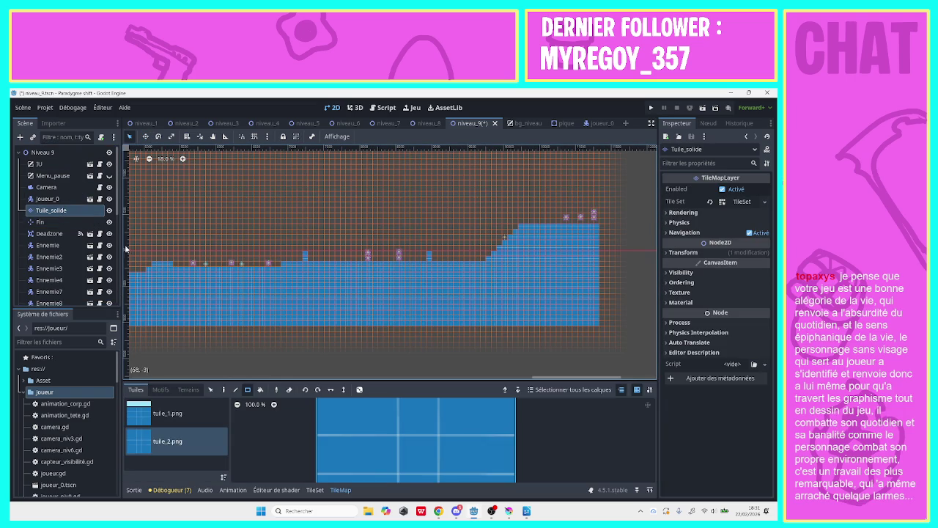
drag(230, 233, 231, 233)
key(ctrl+z)
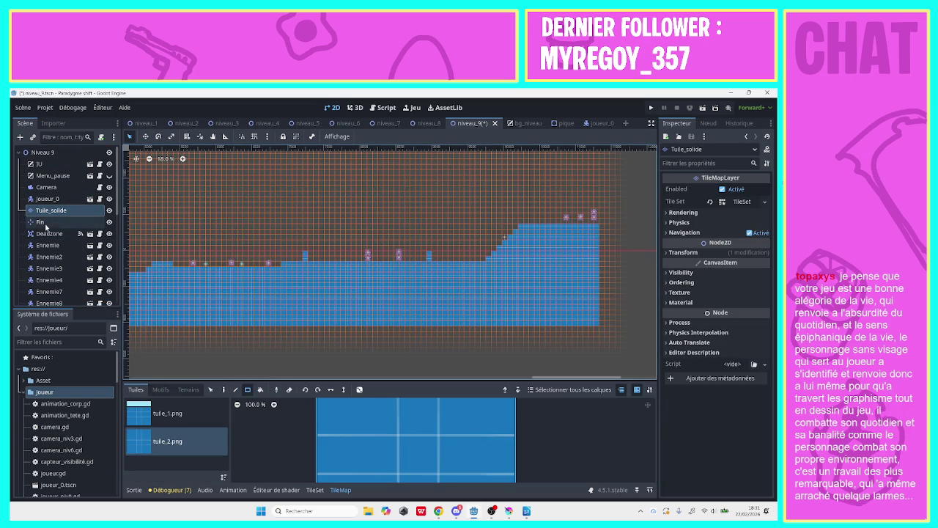
click(44, 152)
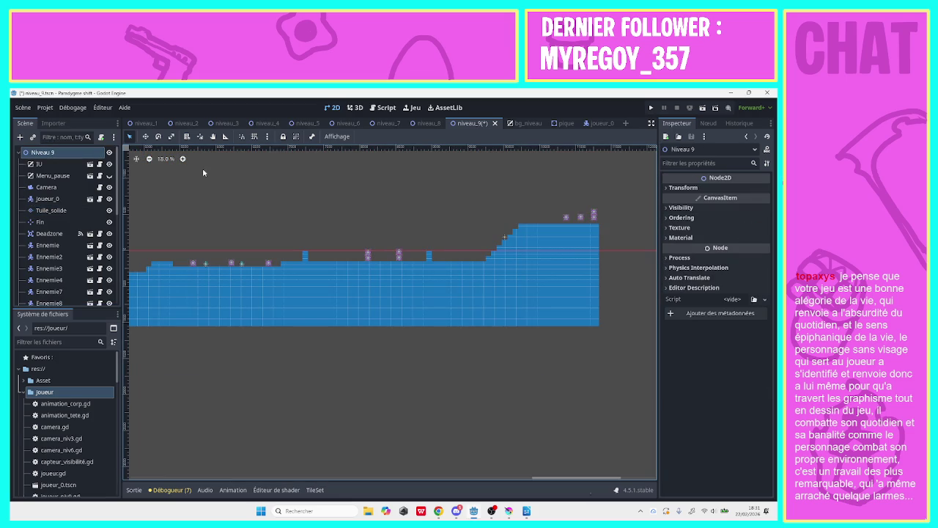
click(212, 136)
mouse_move(203, 184)
mouse_down()
mouse_move(419, 192)
mouse_move(469, 203)
mouse_move(458, 216)
mouse_move(467, 228)
mouse_up()
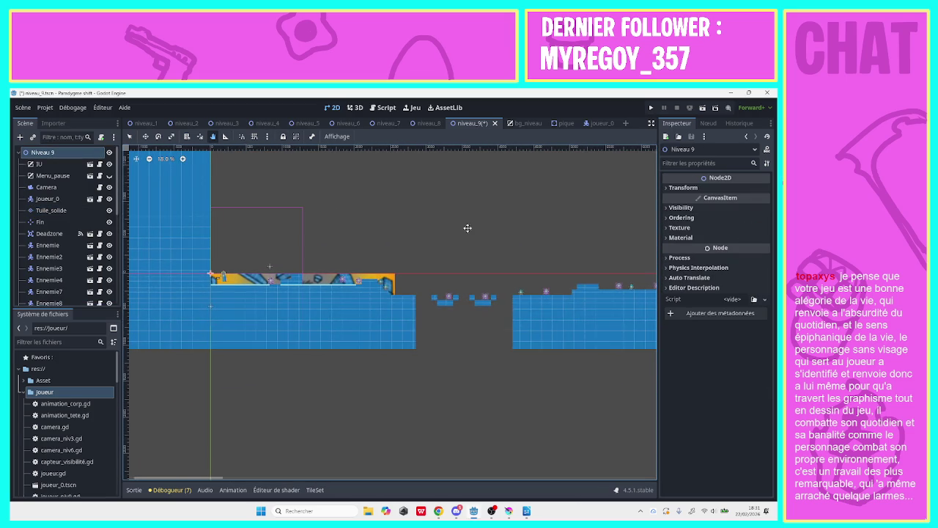
drag(317, 231, 305, 207)
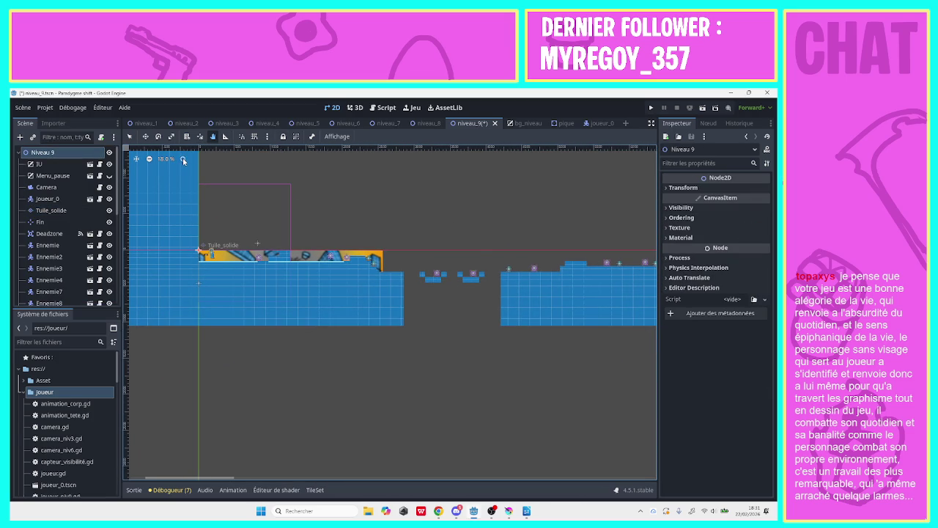
- On the Tuile_solide layer, paint tuile_1 surface tiles on the start platform and beside the step
click(183, 159)
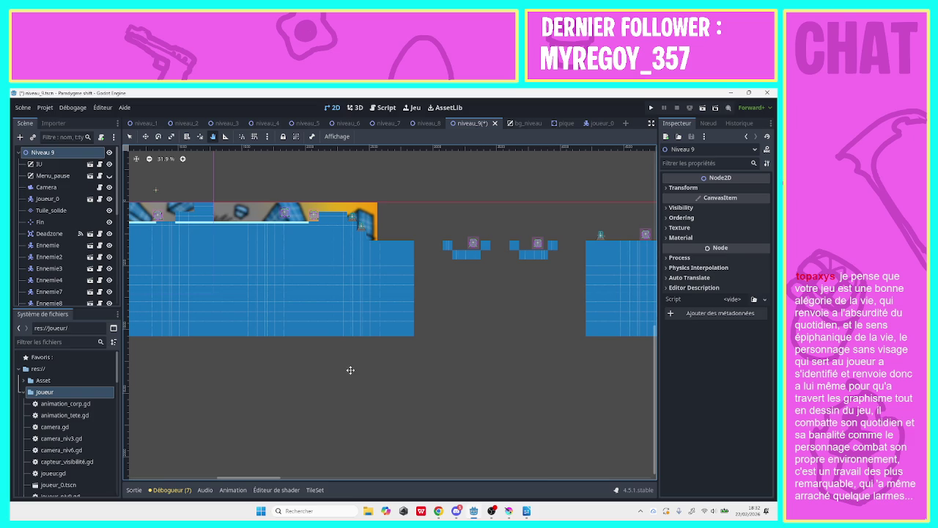
mouse_move(318, 399)
mouse_down()
mouse_move(433, 427)
mouse_move(450, 415)
mouse_up()
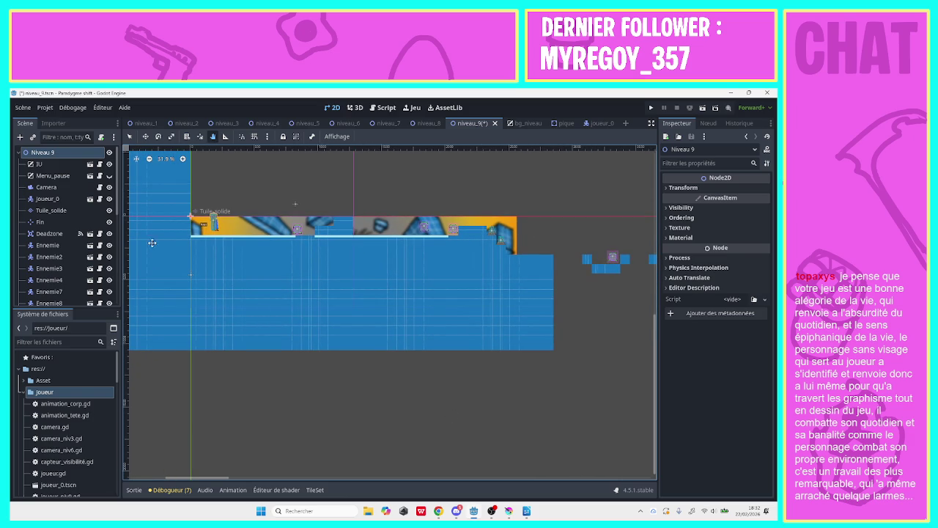
click(52, 210)
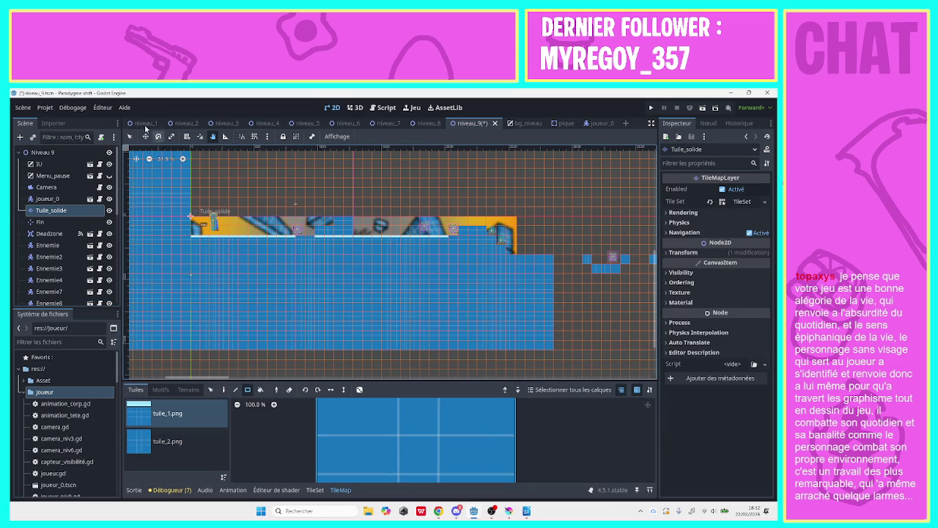
click(129, 136)
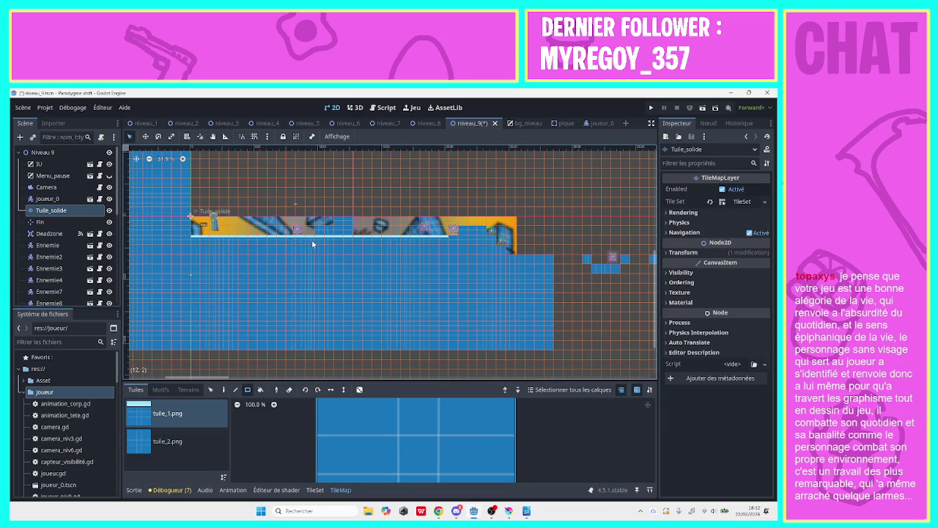
drag(335, 227, 341, 226)
click(167, 440)
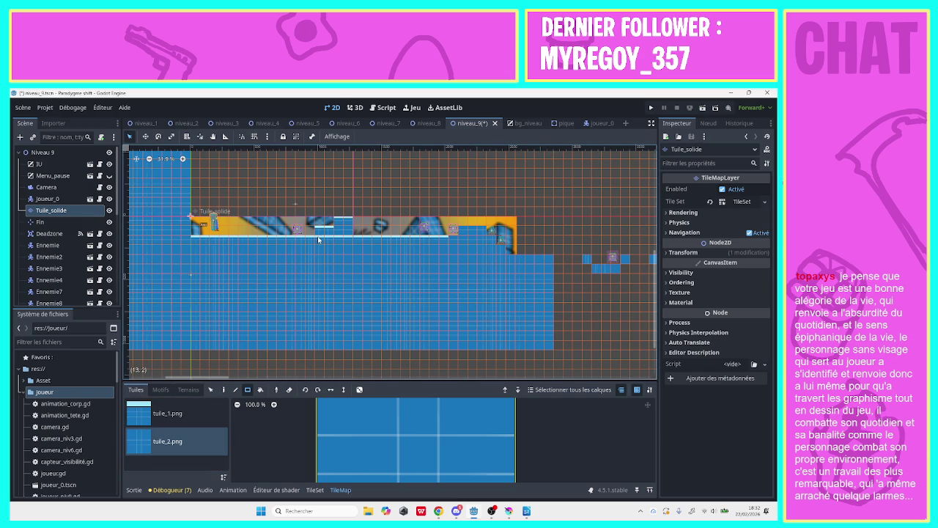
click(167, 413)
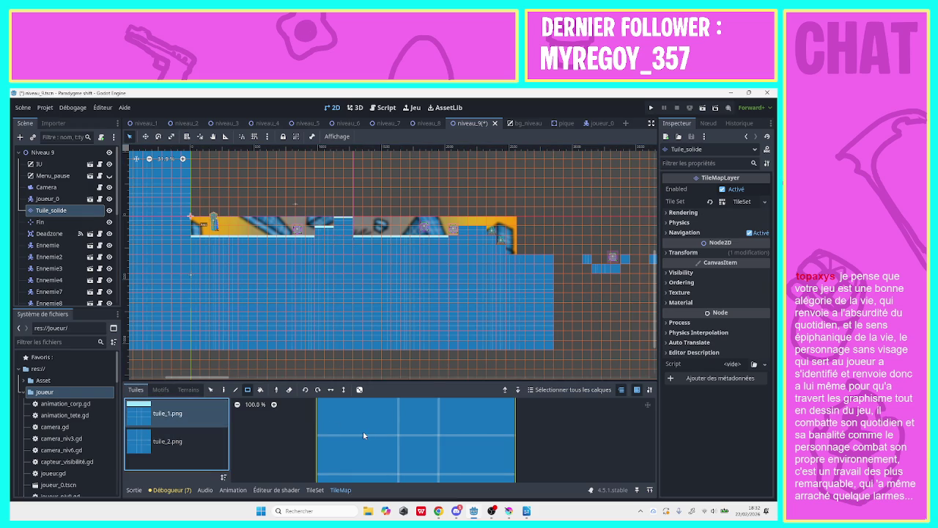
drag(456, 233, 482, 235)
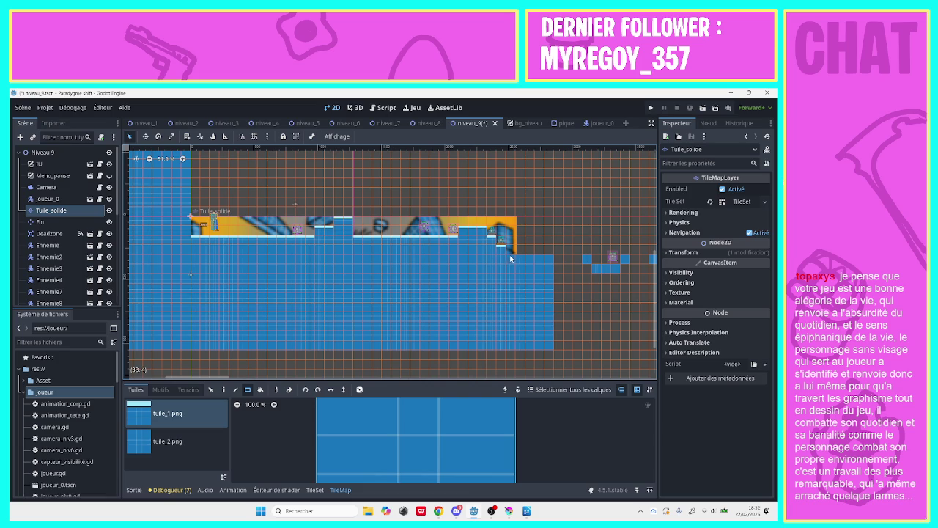
drag(509, 255, 549, 257)
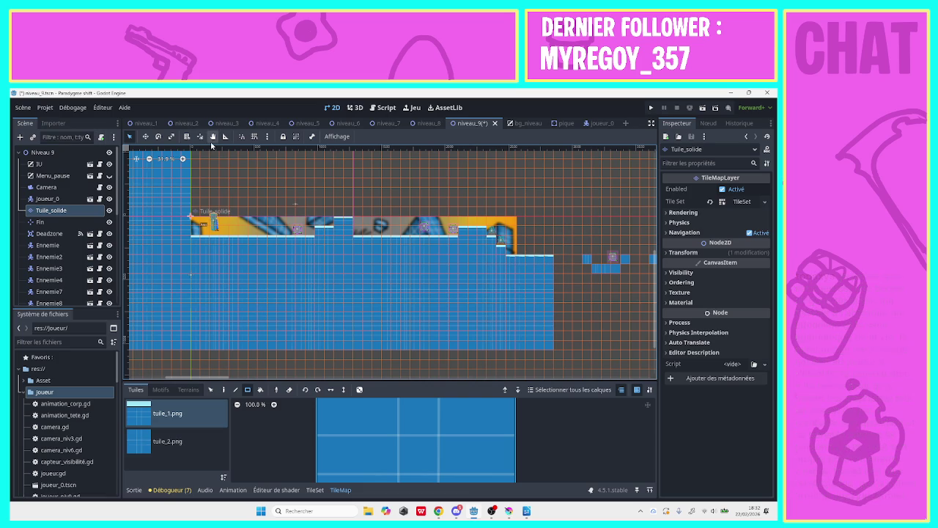
- Pan further along and paint surface rows on the small floating platforms on the left
click(212, 138)
click(60, 152)
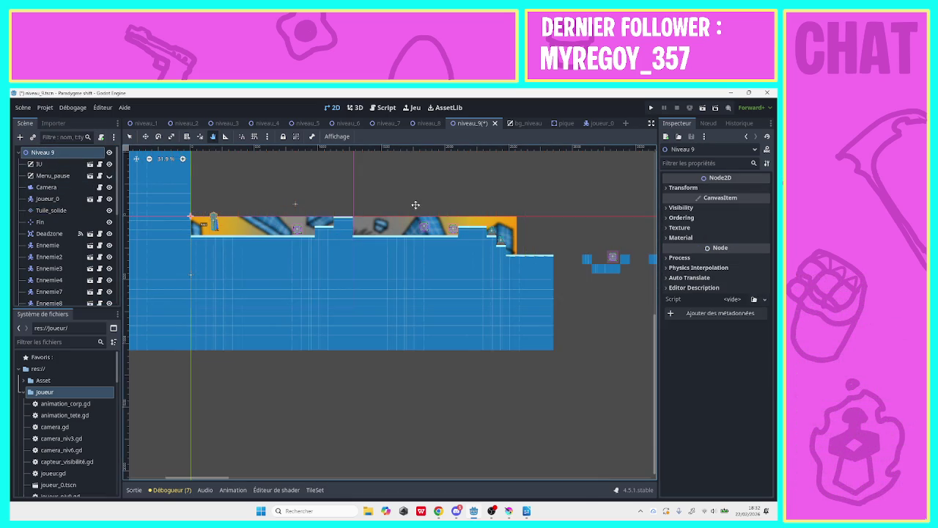
mouse_move(417, 205)
mouse_down()
mouse_move(134, 225)
mouse_move(333, 222)
mouse_move(192, 224)
mouse_move(236, 207)
mouse_up()
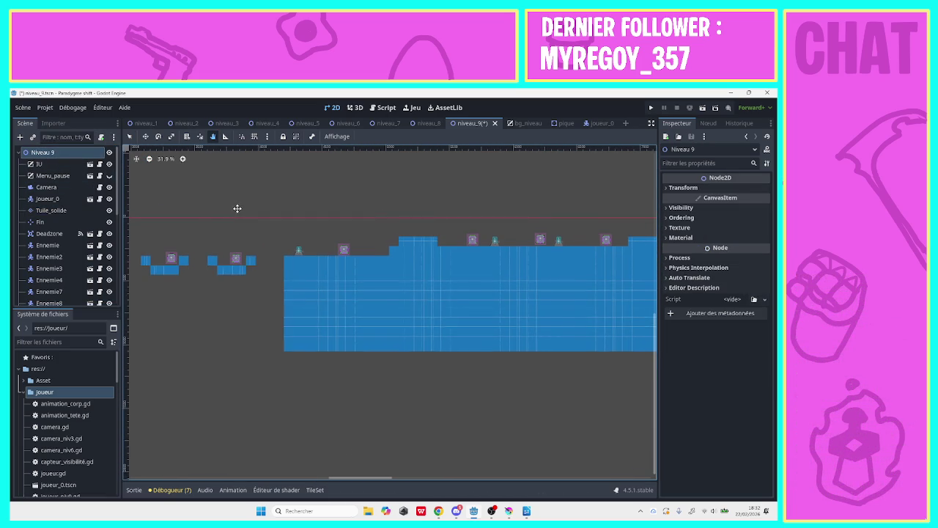
click(66, 210)
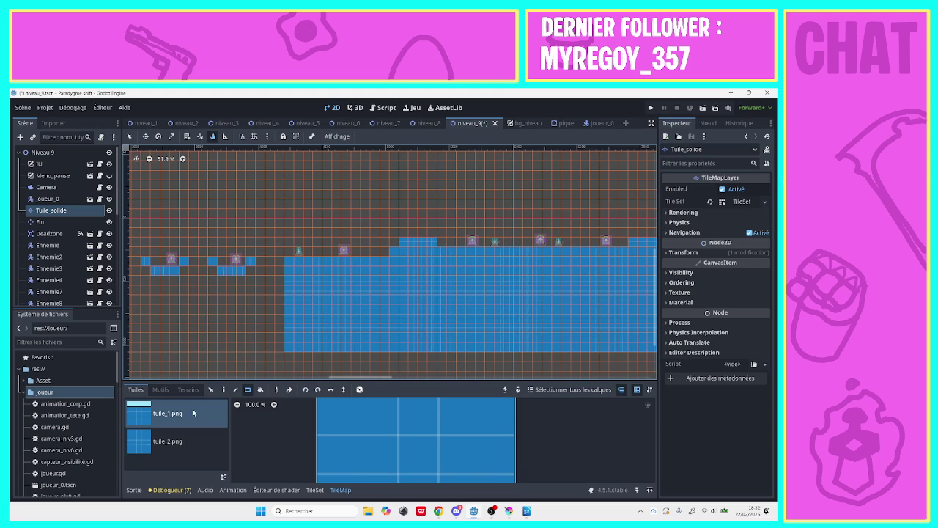
click(145, 261)
mouse_move(155, 271)
mouse_down()
mouse_move(406, 258)
mouse_move(386, 261)
mouse_move(402, 246)
mouse_move(624, 249)
mouse_up()
click(211, 262)
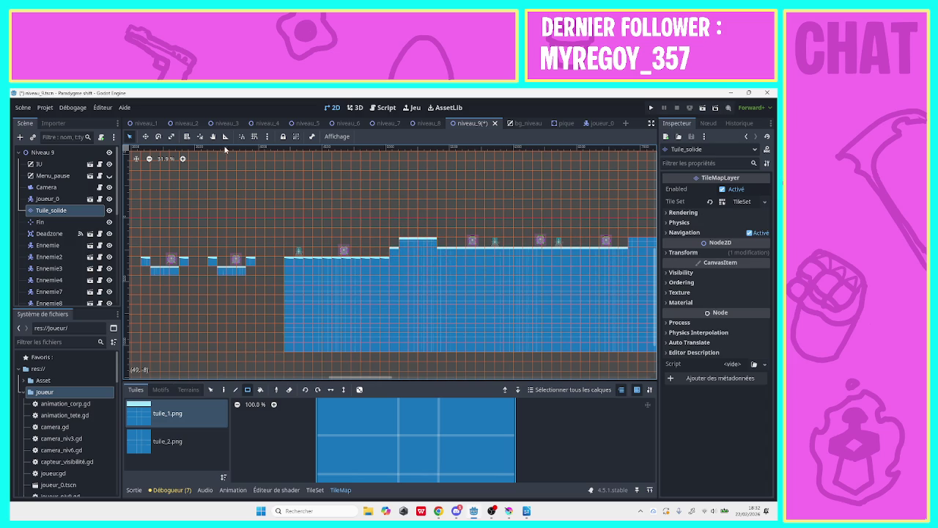
- Paint surface tiles along the top of the long block and the first two stair steps
click(212, 137)
mouse_move(348, 184)
mouse_down()
mouse_move(173, 191)
mouse_move(129, 253)
mouse_up()
mouse_move(425, 201)
mouse_down()
mouse_move(220, 198)
mouse_move(158, 183)
mouse_up()
click(130, 137)
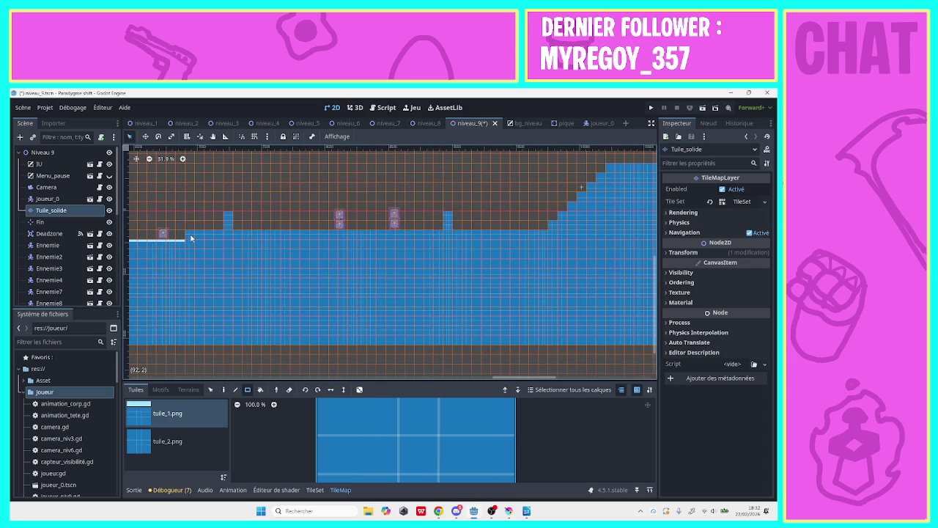
mouse_move(191, 238)
mouse_down()
mouse_move(439, 234)
mouse_move(446, 224)
mouse_move(550, 236)
mouse_up()
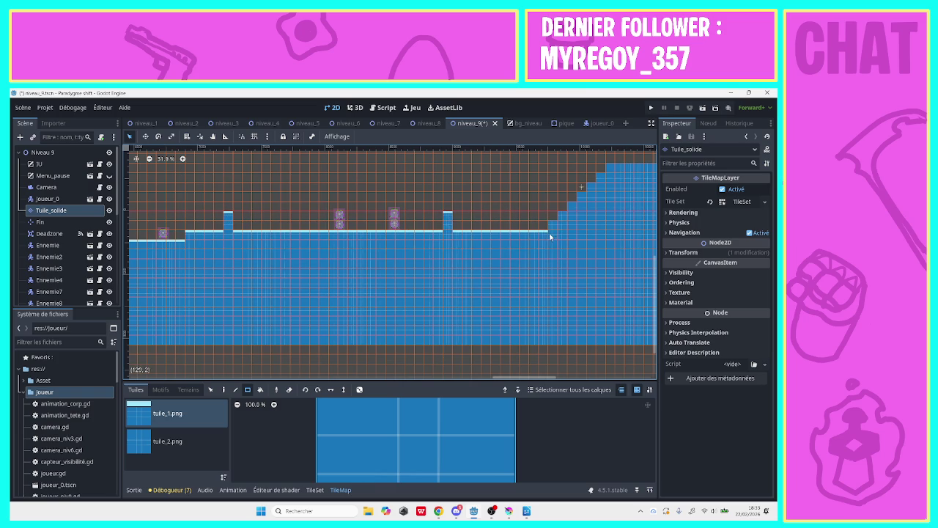
click(556, 229)
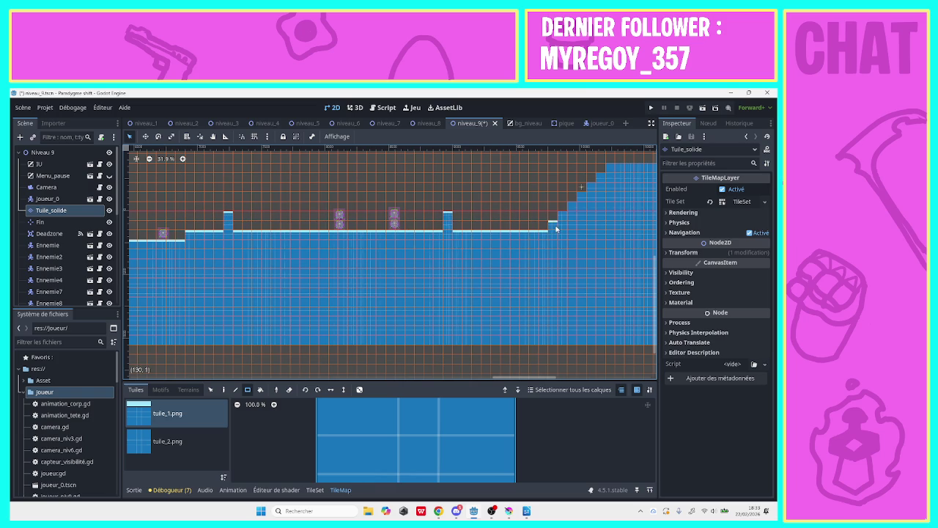
click(586, 194)
- Paint the surface row across the staircase top and save the level 9 scene
click(213, 136)
drag(261, 197, 202, 210)
mouse_move(425, 140)
mouse_down()
mouse_move(304, 198)
mouse_move(171, 184)
mouse_move(147, 170)
mouse_up()
click(130, 136)
click(298, 214)
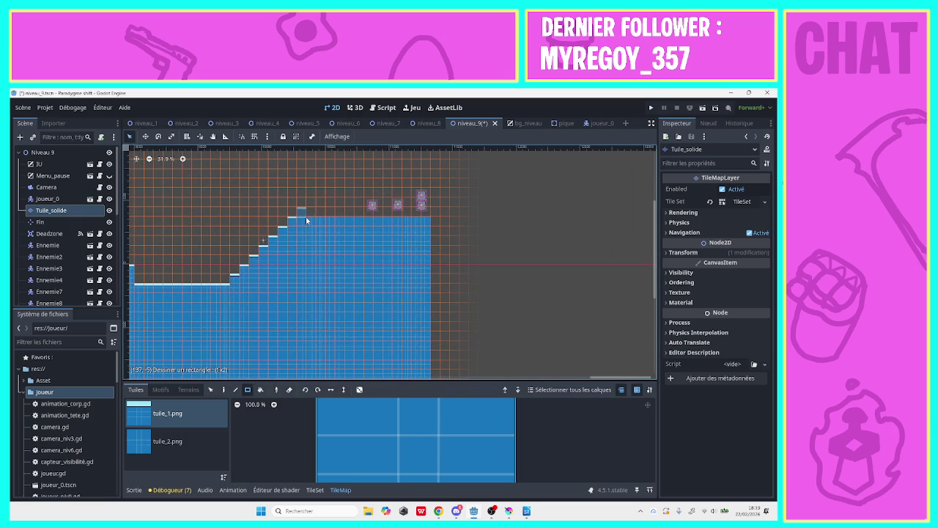
drag(307, 220, 423, 224)
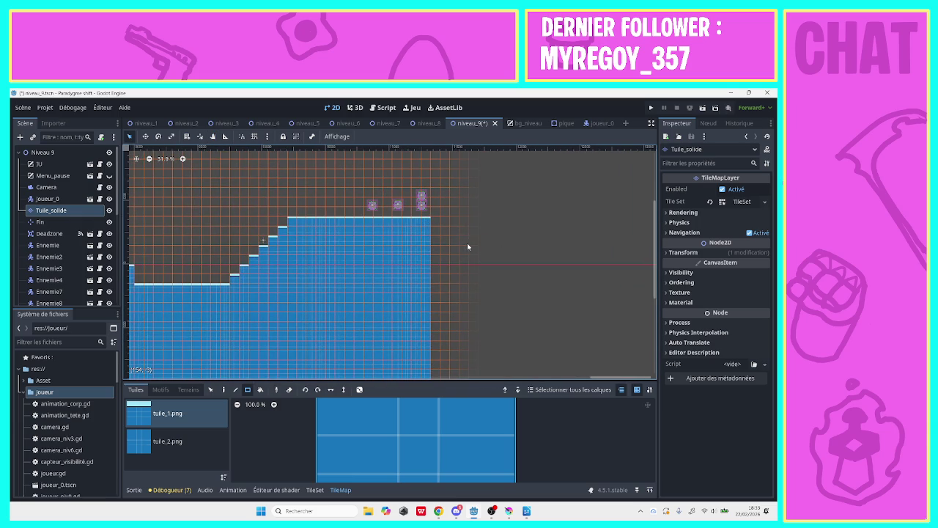
key(ctrl+s)
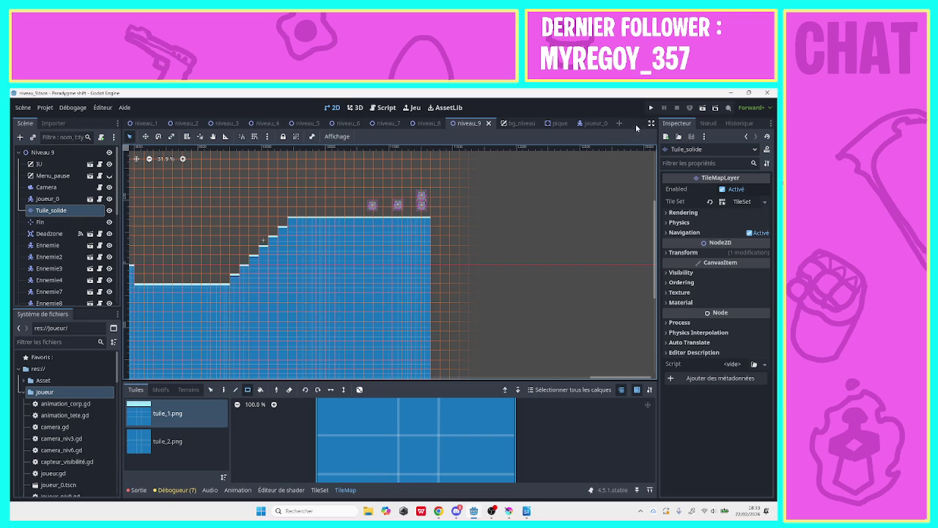
click(651, 107)
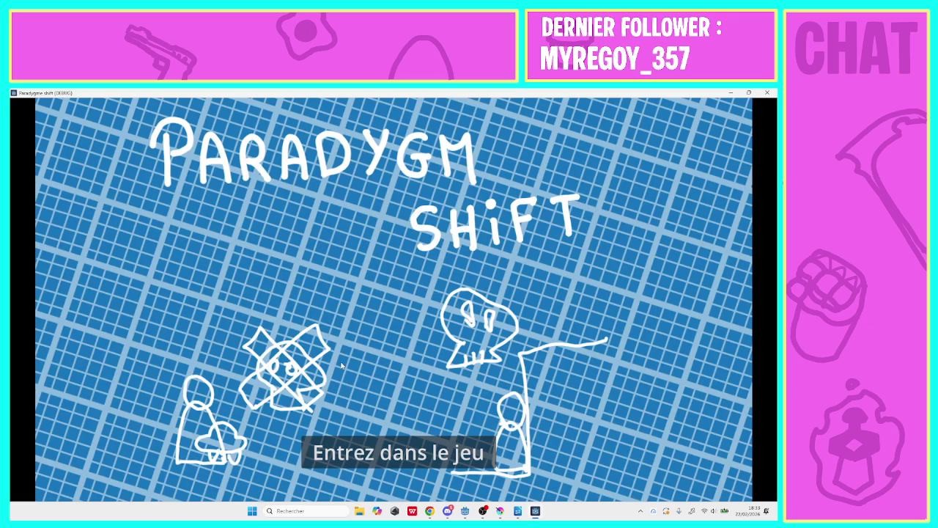
click(349, 436)
click(442, 362)
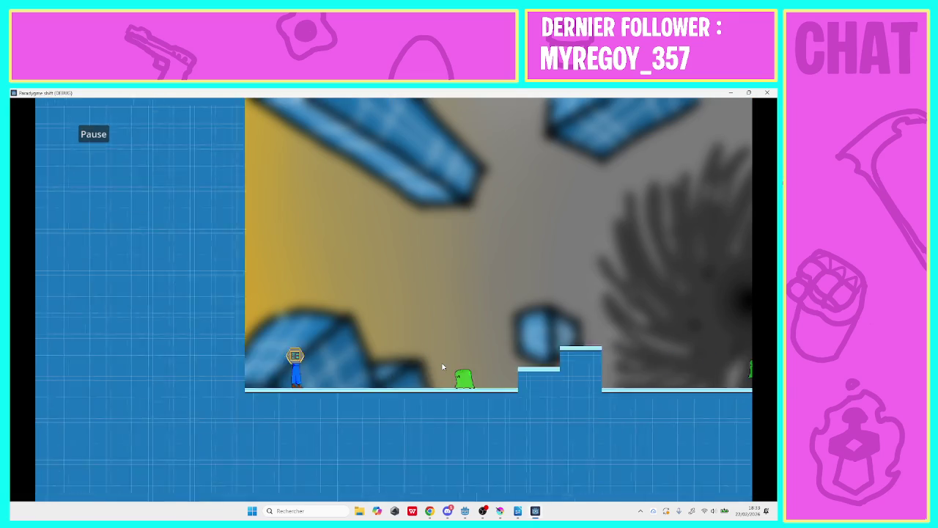
key(space)
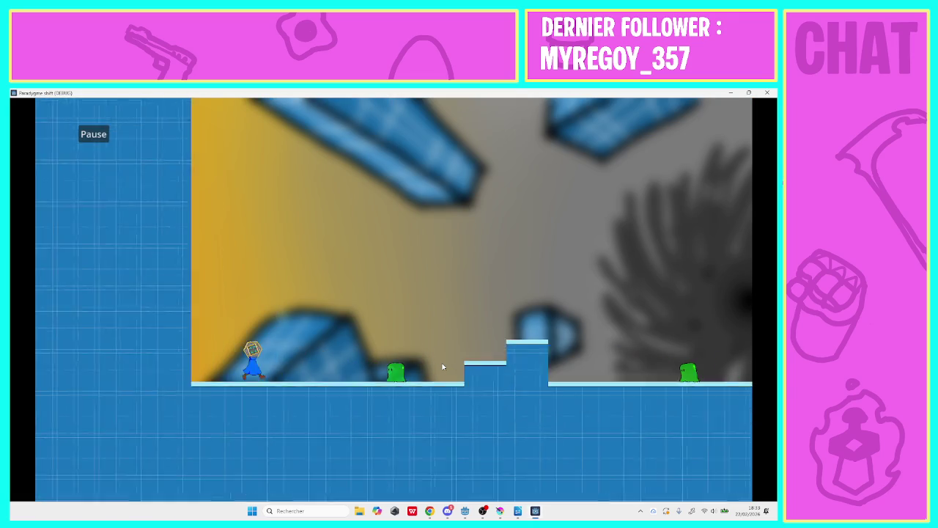
key(Right)
key(space)
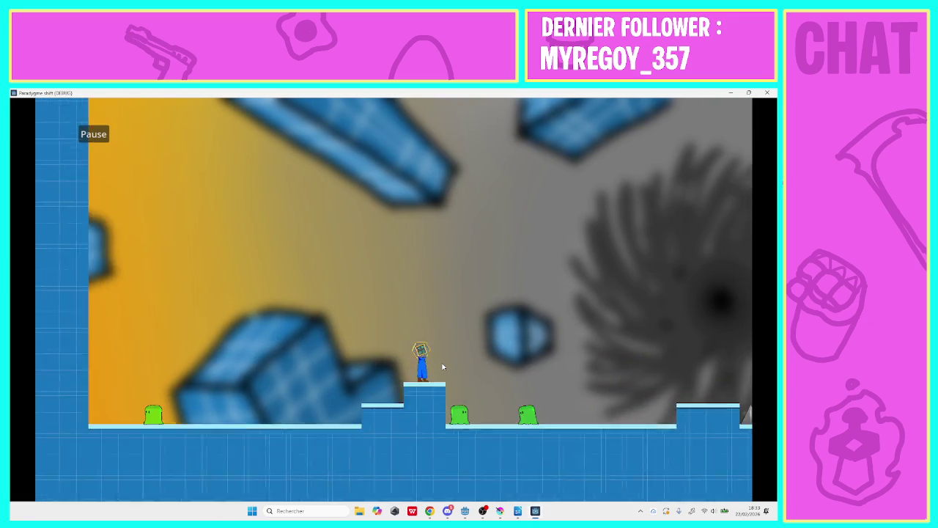
key(Right)
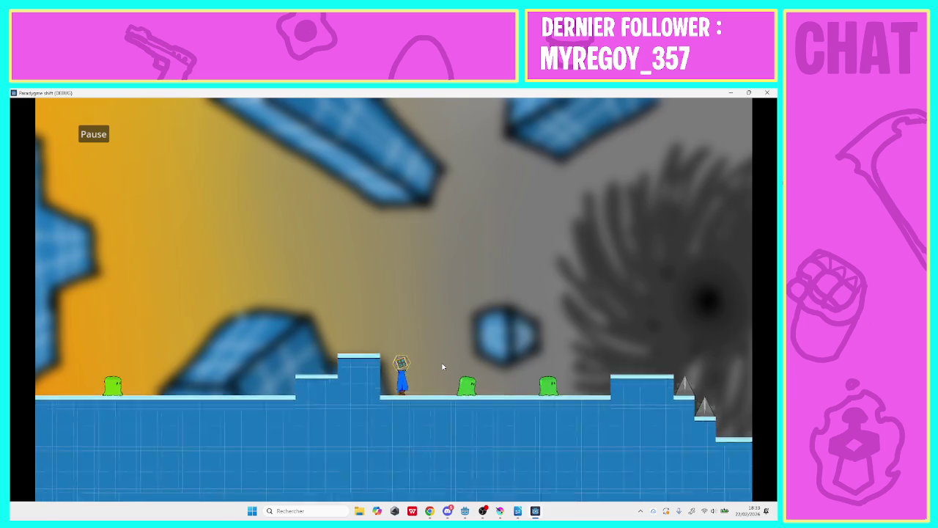
key(Right)
key(space)
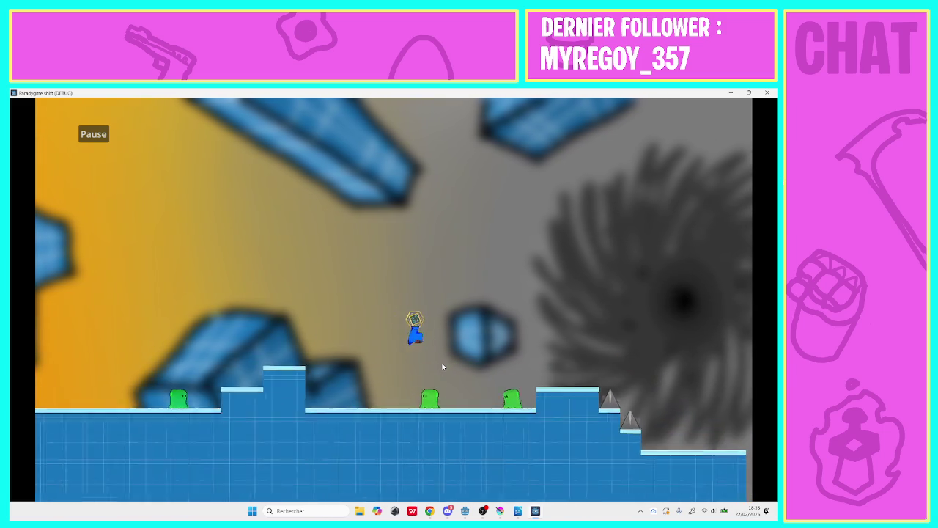
key(Right)
key(space)
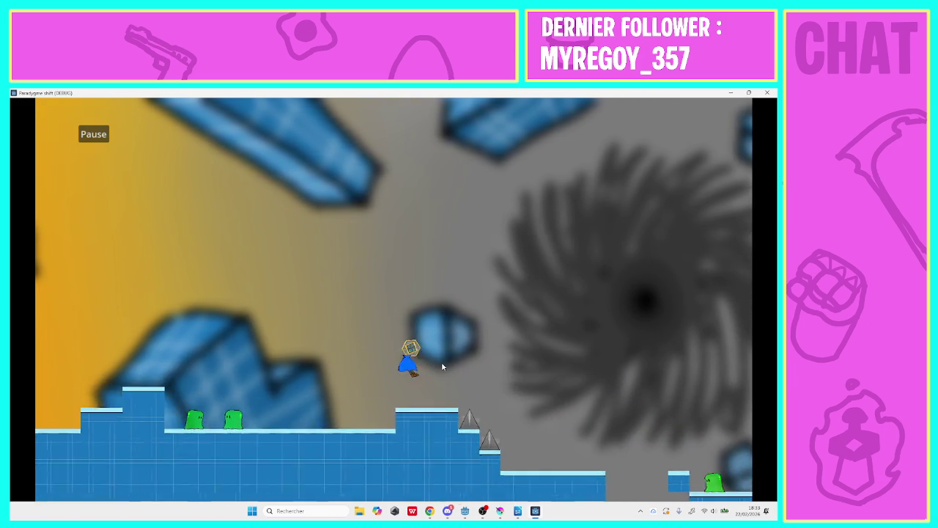
key(Right)
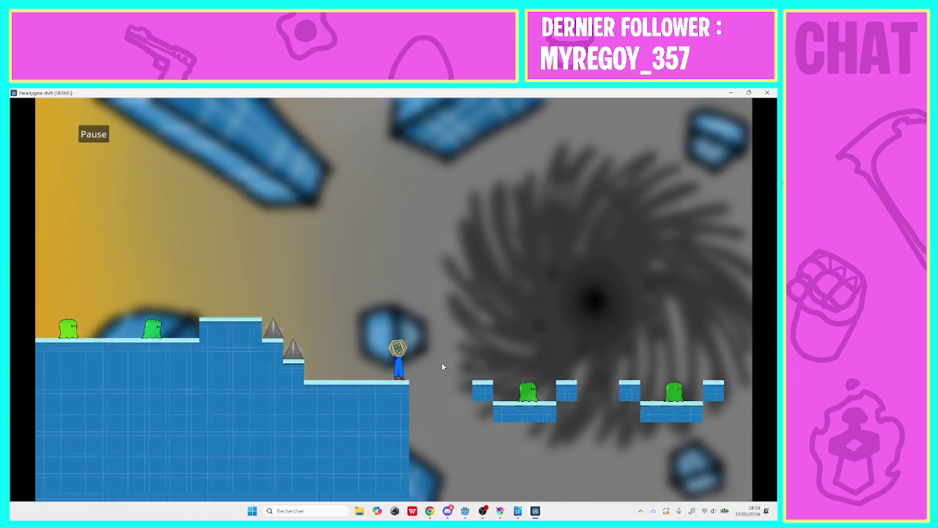
key(Right)
key(space)
key(space)
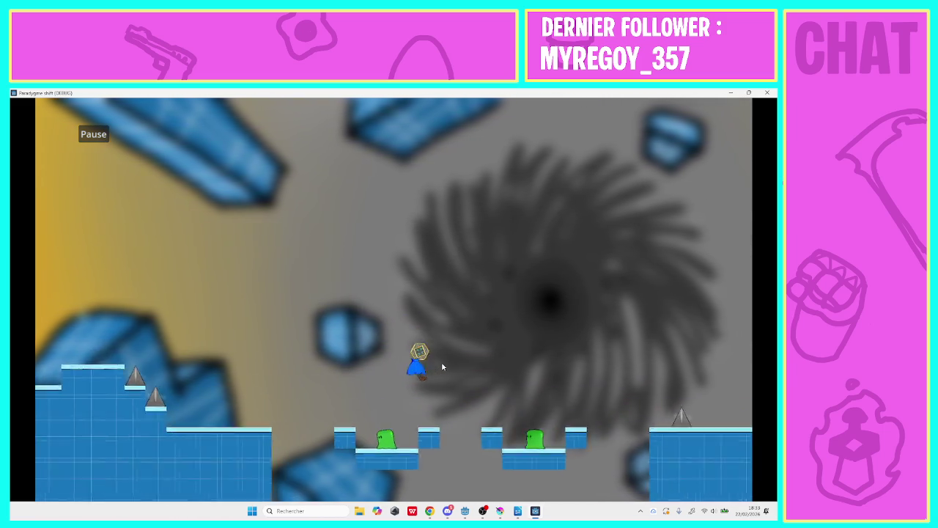
key(Right)
key(space)
key(space)
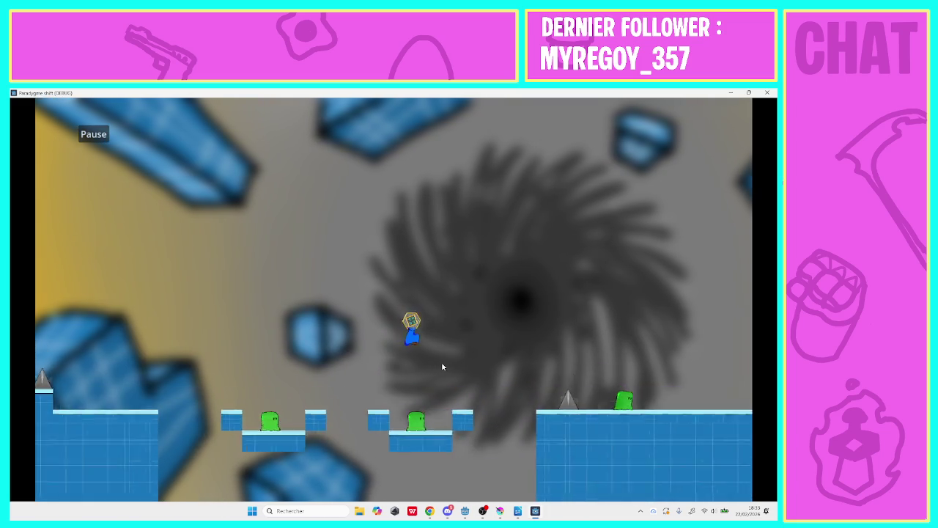
key(Right)
key(space)
key(Right)
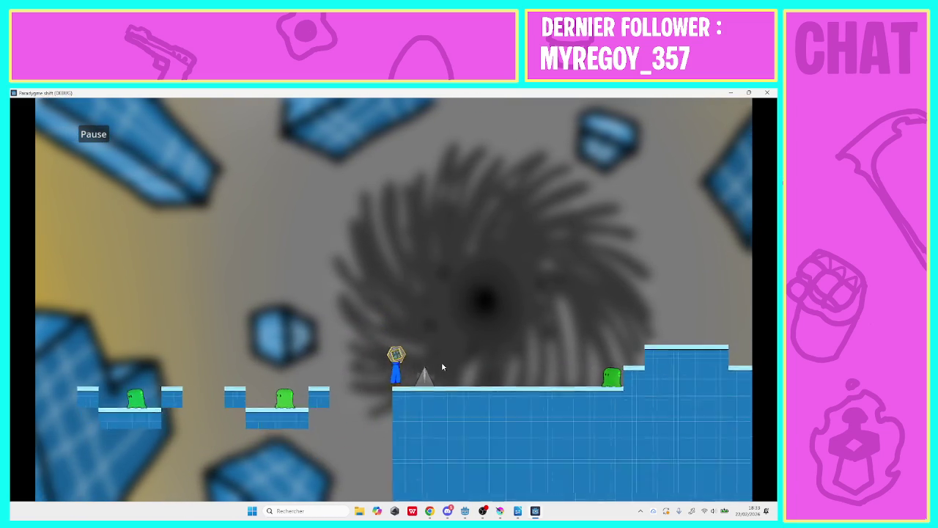
key(Right)
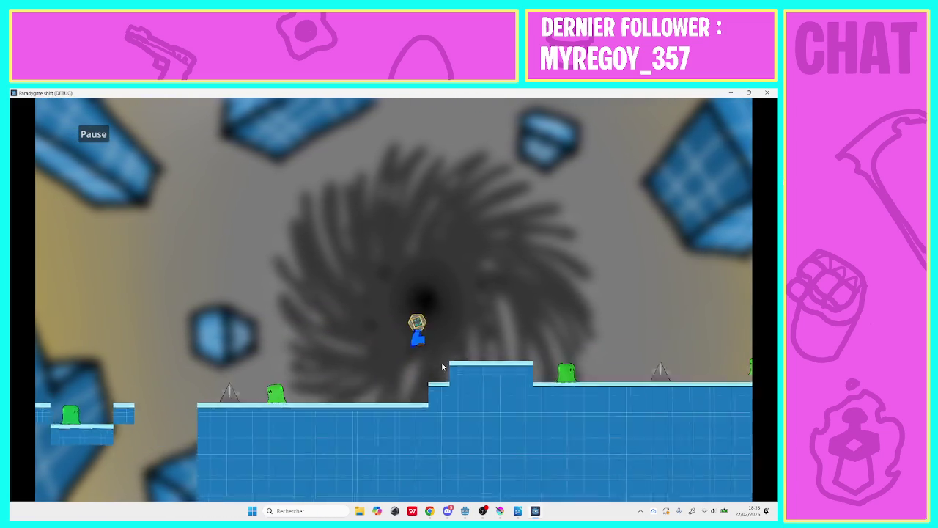
key(Right)
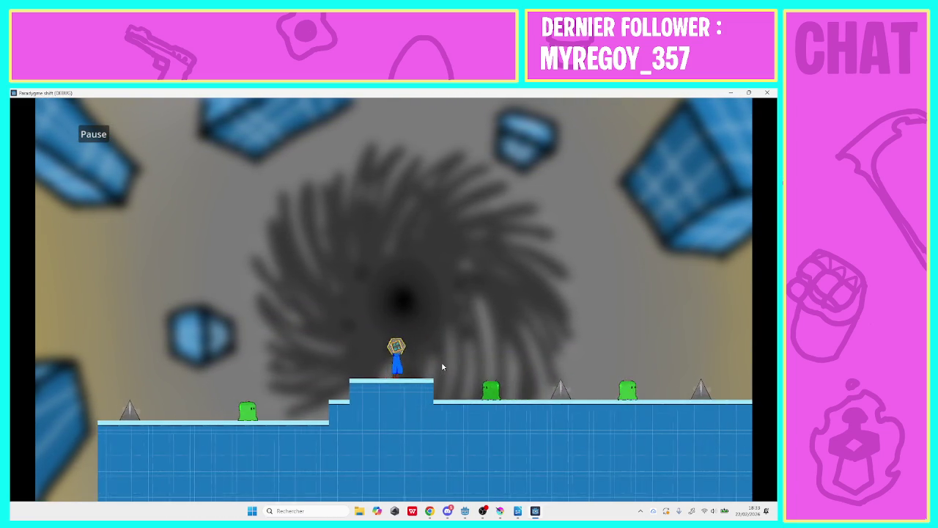
key(Right)
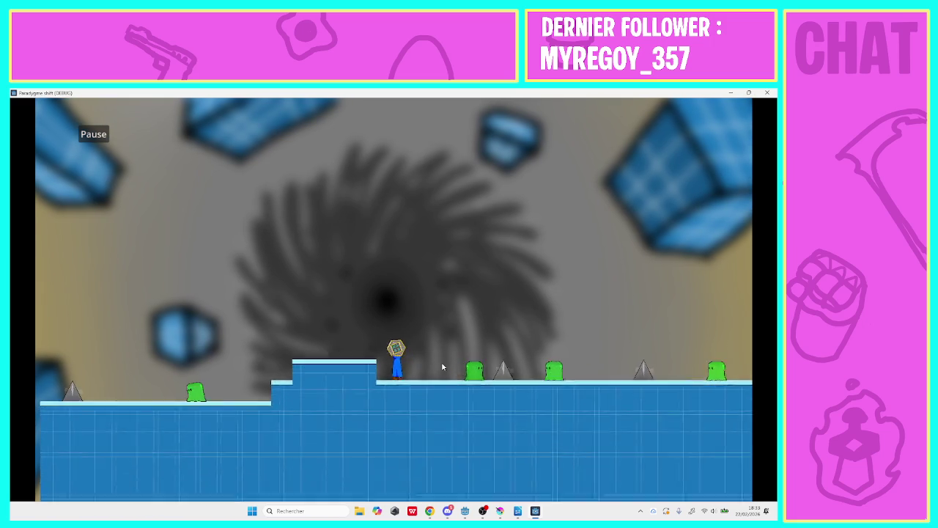
key(space)
key(Right)
key(space)
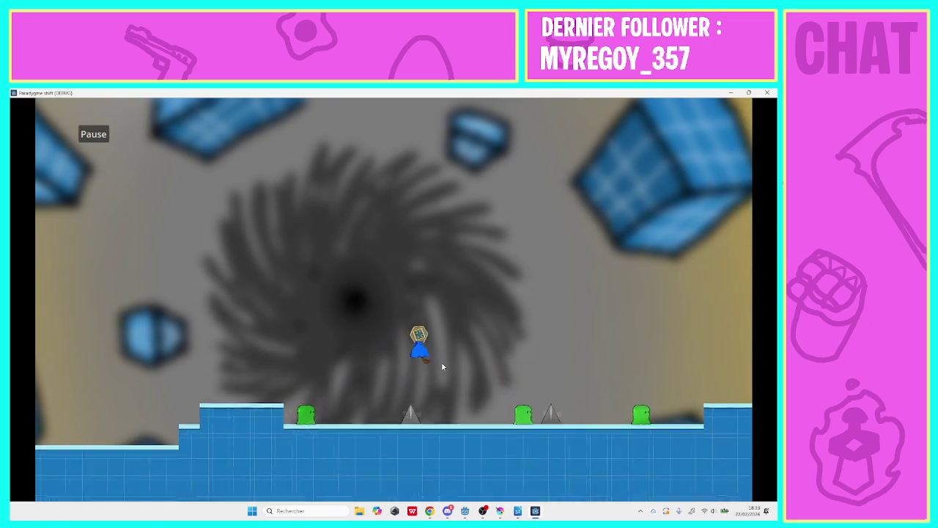
key(Right)
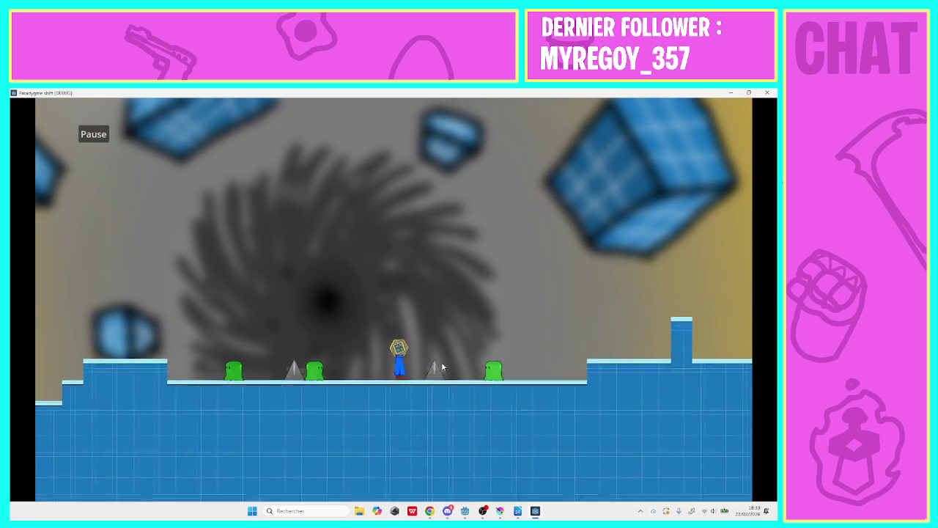
key(space)
key(Right)
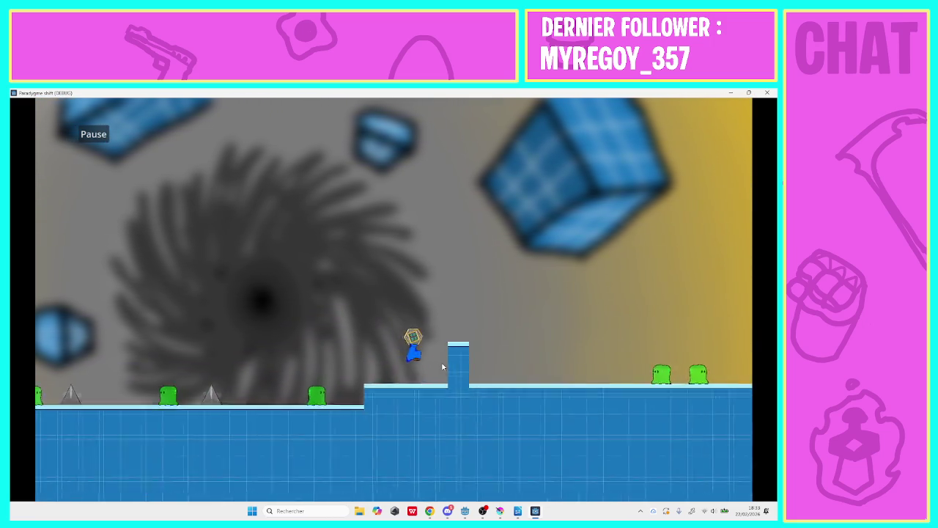
key(space)
key(Right)
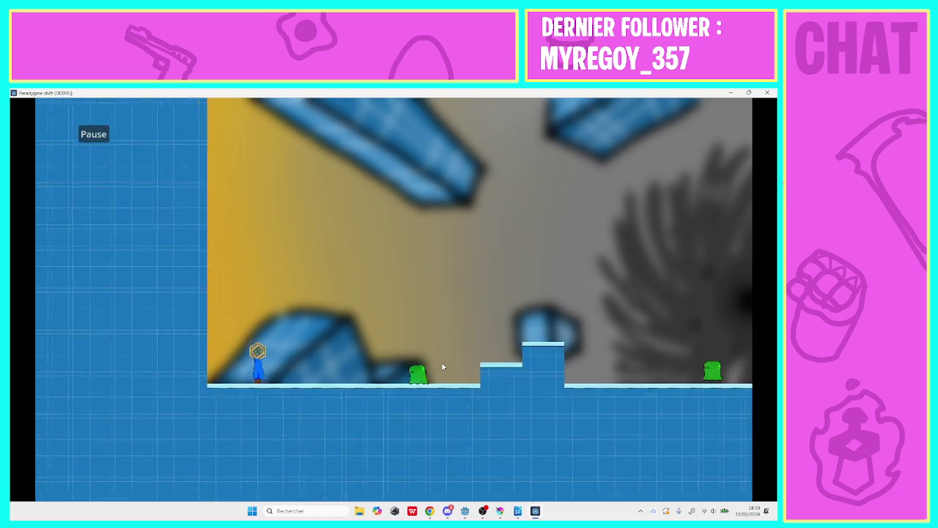
key(space)
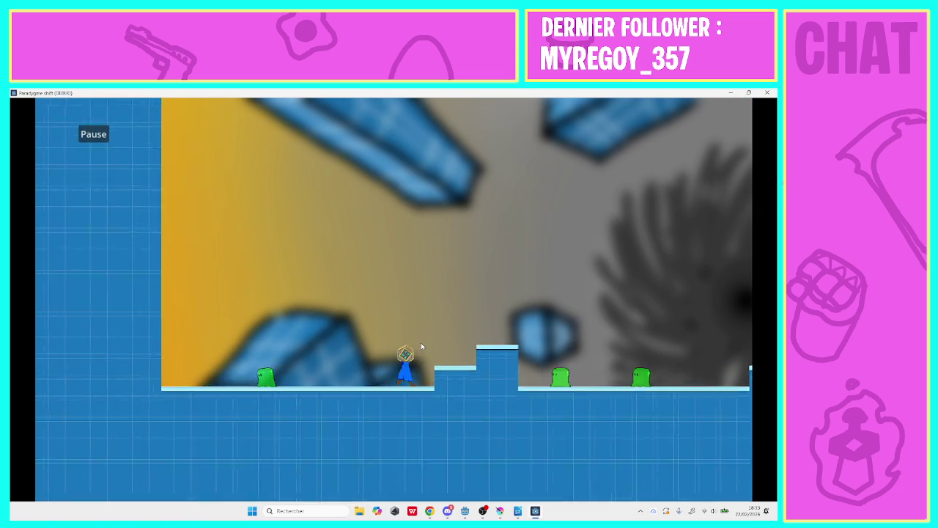
key(Right)
key(space)
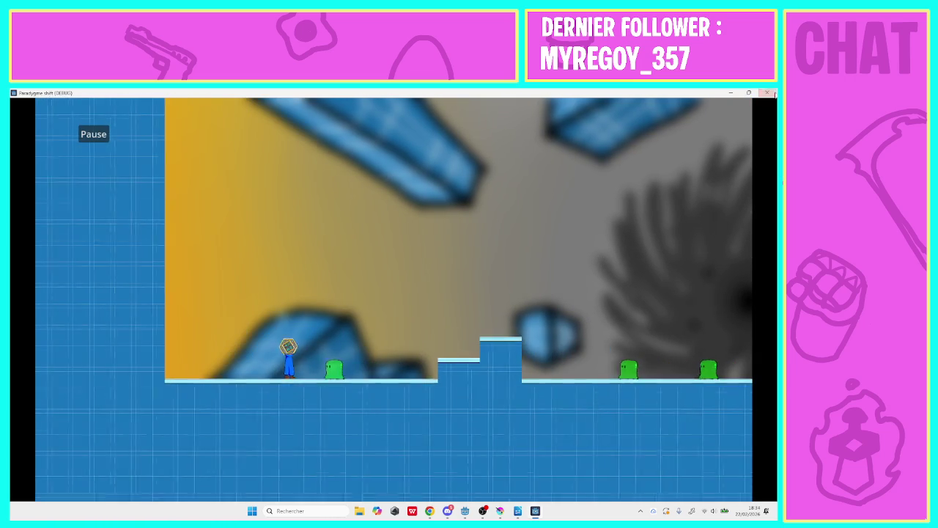
key(alt+F4)
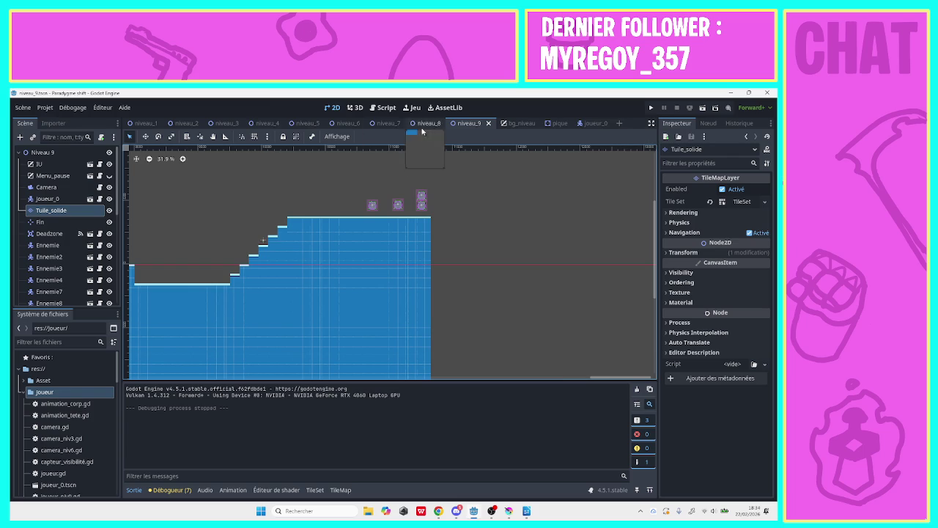
- Open the ennemie.tscn scene from the project's root folder
click(23, 107)
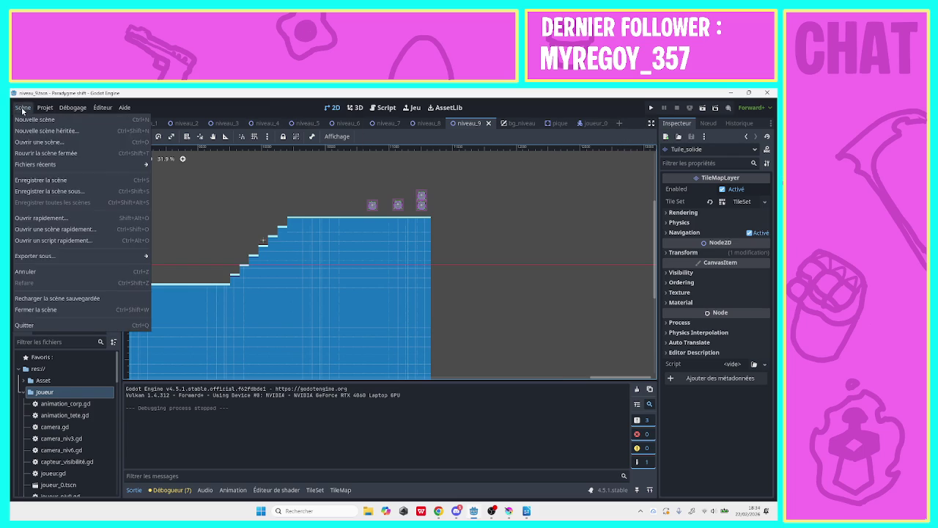
click(40, 144)
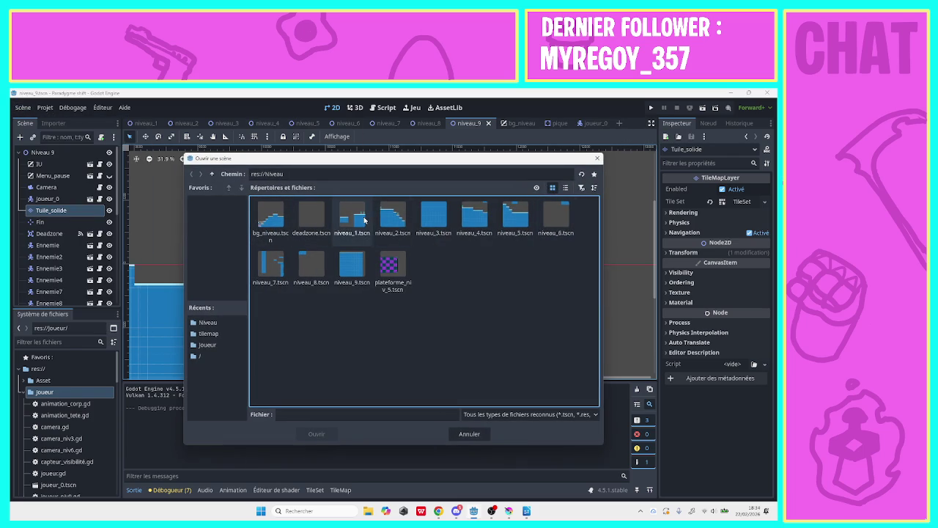
click(211, 174)
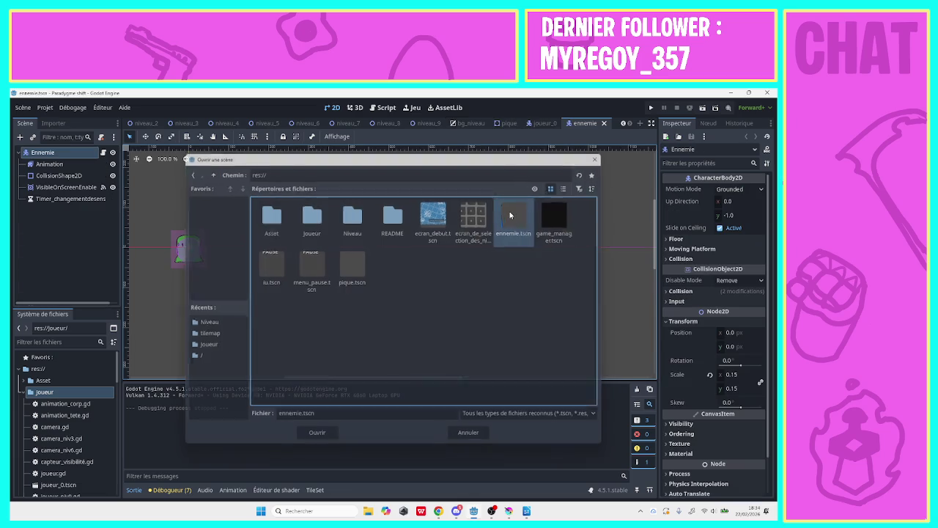
double_click(509, 212)
- Change the enemy's CollisionShape2D to a new RectangleShape2D and save the scene
click(58, 175)
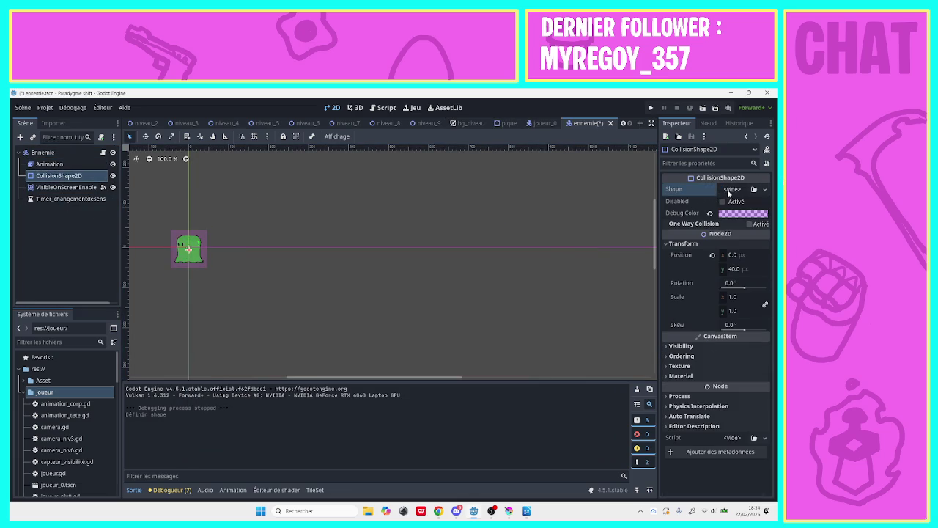
click(764, 189)
click(722, 258)
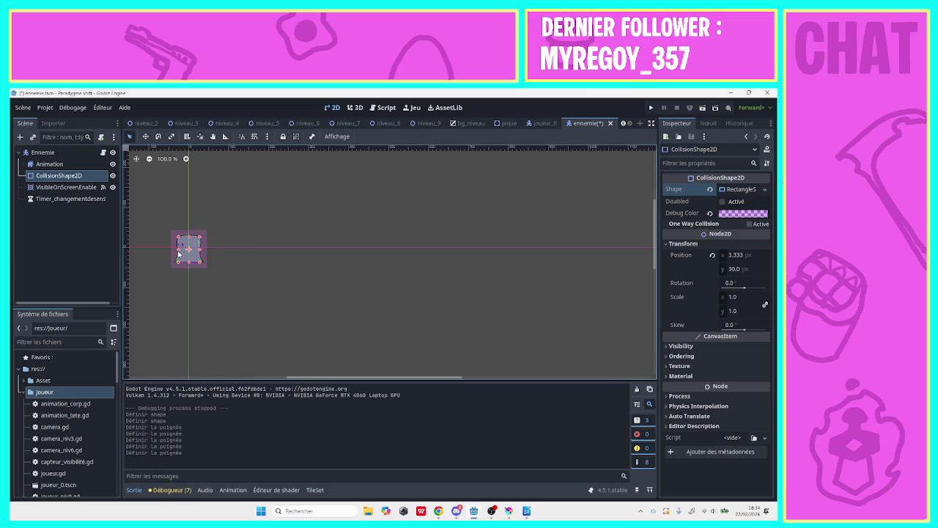
key(ctrl+s)
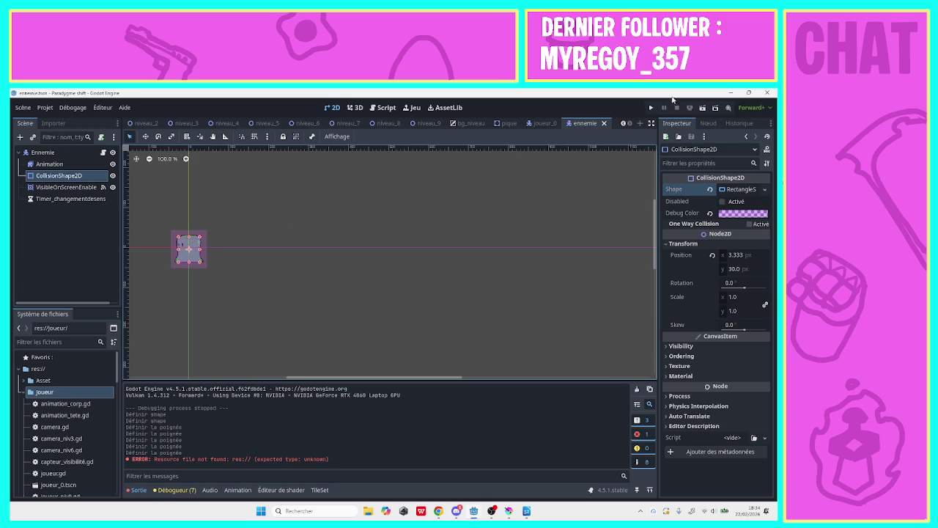
- Launch the game, enter from the title screen and start level 9
click(651, 109)
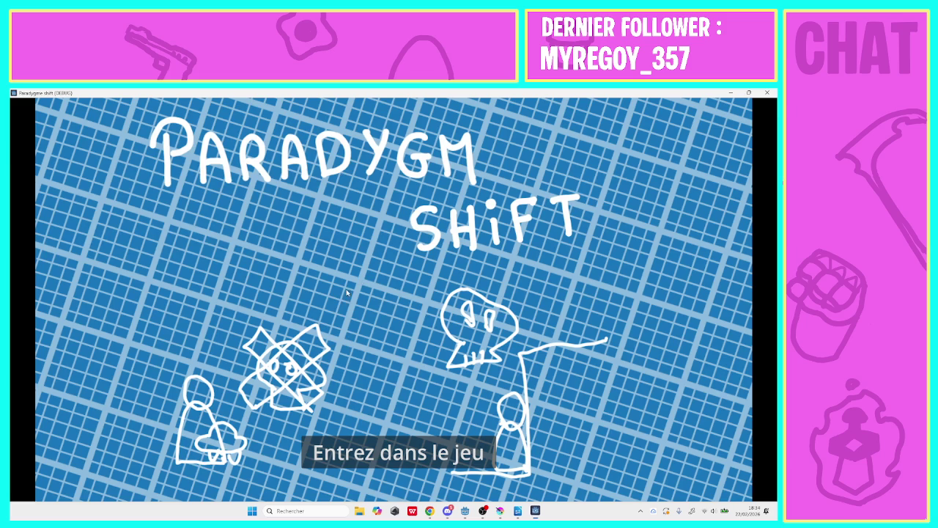
click(335, 442)
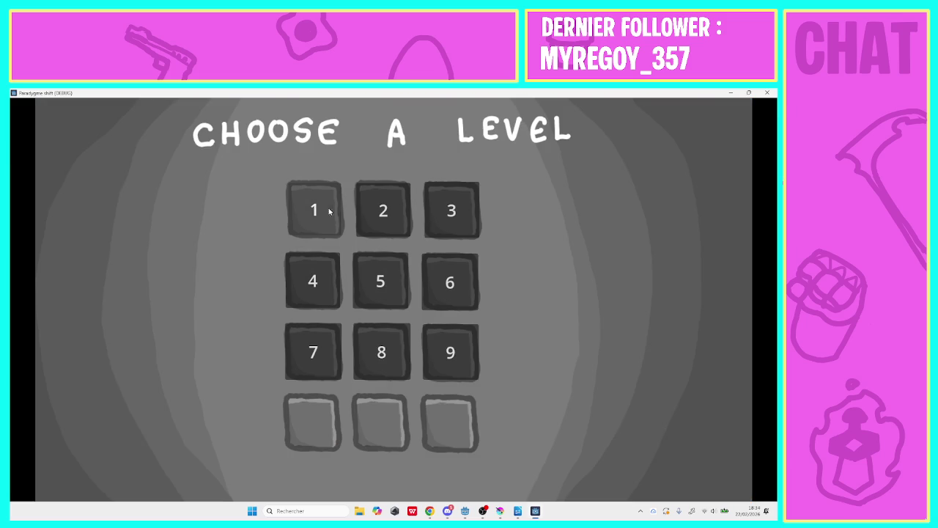
click(446, 364)
- Run and jump across the raised blocks and small platforms, clearing the spike
key(Right)
key(space)
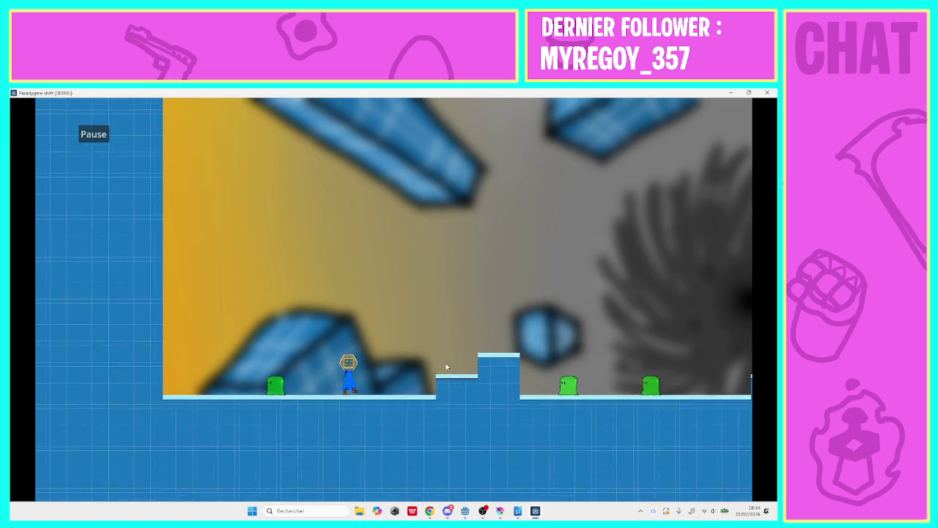
key(space)
key(Right)
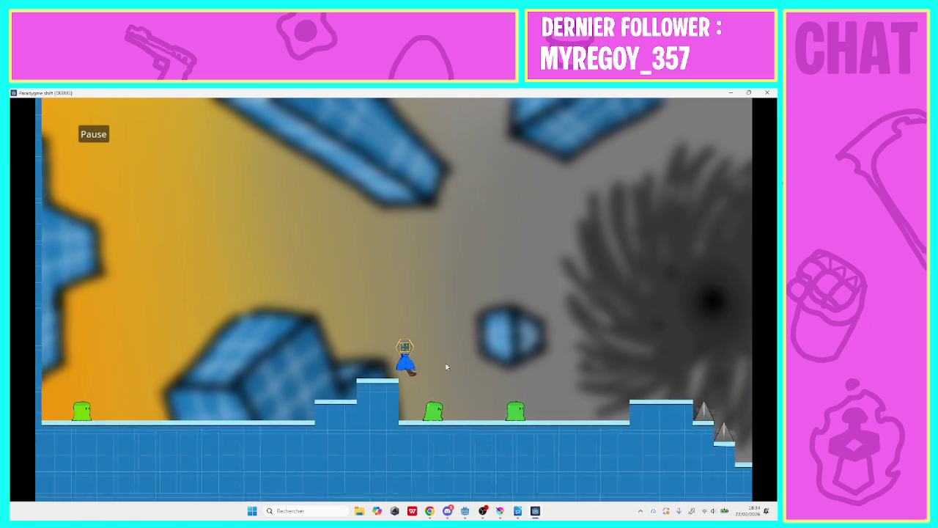
key(Right)
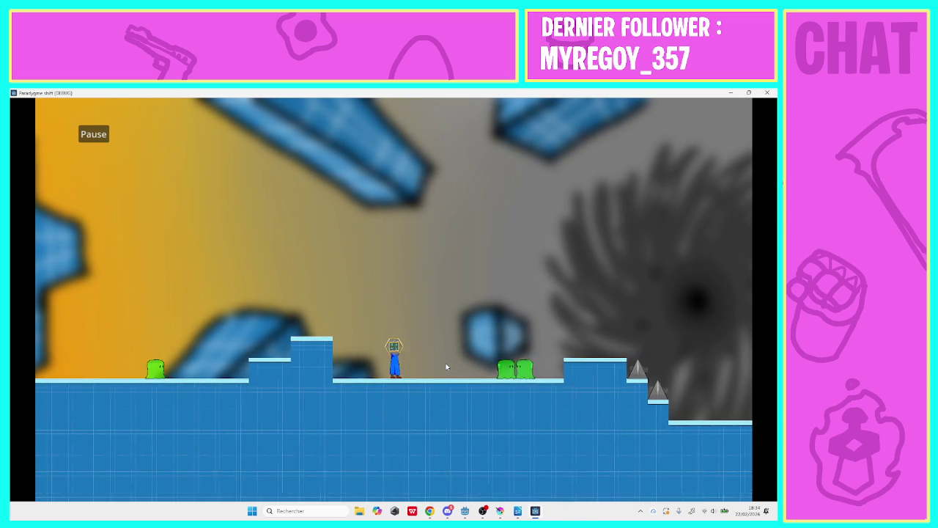
key(space)
key(Right)
key(space)
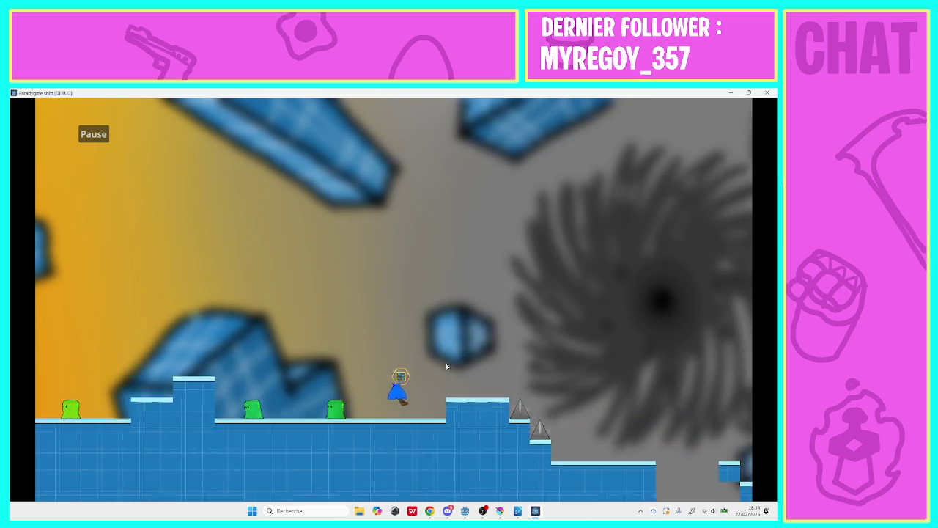
key(space)
key(Right)
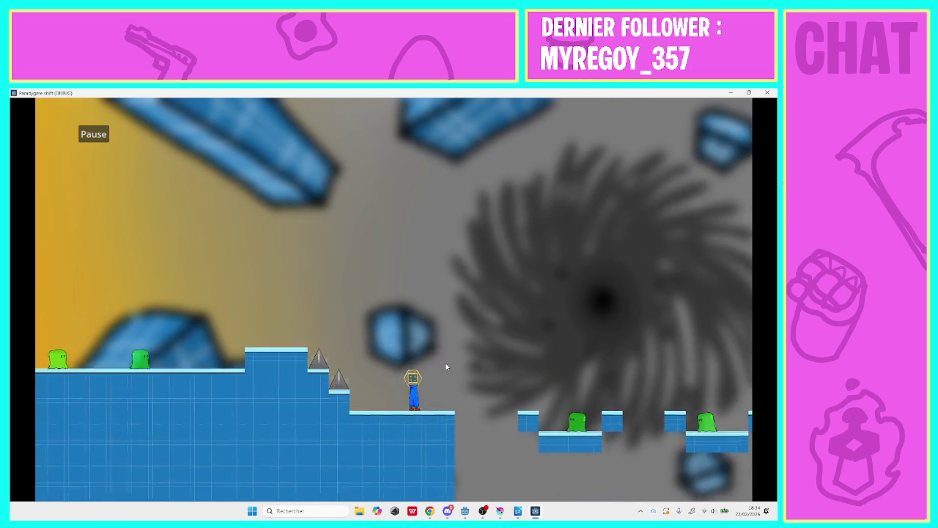
key(space)
key(Right)
key(space)
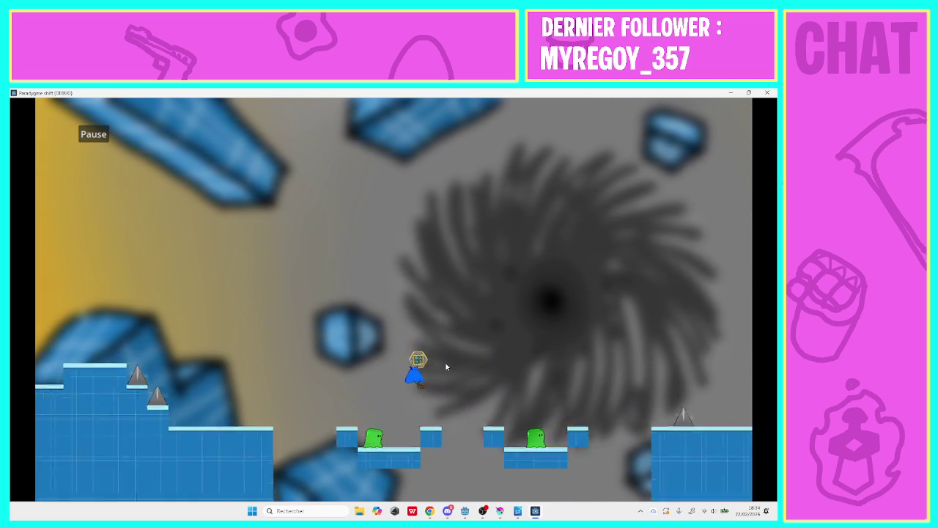
key(Right)
key(space)
key(space)
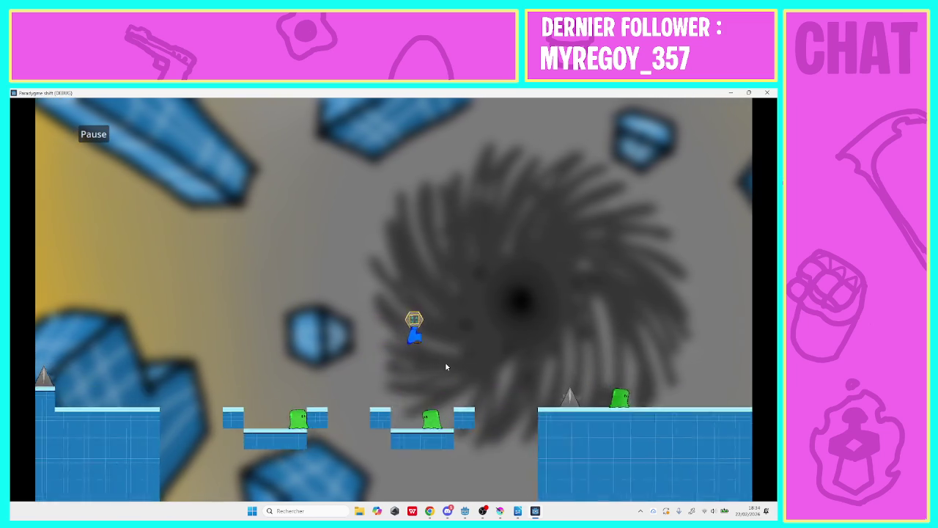
key(Right)
key(space)
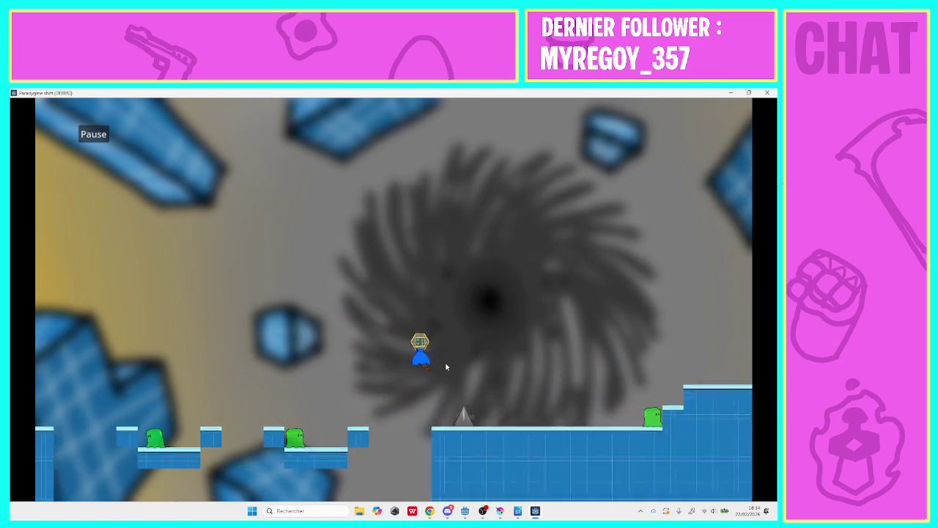
key(Right)
key(space)
key(space)
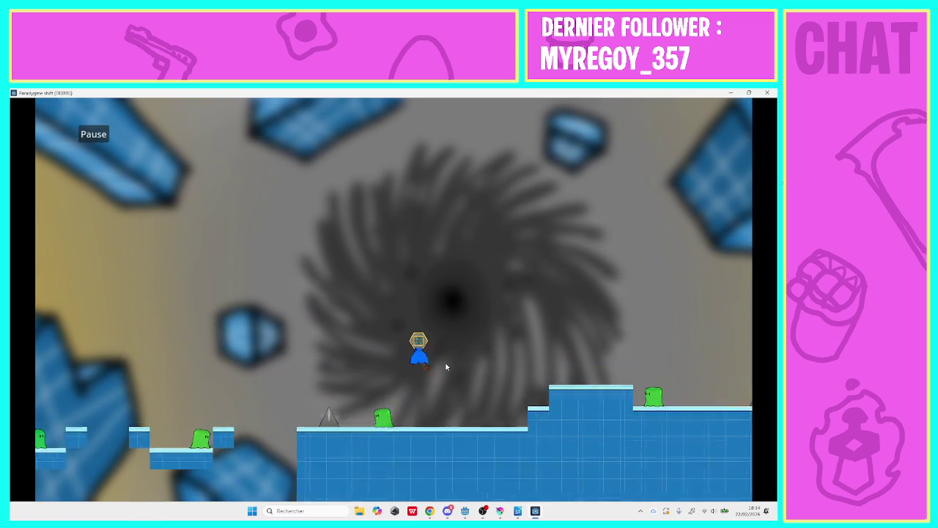
key(Right)
key(space)
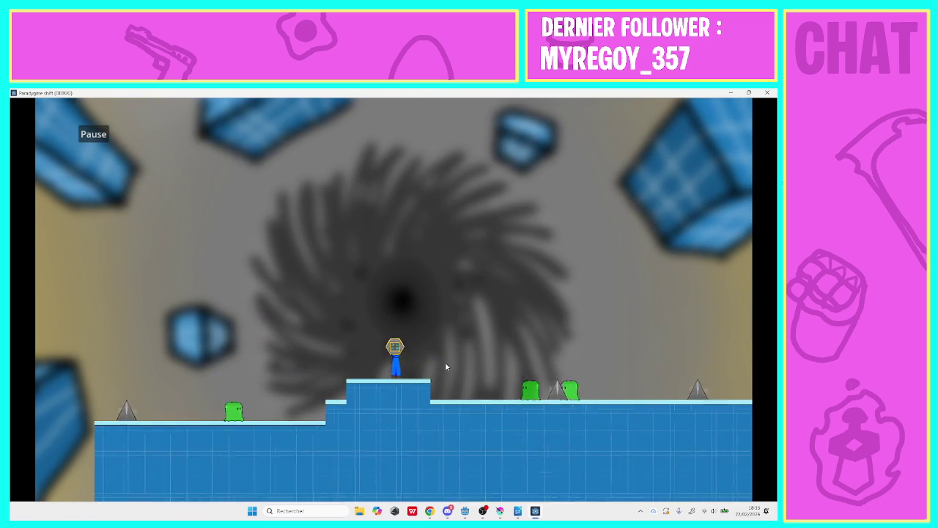
- Continue past the enemies and pillars, climb the staircase and reach the end of level 9
key(Right)
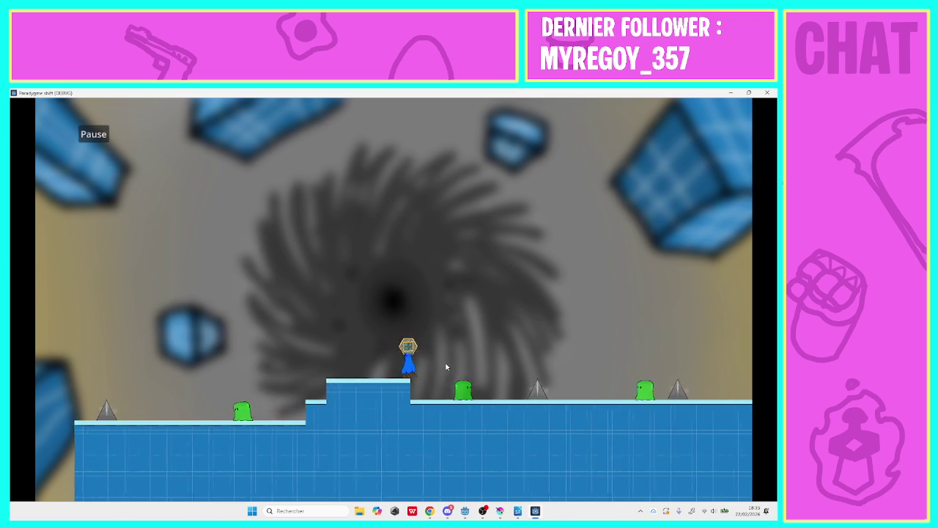
key(space)
key(Right)
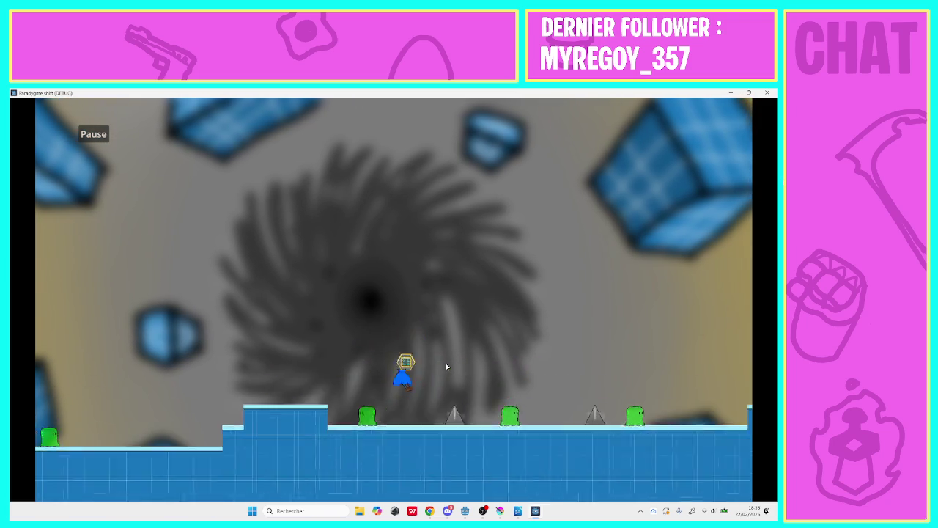
key(space)
key(space)
key(Right)
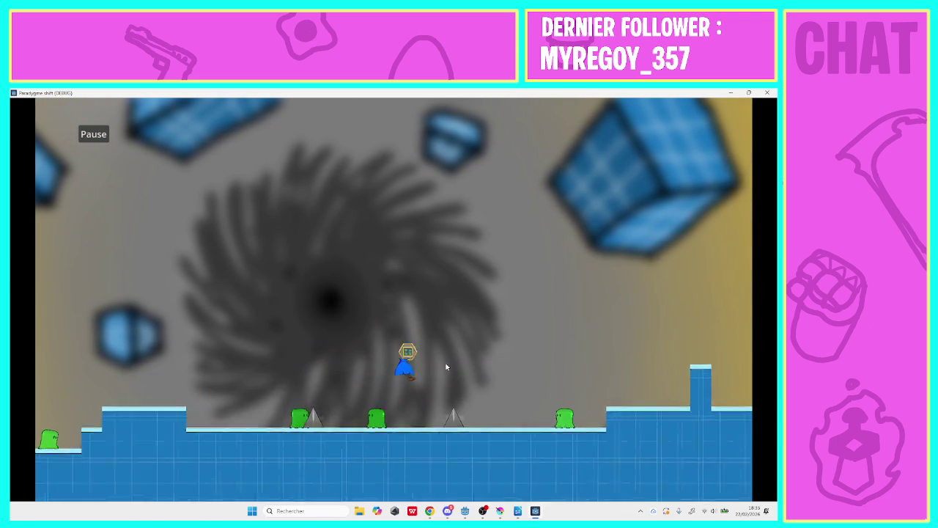
key(space)
key(Right)
key(space)
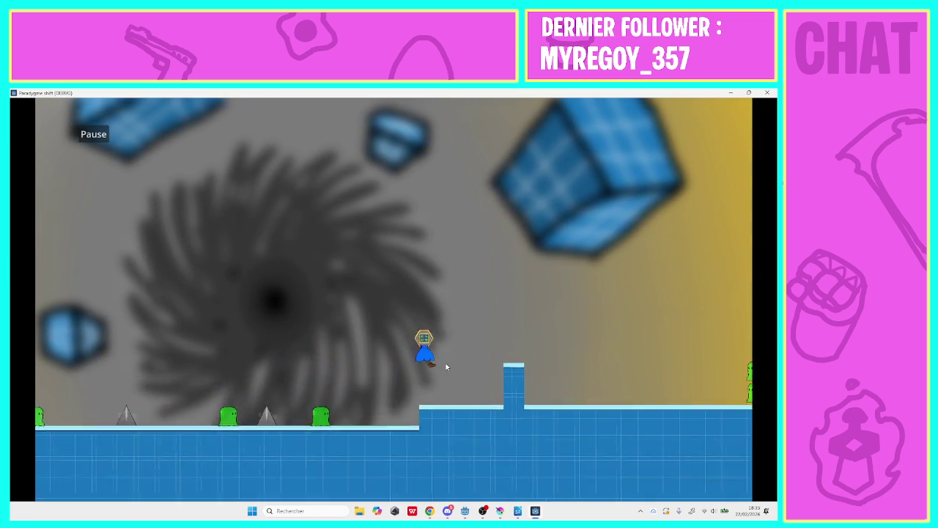
key(Right)
key(space)
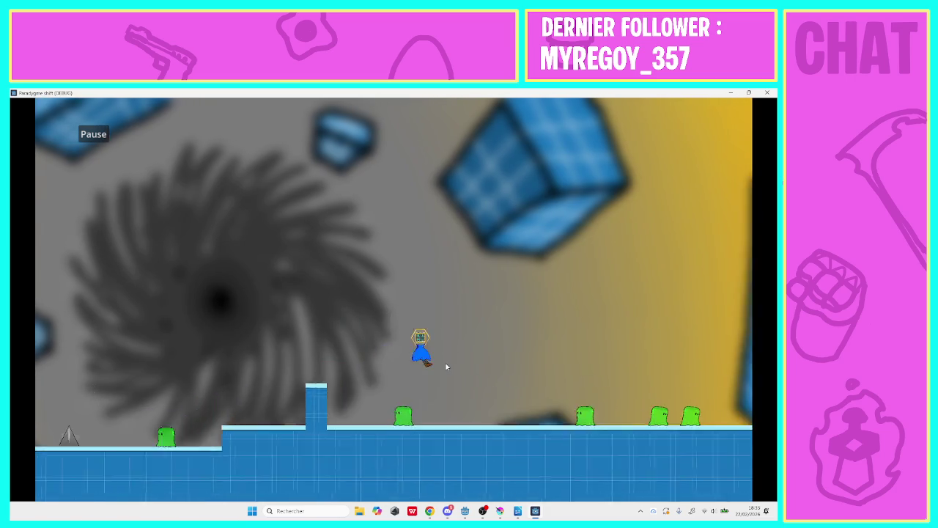
key(space)
key(Right)
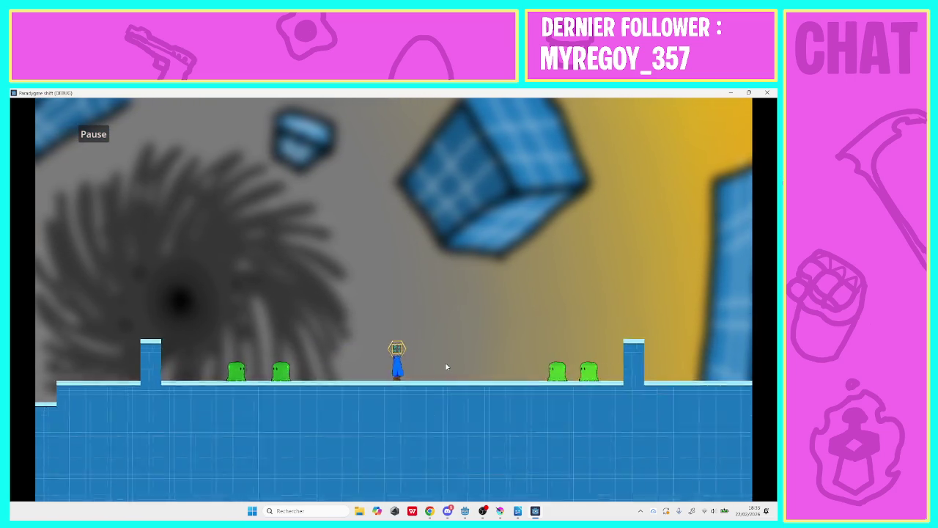
key(space)
key(Right)
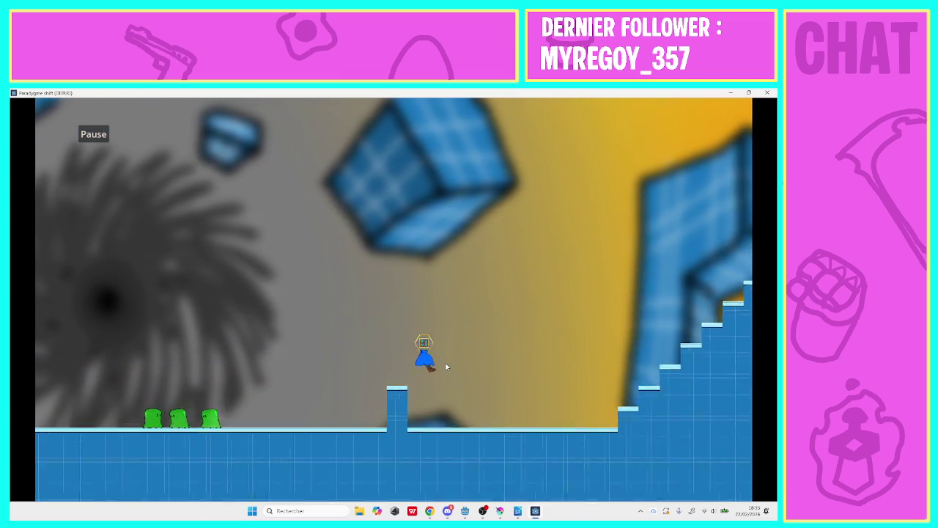
key(space)
key(Right)
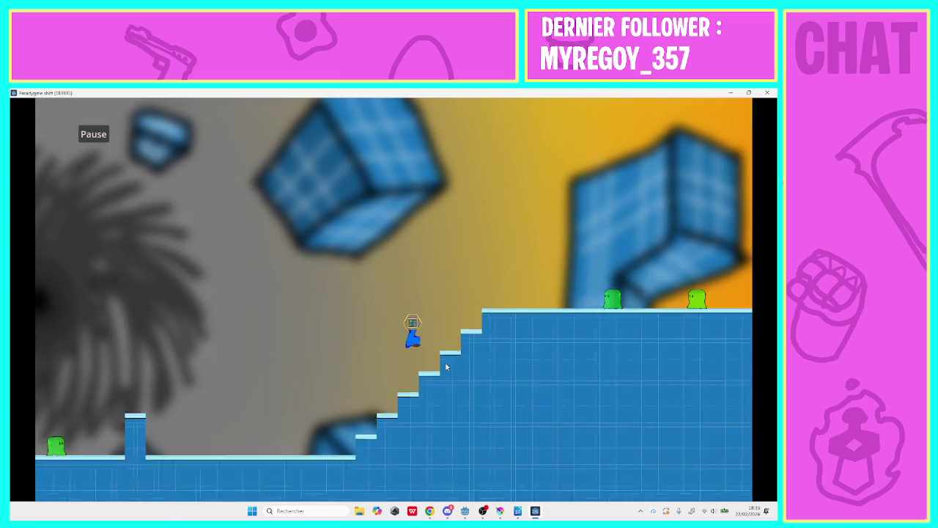
key(space)
key(Right)
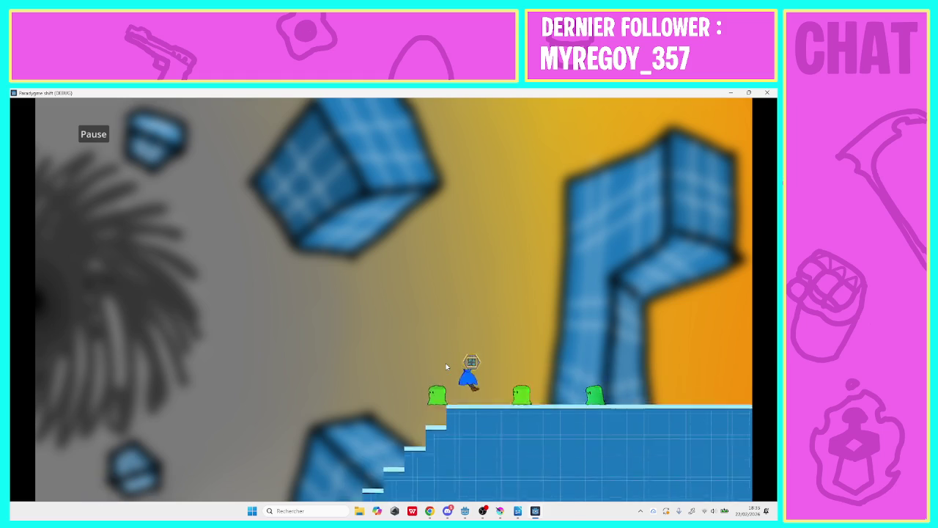
key(space)
key(Right)
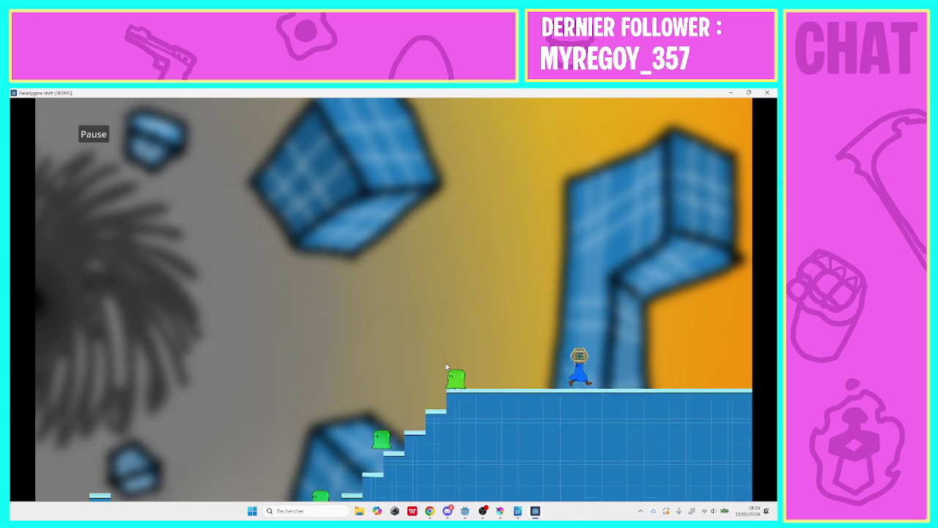
key(space)
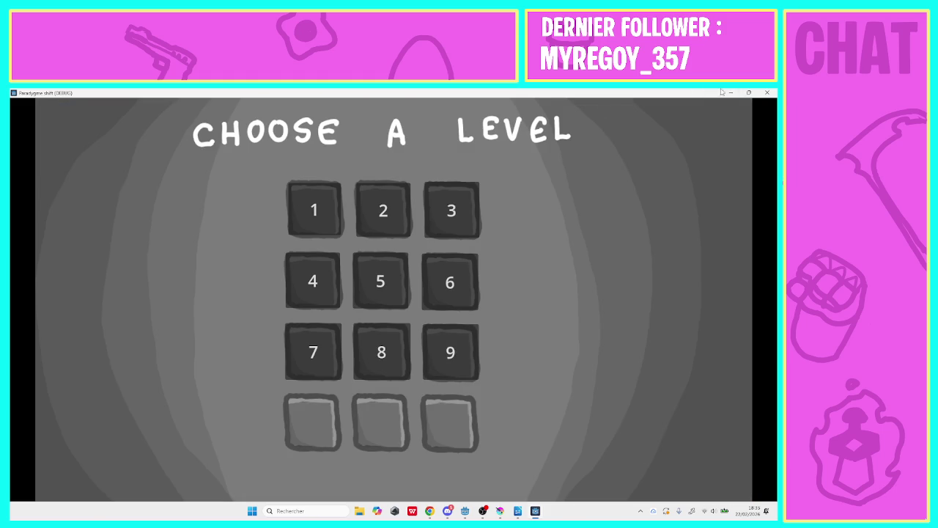
- Close the running game and return to the niveau_9 level scene
click(768, 93)
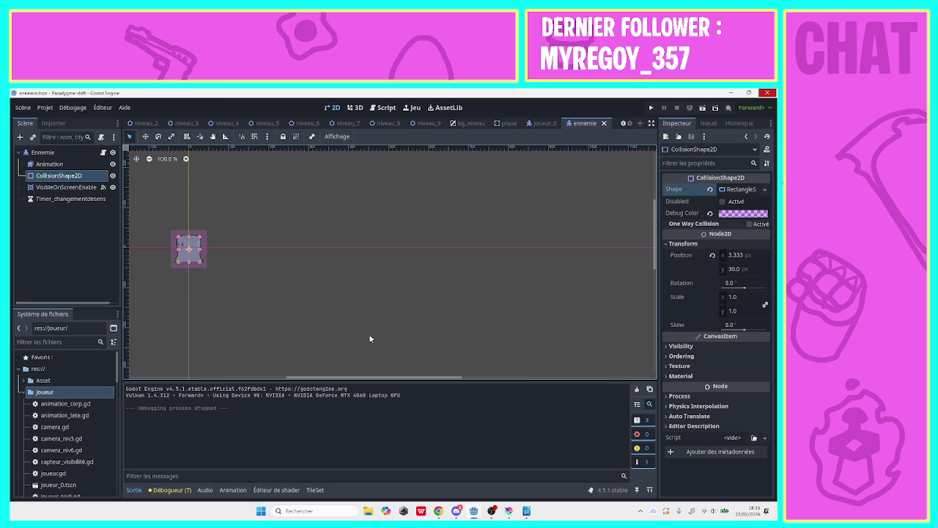
click(422, 124)
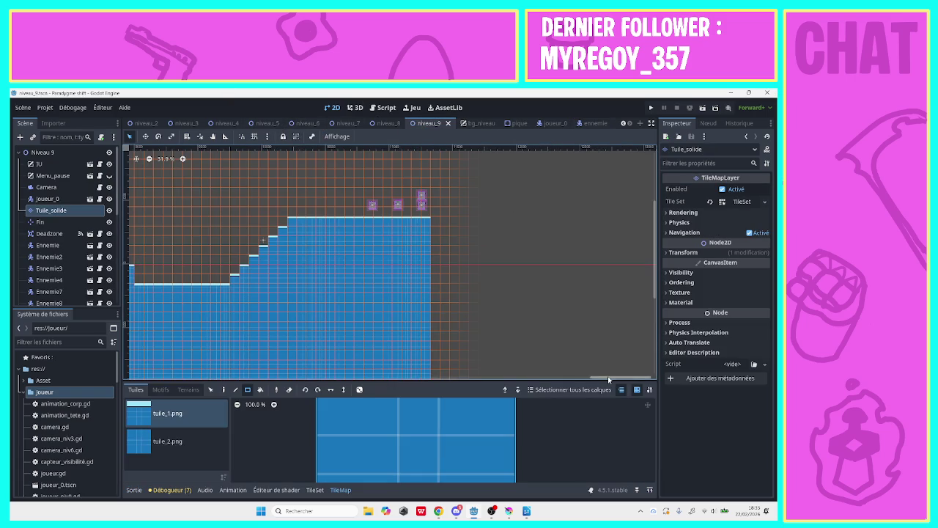
mouse_move(607, 378)
mouse_down()
mouse_move(382, 382)
mouse_move(488, 375)
mouse_up()
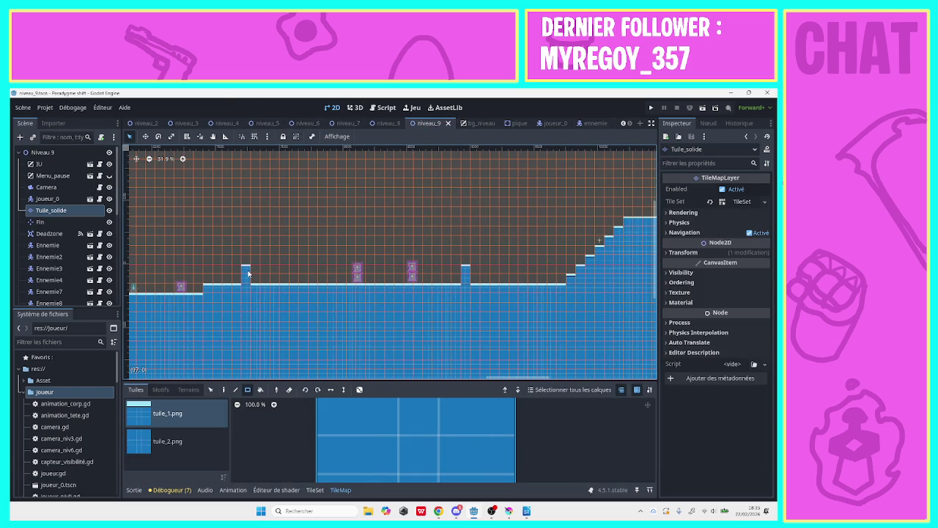
- Erase the top tiles of the first small pillar, then select the Ennemie4 enemy node
right_click(247, 273)
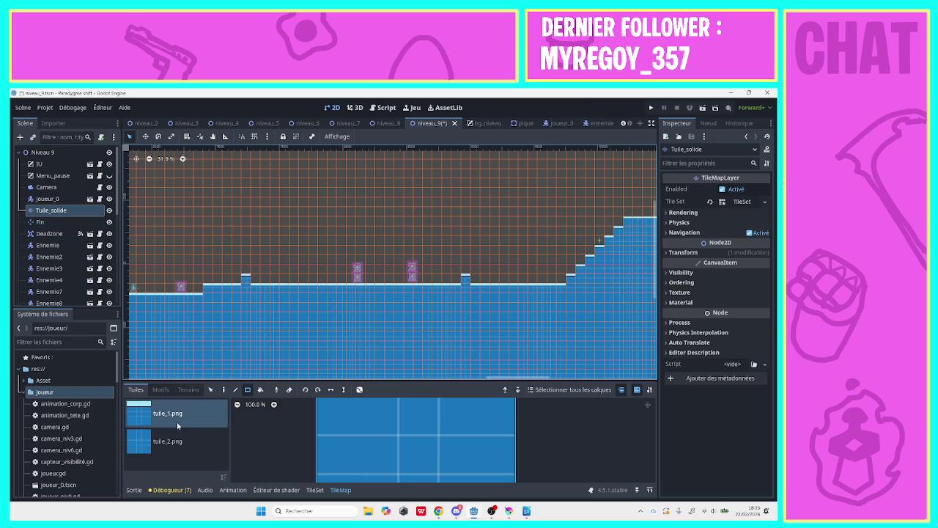
click(173, 441)
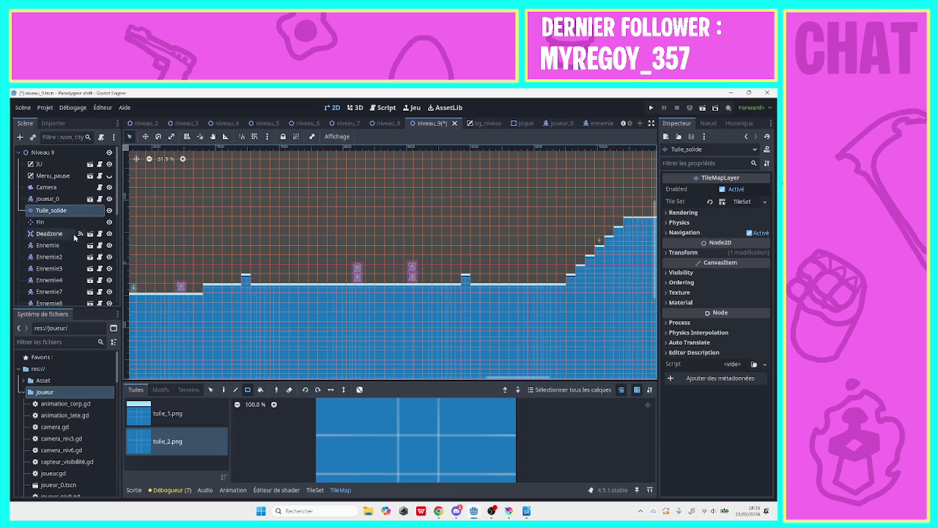
click(49, 245)
click(49, 280)
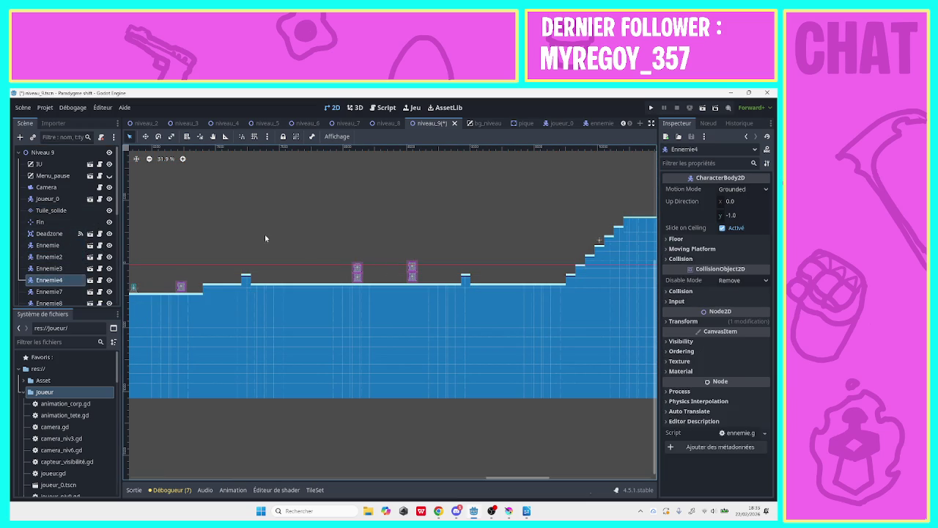
- Delete the Ennemie13 enemy node from the level
click(354, 272)
right_click(64, 300)
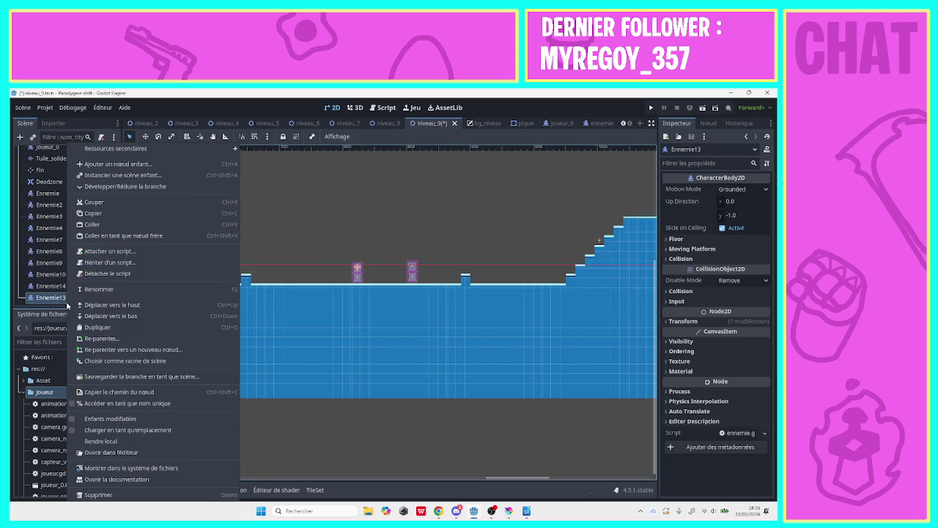
click(103, 494)
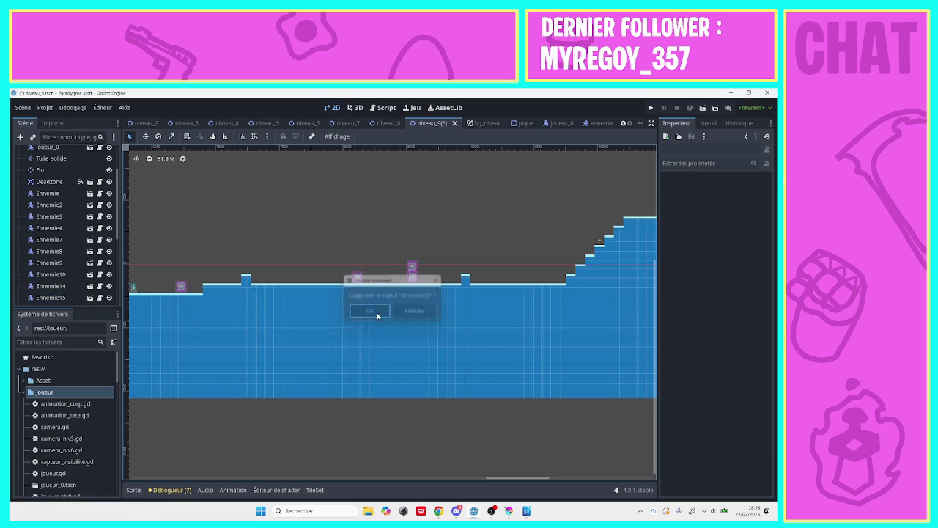
click(376, 312)
- Delete the stacked Ennemie15 enemy, then select the Pique5 spike
click(412, 268)
right_click(65, 302)
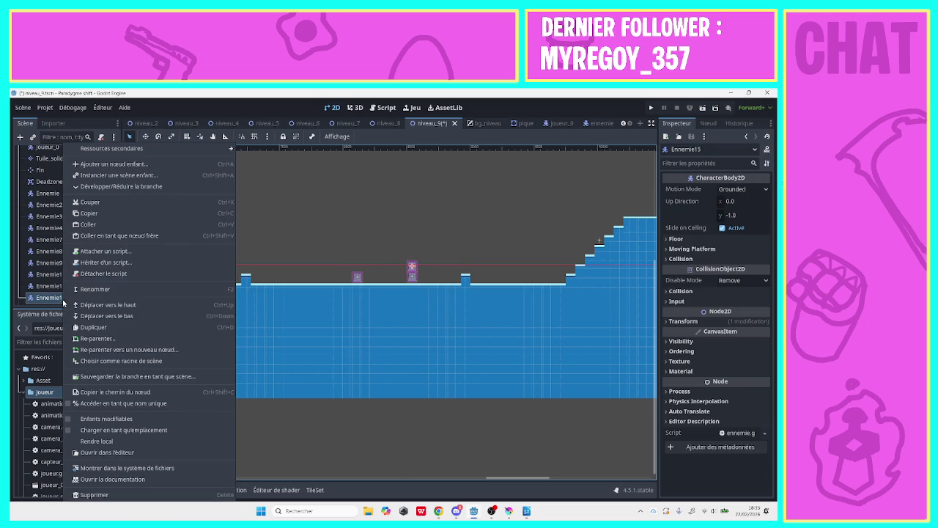
click(101, 495)
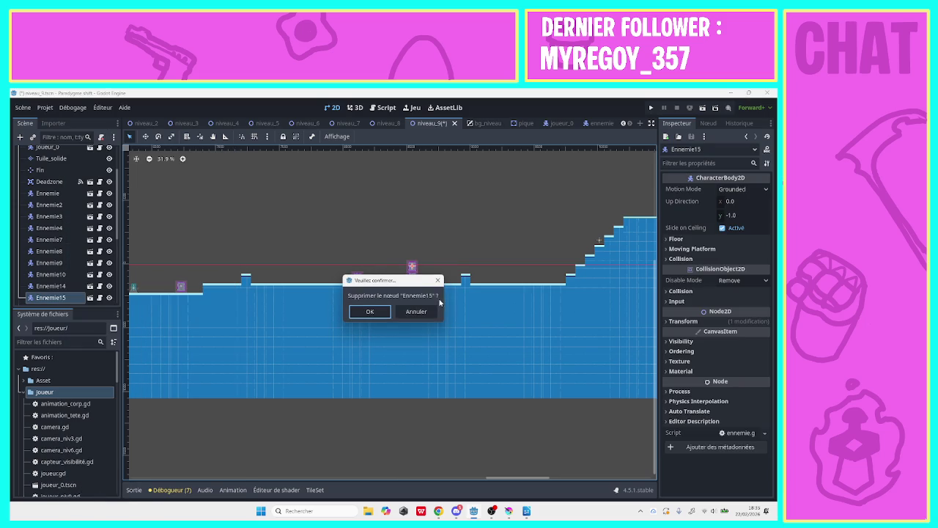
click(384, 315)
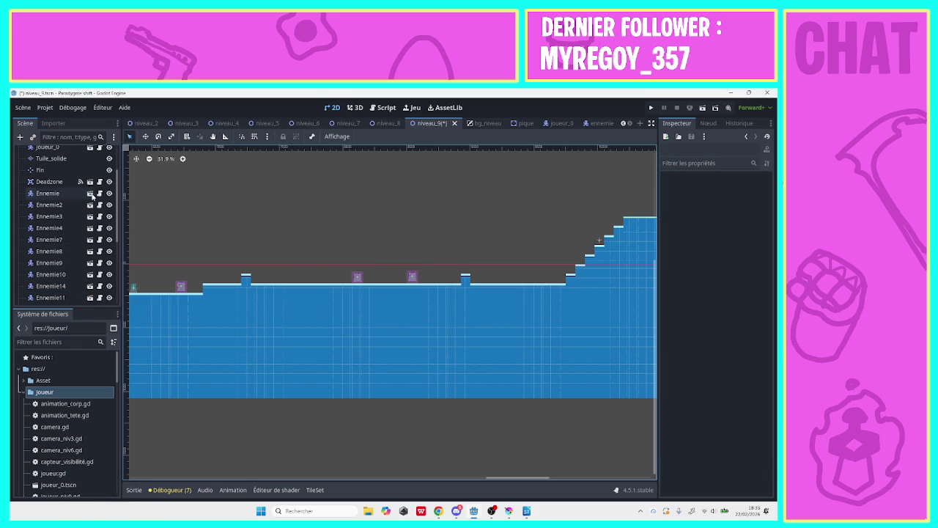
scroll(115, 198, up, 3)
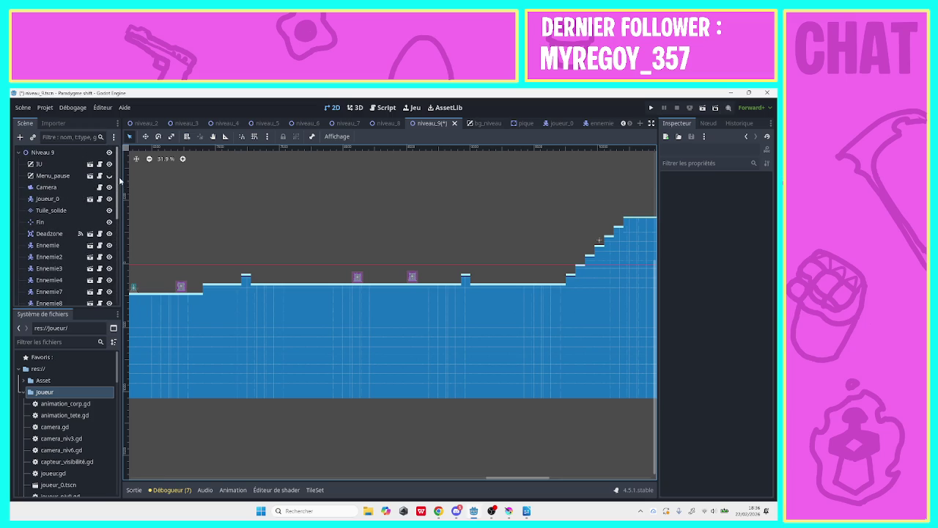
scroll(118, 184, down, 5)
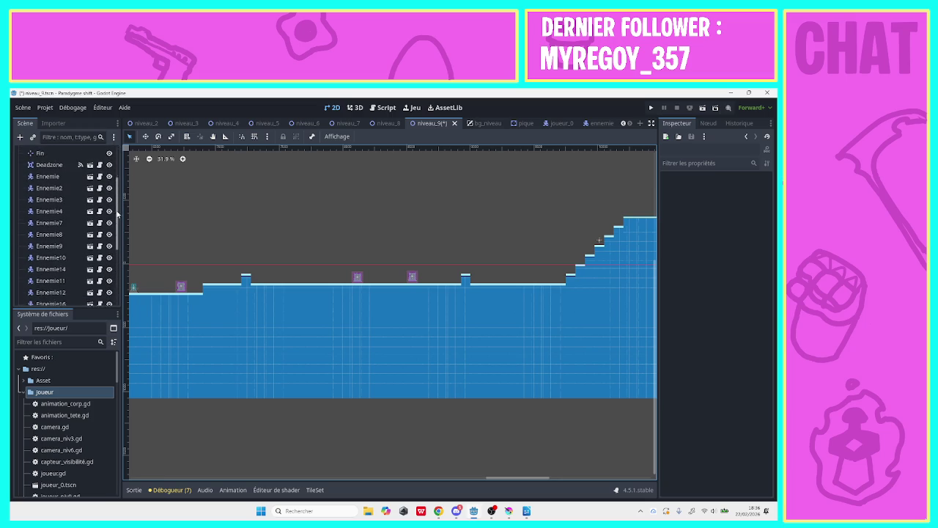
scroll(113, 261, up, 4)
scroll(114, 264, down, 3)
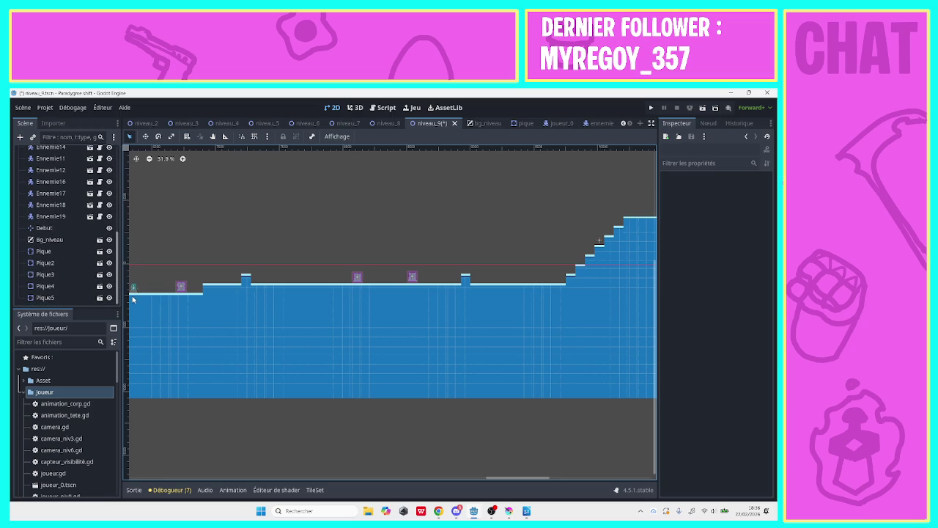
click(57, 298)
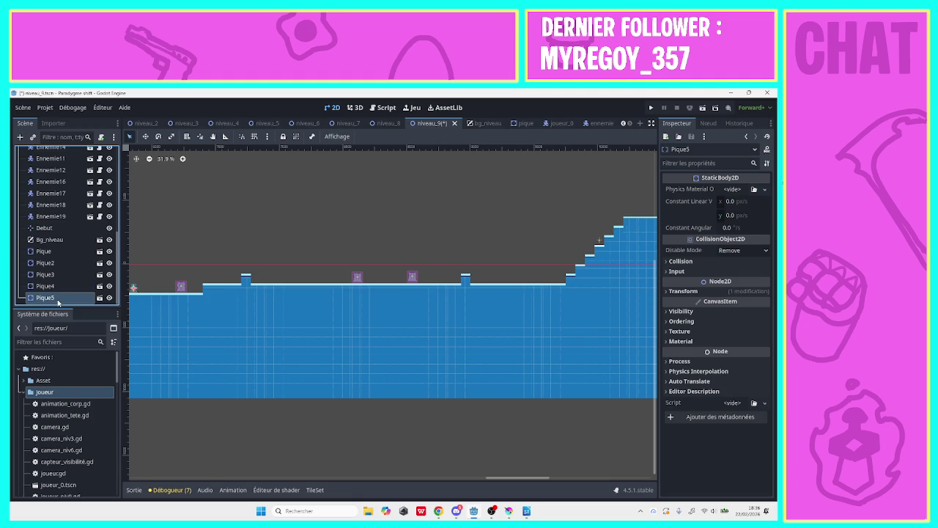
- Duplicate Pique5, and duplicate Ennemie14 as Ennemie15, moving it further left along the floor
right_click(58, 299)
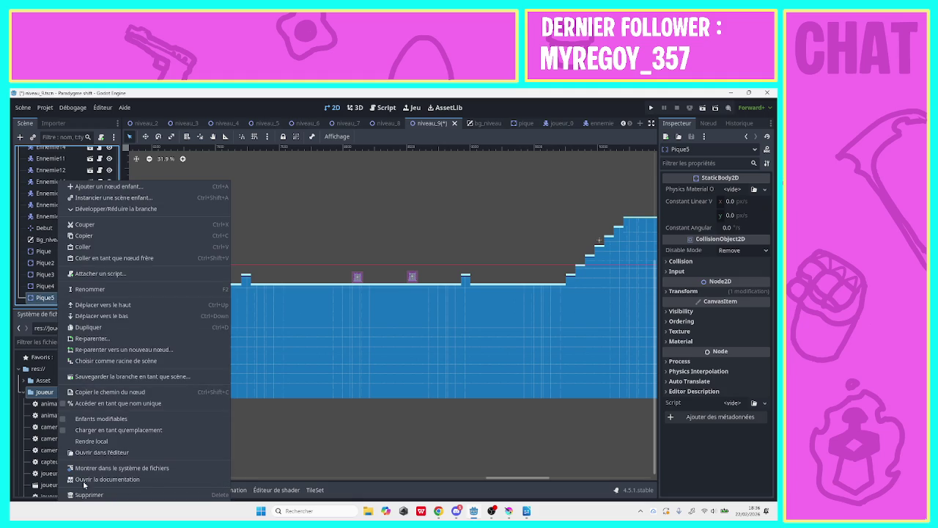
click(90, 327)
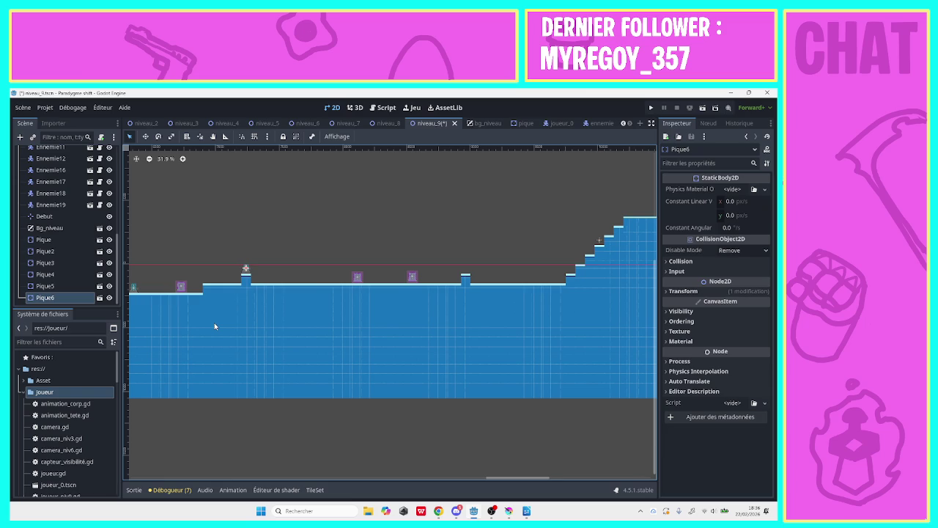
click(361, 278)
click(414, 279)
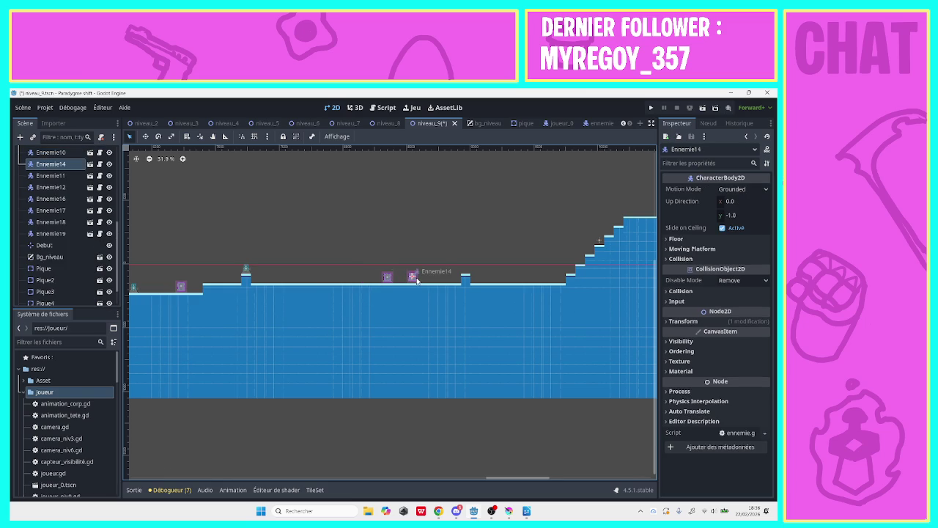
right_click(386, 277)
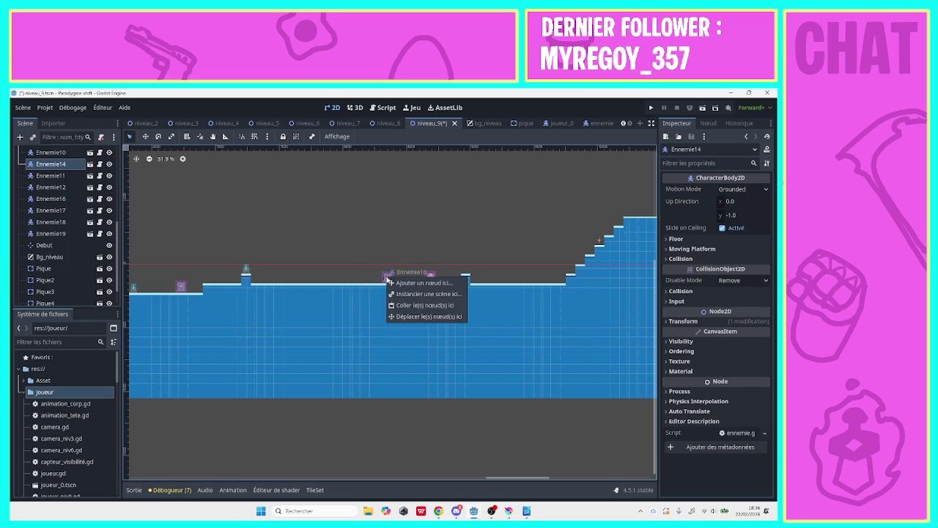
right_click(82, 164)
right_click(81, 164)
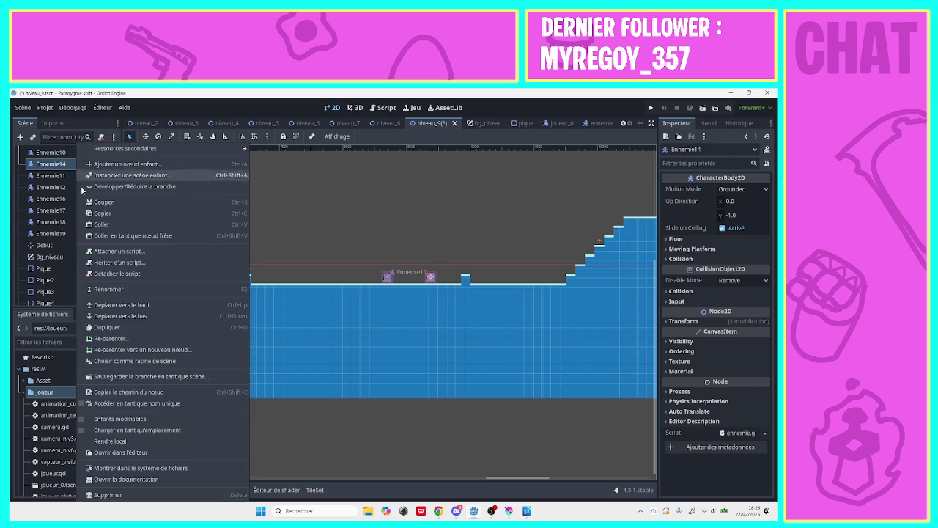
click(107, 327)
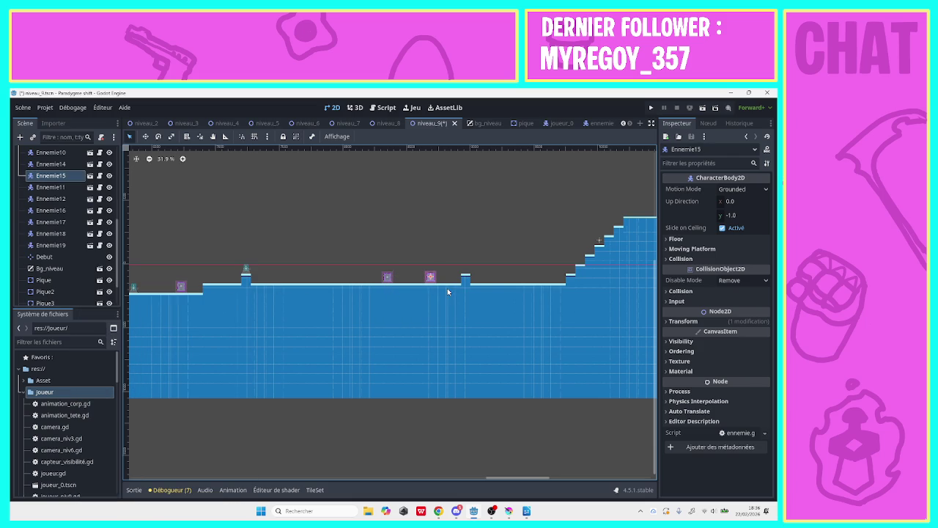
drag(431, 278, 311, 280)
- Duplicate Pique6 as Pique7 onto the raised step, then duplicate Pique7 as Pique8
click(246, 274)
right_click(246, 272)
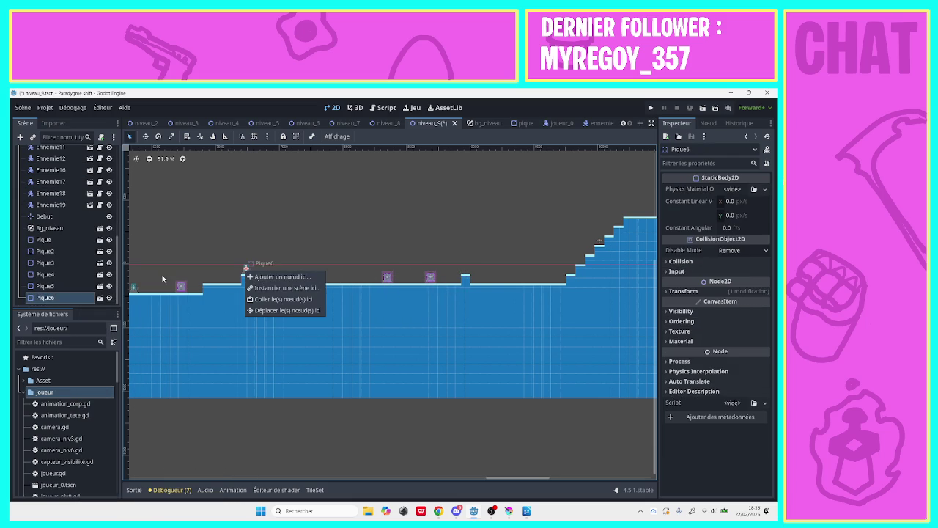
click(92, 299)
right_click(92, 299)
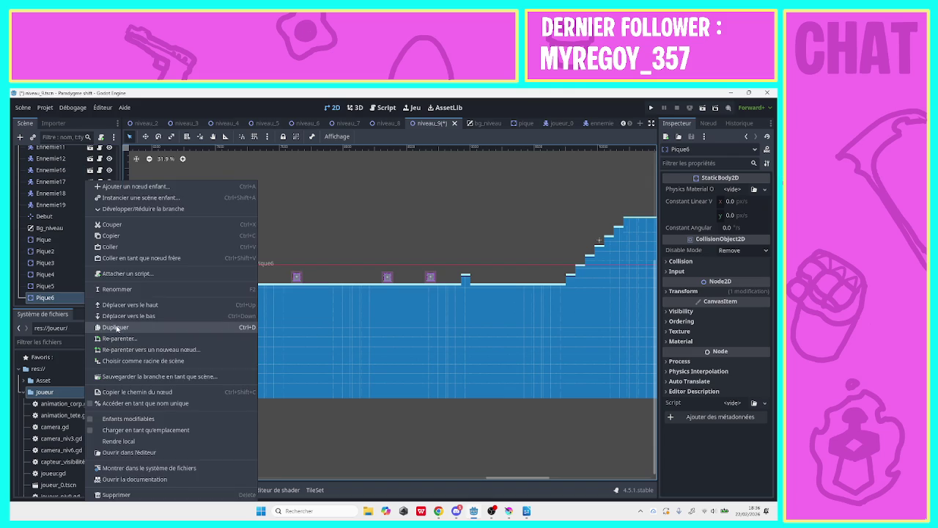
click(117, 327)
drag(247, 269, 428, 275)
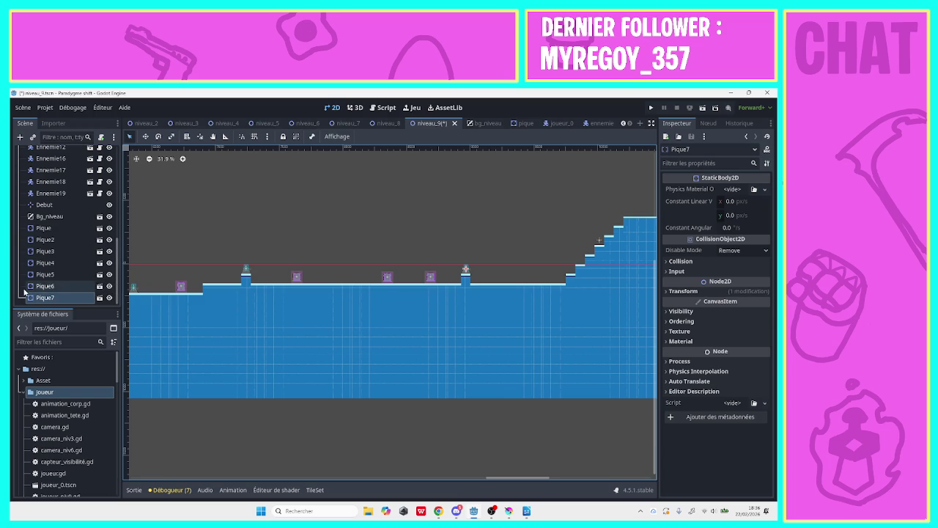
right_click(44, 299)
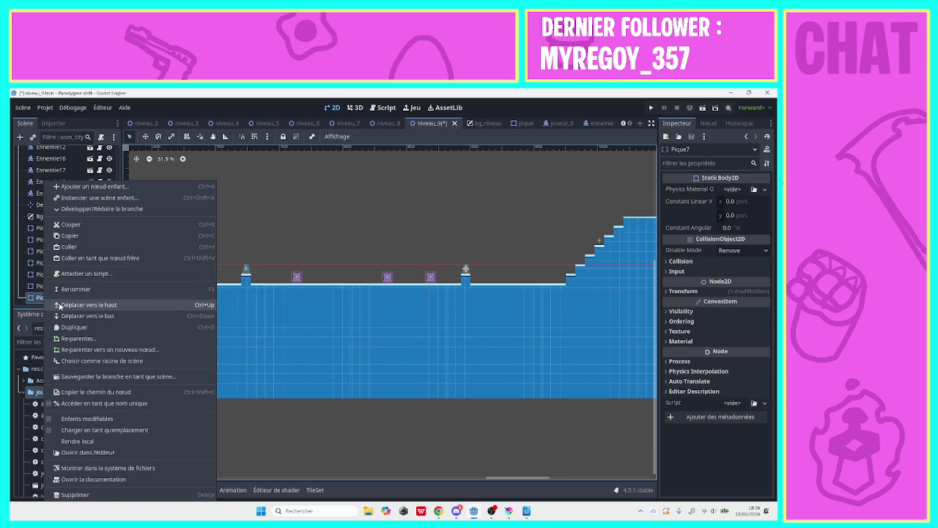
click(71, 328)
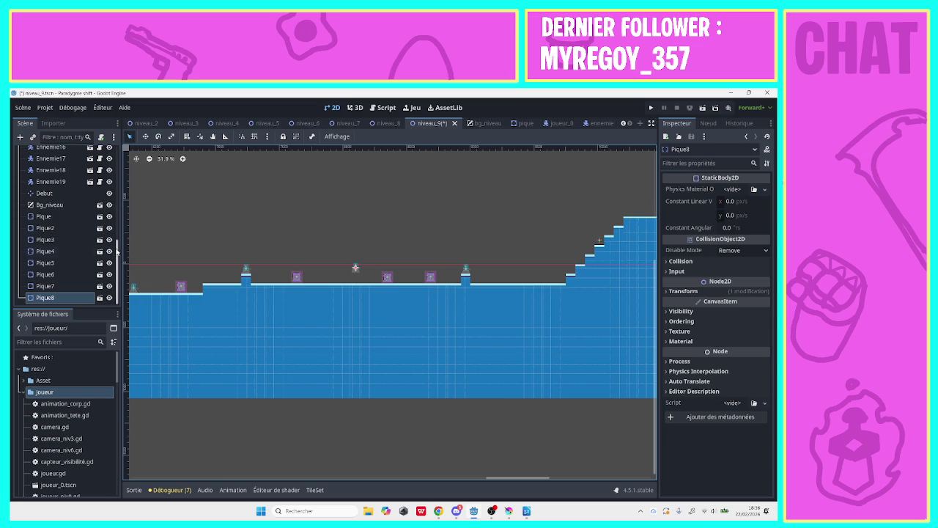
scroll(116, 251, up, 3)
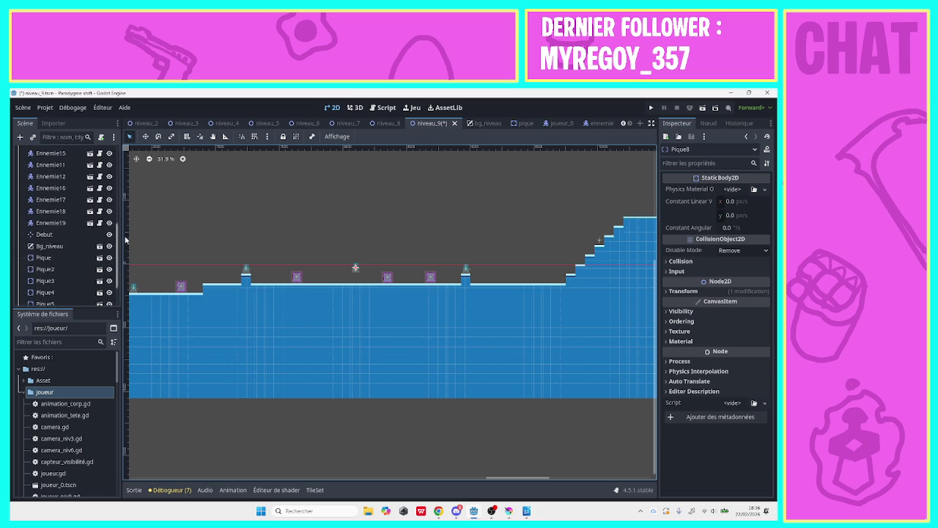
drag(126, 239, 126, 158)
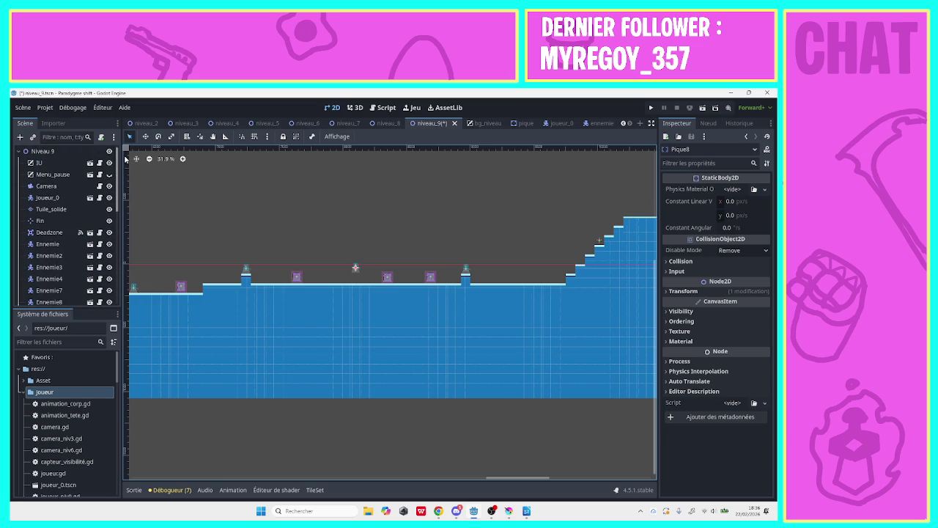
click(52, 209)
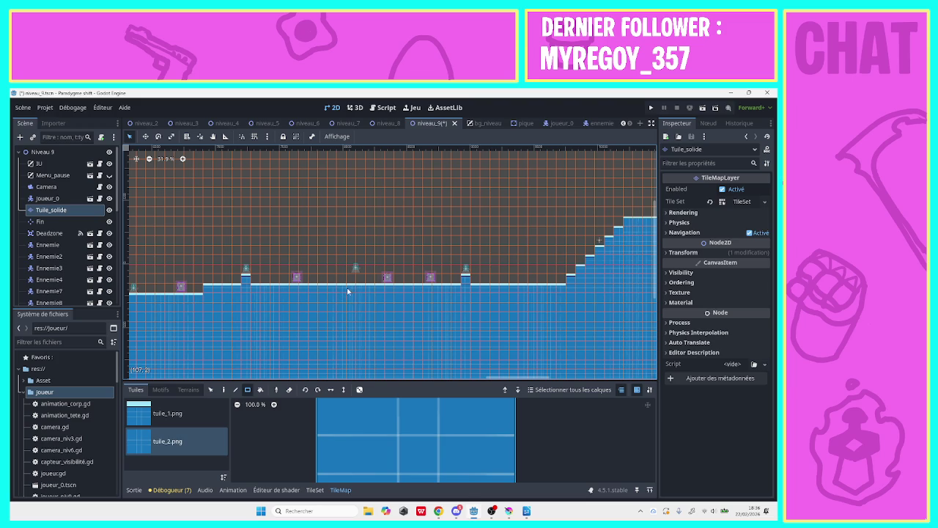
- Pick tuile_1 on Tuile_solide, settle Pique8 on the ground, and save the Niveau 9 scene
click(176, 414)
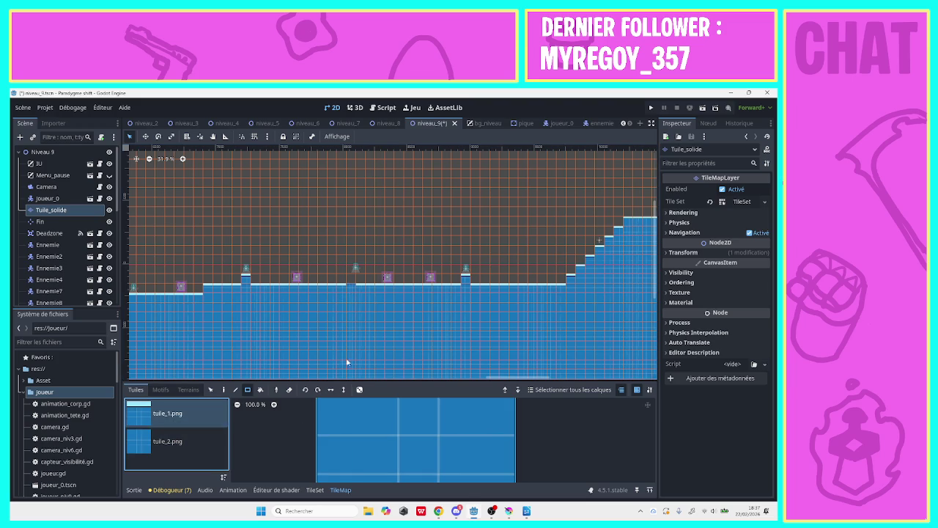
click(48, 198)
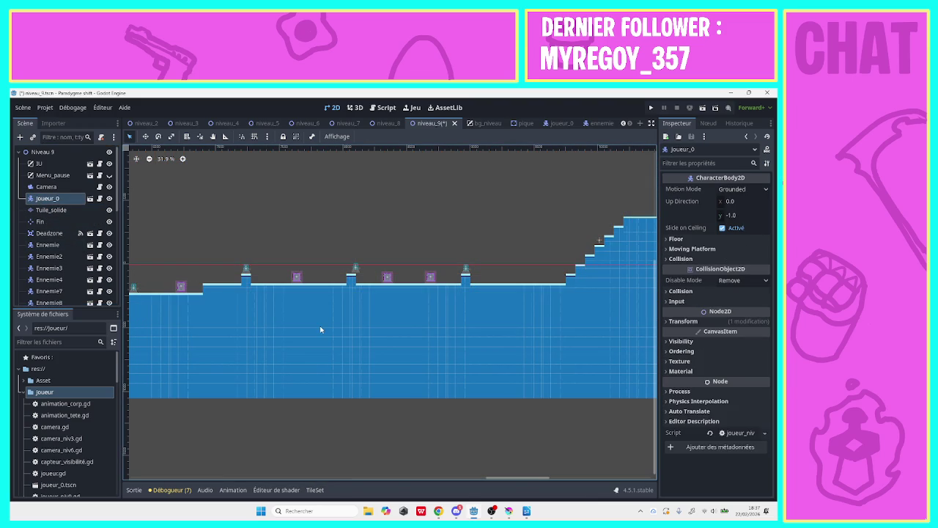
click(355, 279)
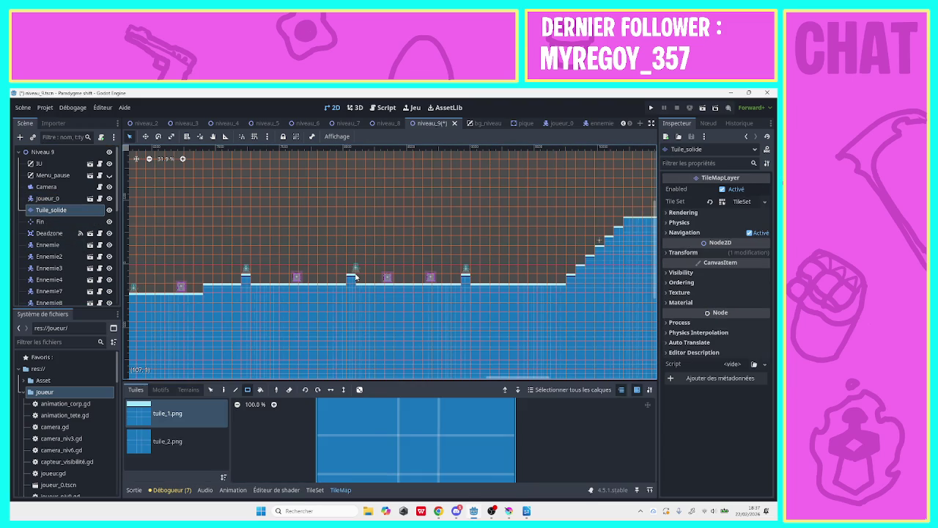
click(87, 222)
click(357, 269)
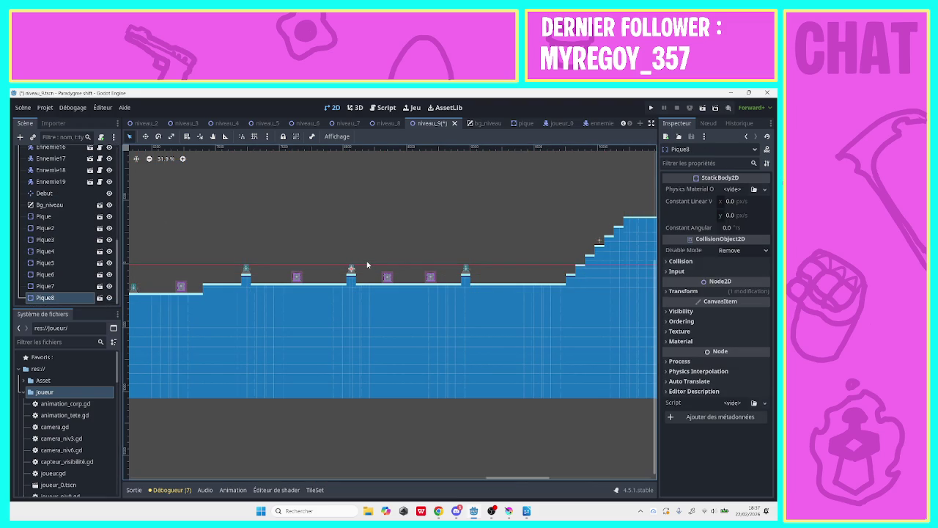
key(ctrl+s)
- Run a quick test of the game, close it, and switch to the Script editor
click(657, 105)
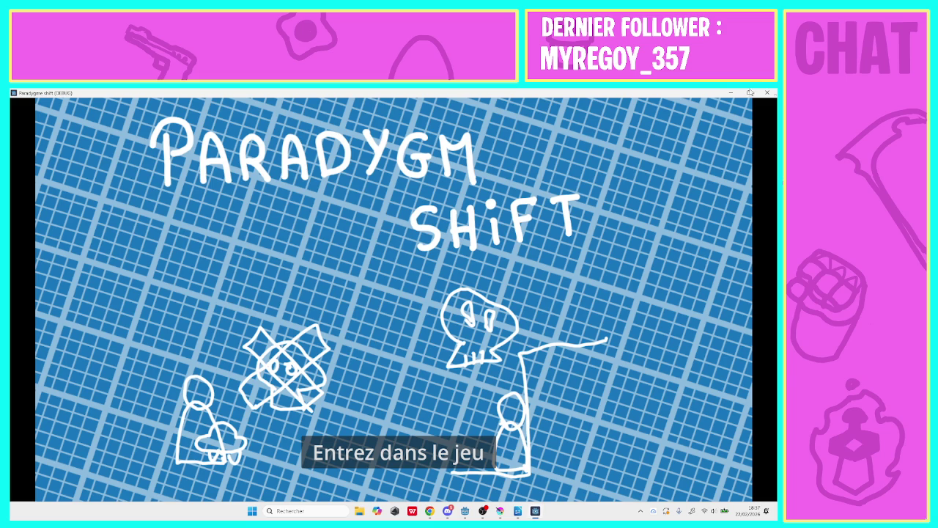
click(766, 92)
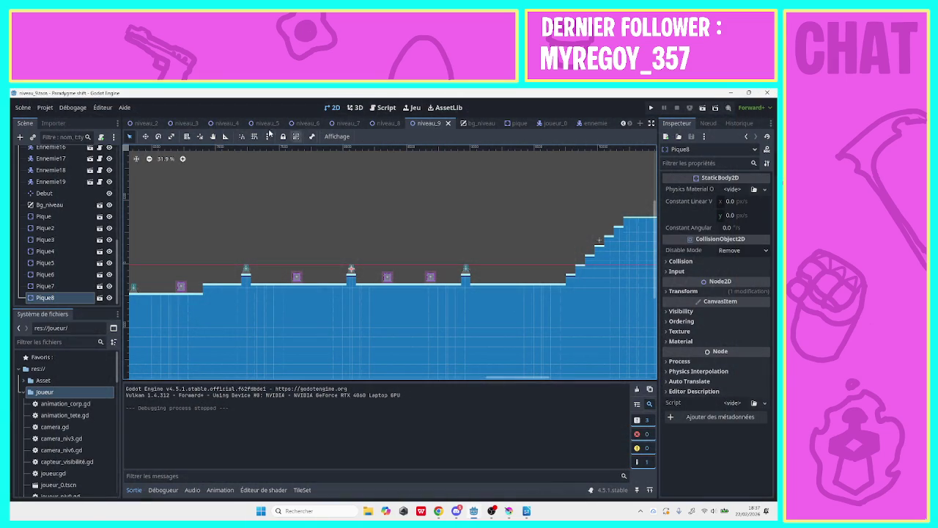
click(382, 107)
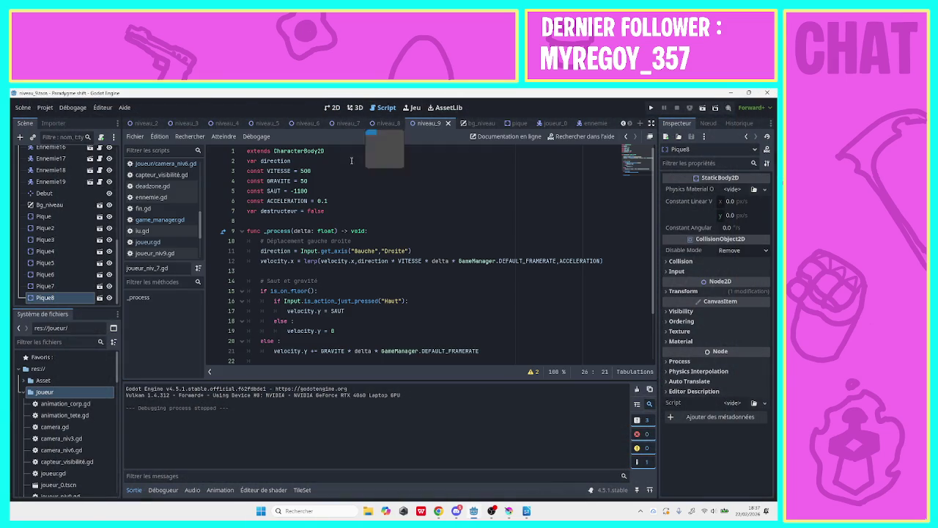
- Open game_manager.gd, place the cursor on its last line, and open the Projet menu
click(161, 229)
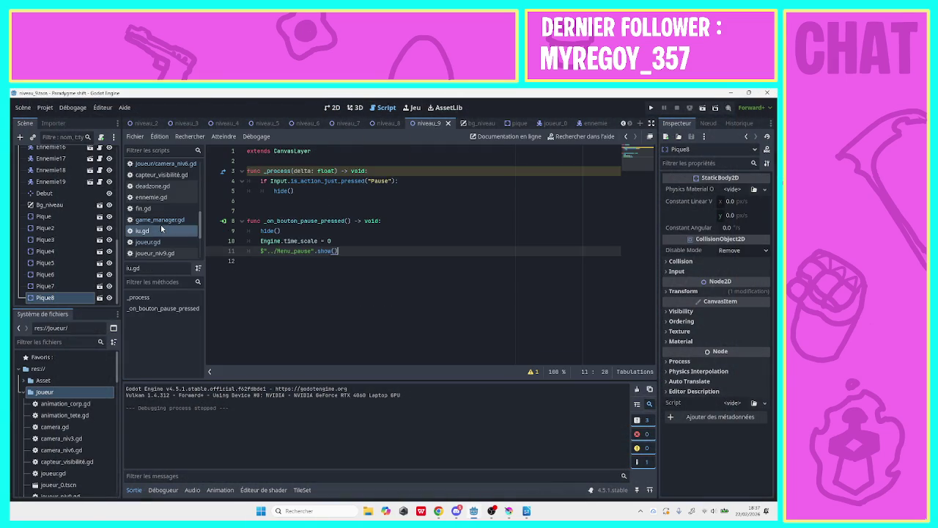
click(161, 220)
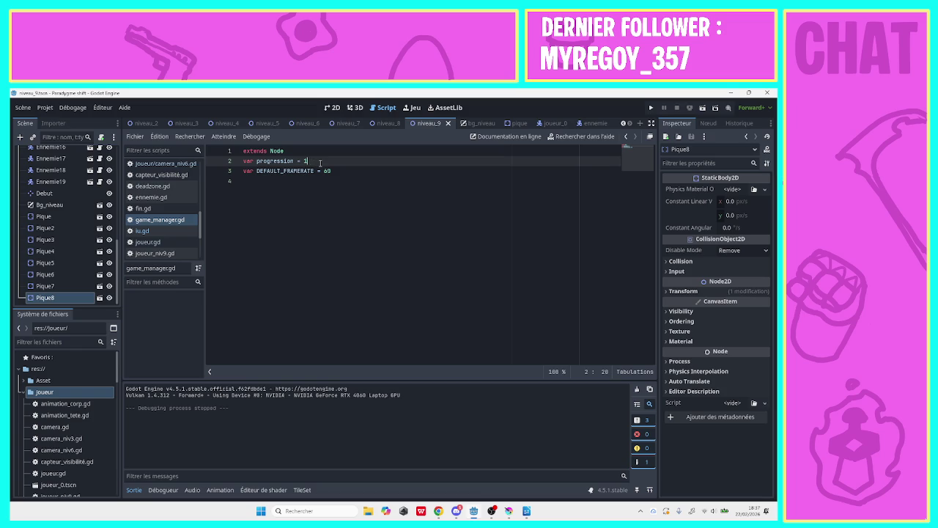
click(513, 224)
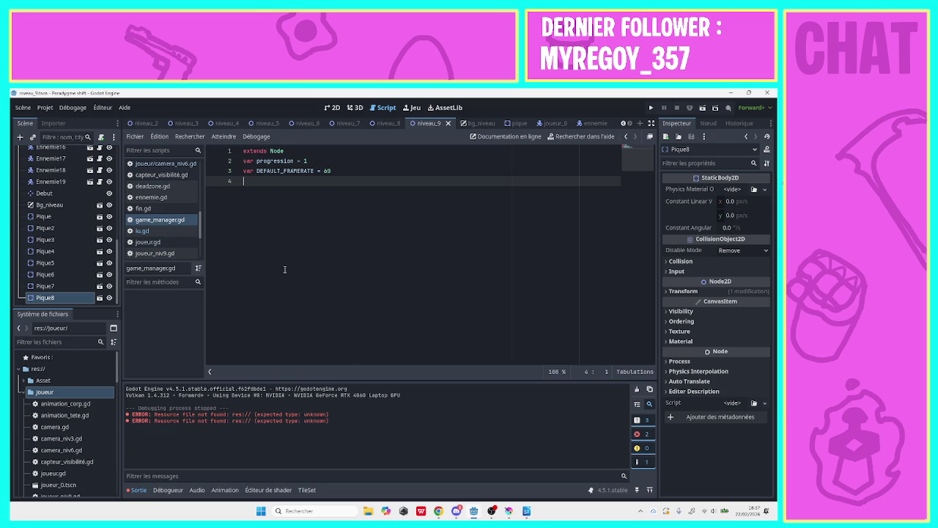
click(26, 110)
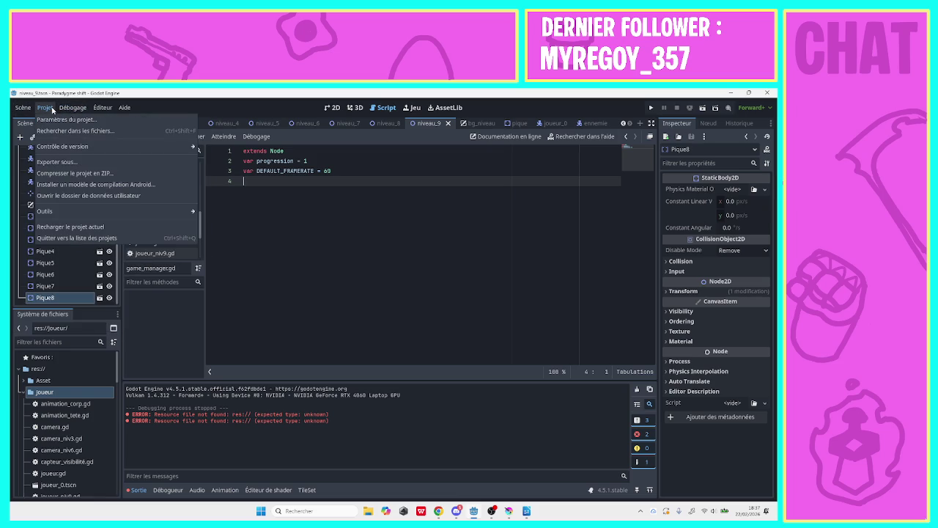
- Select the Windows Desktop export preset and start exporting the project to a file
click(57, 162)
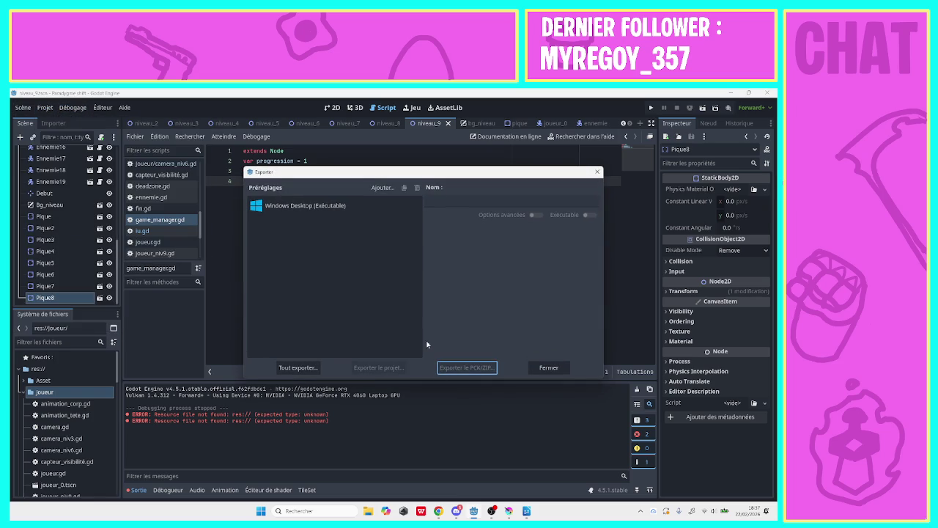
click(305, 206)
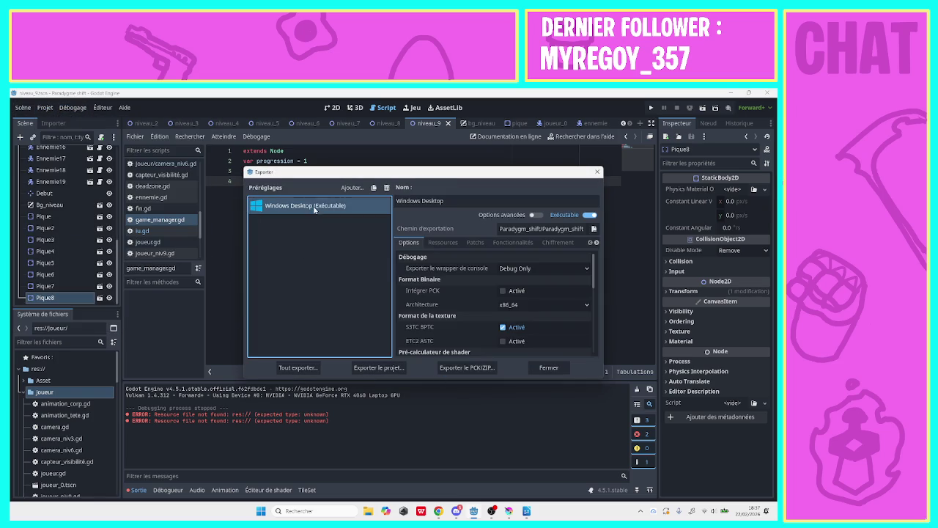
click(371, 369)
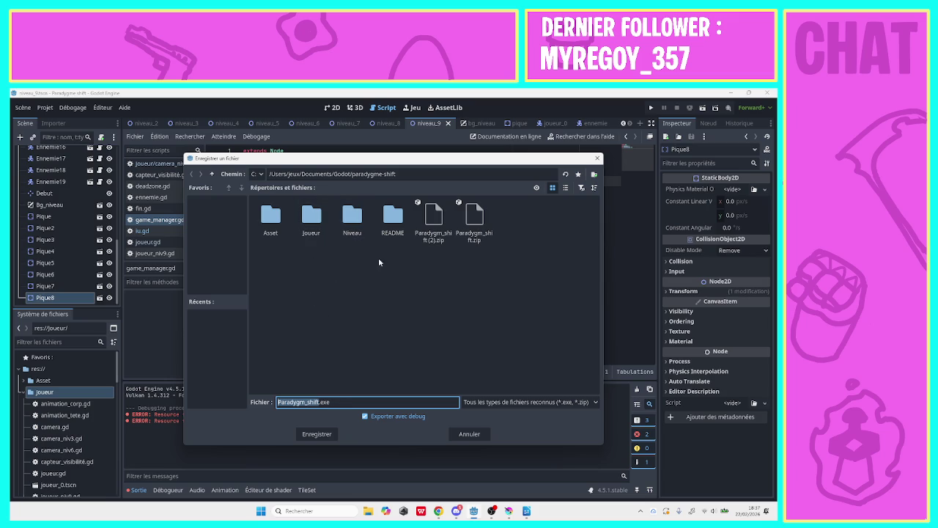
- Browse the export file dialog up to drive C and back to the paradygme-shift project folder
click(212, 173)
click(213, 175)
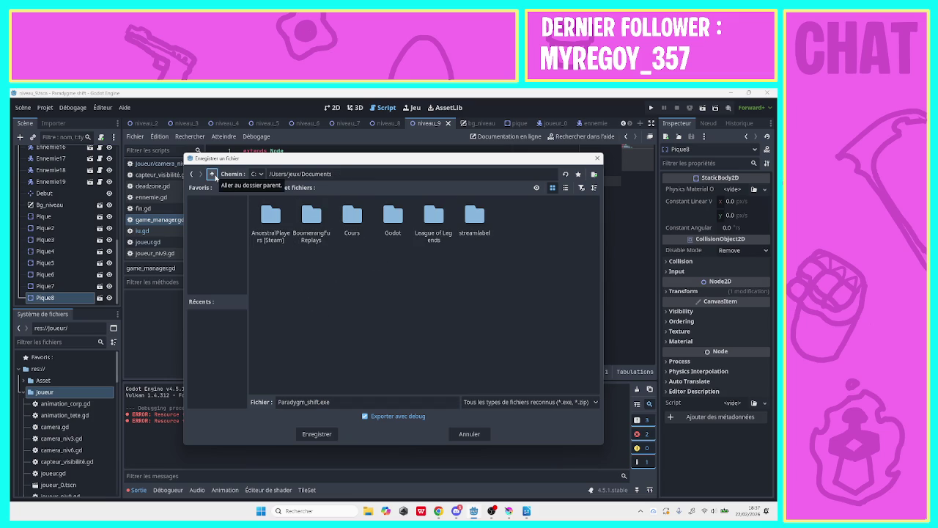
click(214, 176)
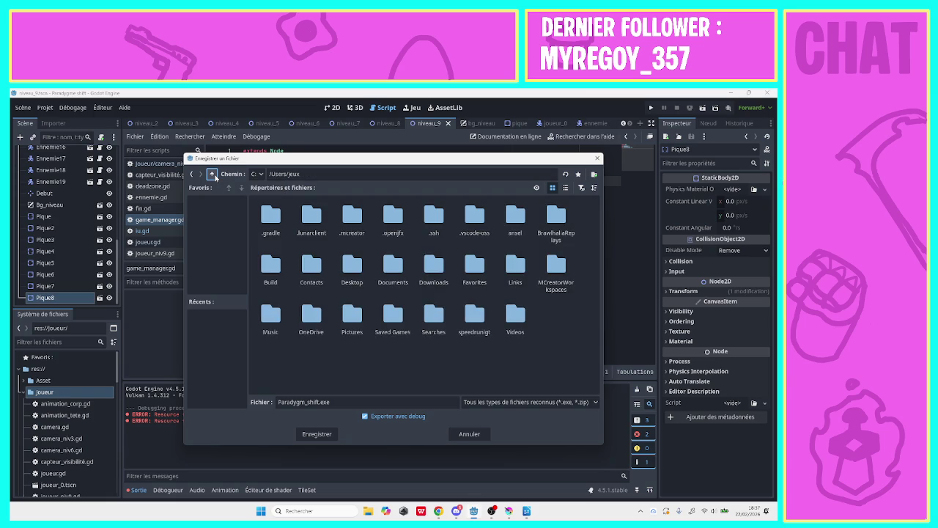
click(211, 174)
click(212, 174)
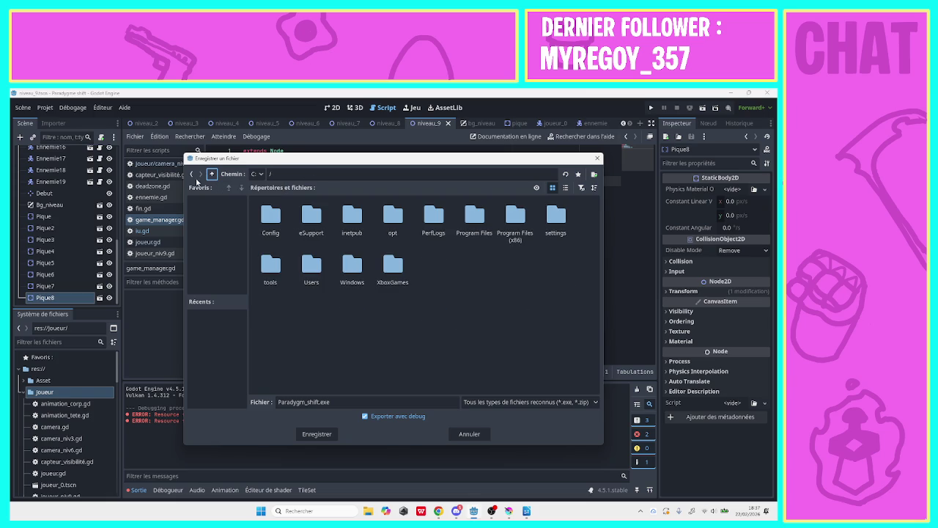
click(193, 176)
click(192, 176)
click(192, 176)
click(193, 176)
click(192, 176)
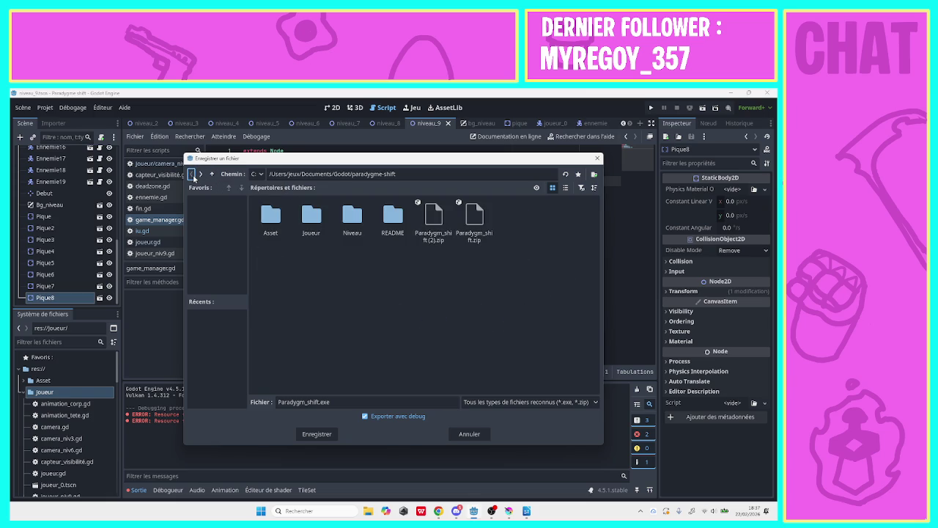
- Create a 'Version exportable' folder there and save the Windows executable into it
right_click(403, 312)
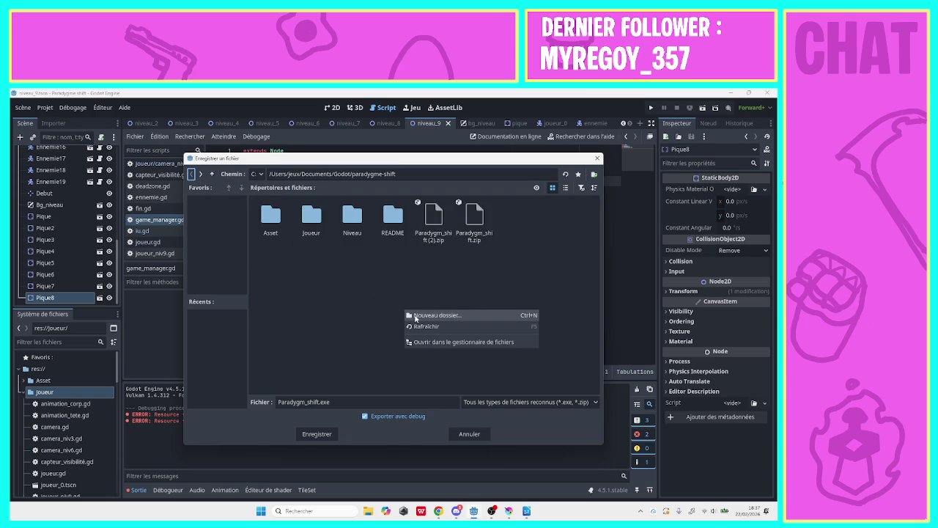
click(416, 316)
text(Version exportable)
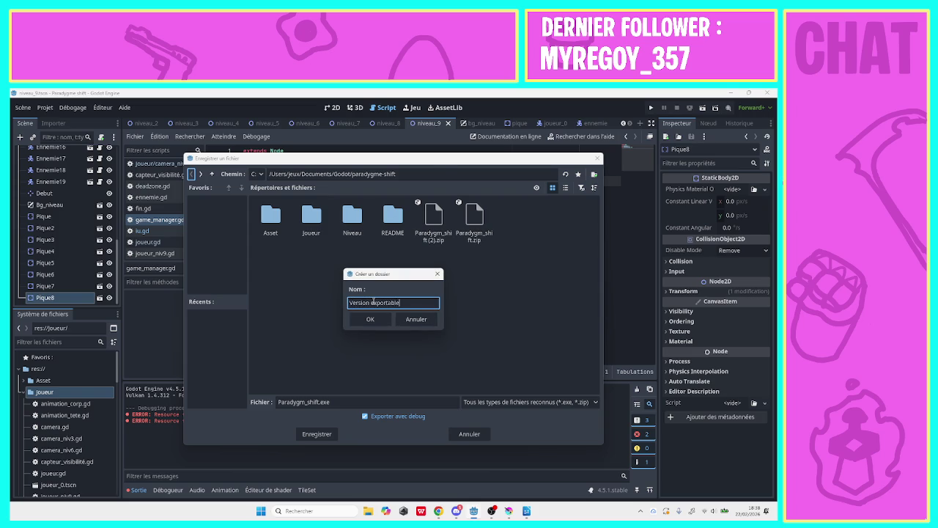
key(Return)
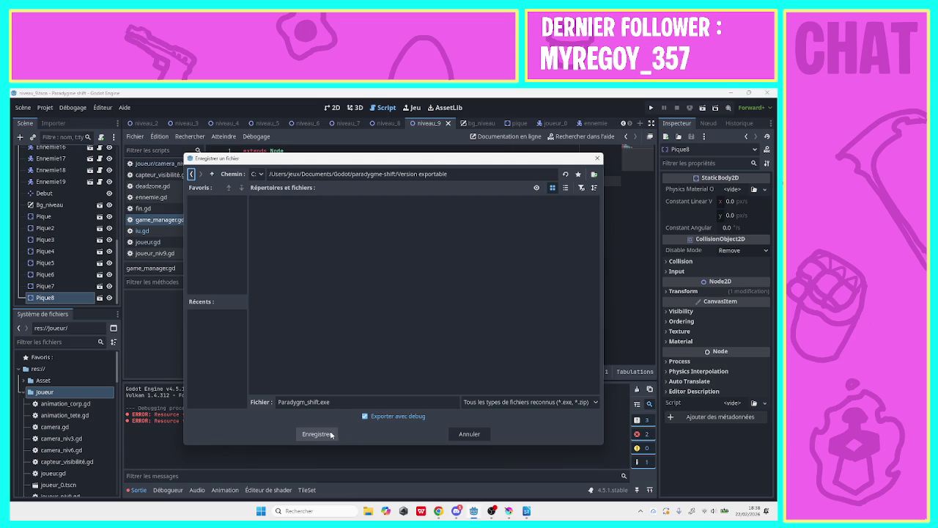
click(331, 435)
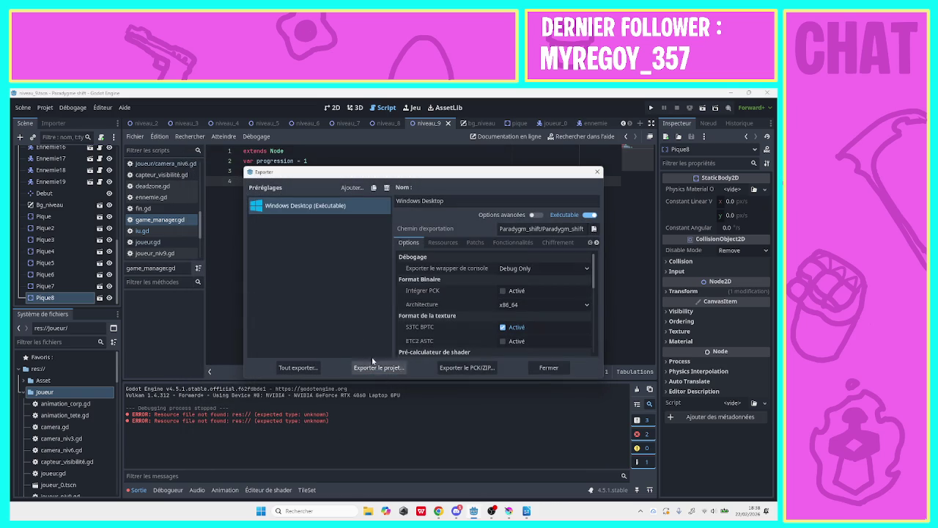
- Close the Export dialog, minimise Godot, resume YouTube, skip the ad and pause the Toma clip
click(592, 174)
click(737, 93)
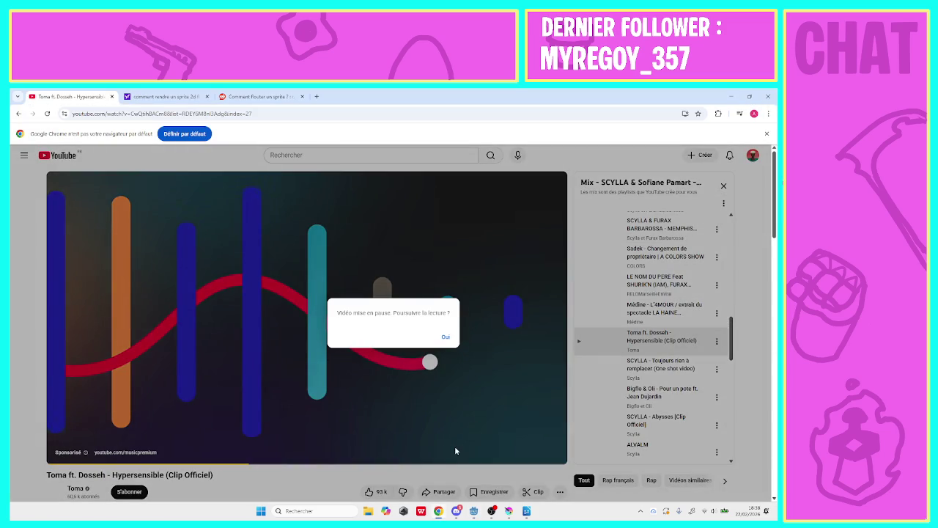
click(445, 338)
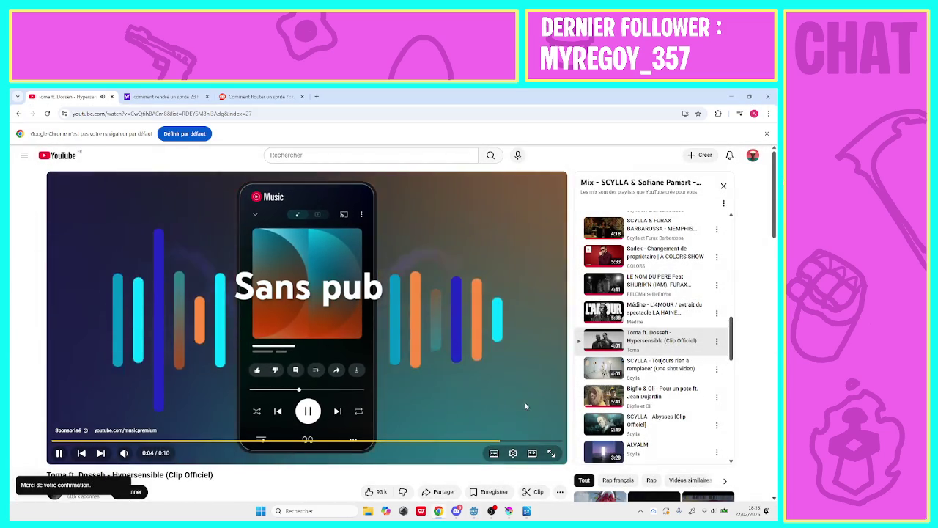
click(539, 429)
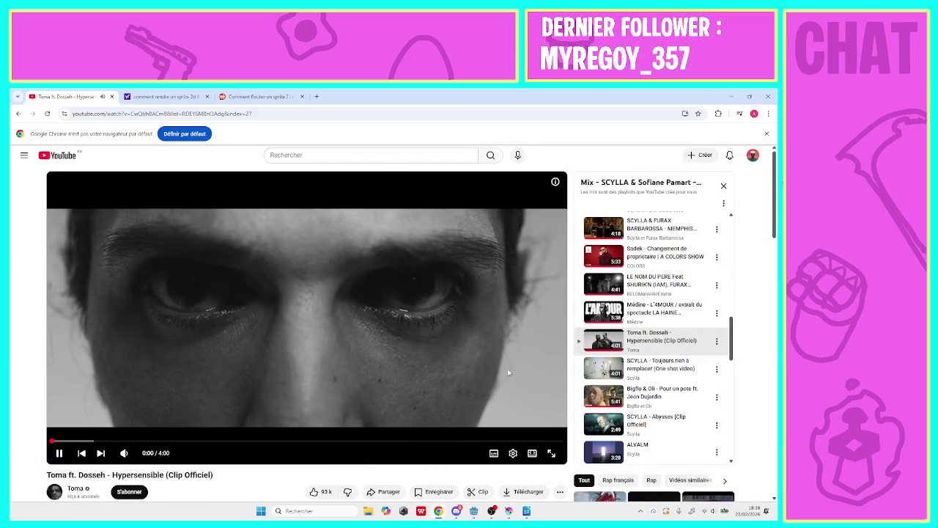
click(492, 350)
- Filter to Rap français, play SCYLLA & FURAX BARBAROSSA 'Portes du désert', then minimise Chrome
click(614, 480)
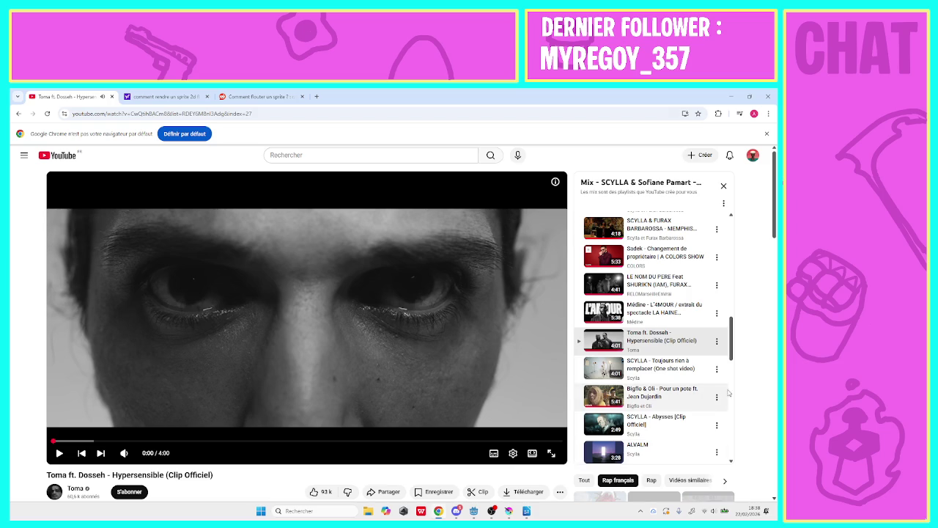
scroll(386, 333, down, 4)
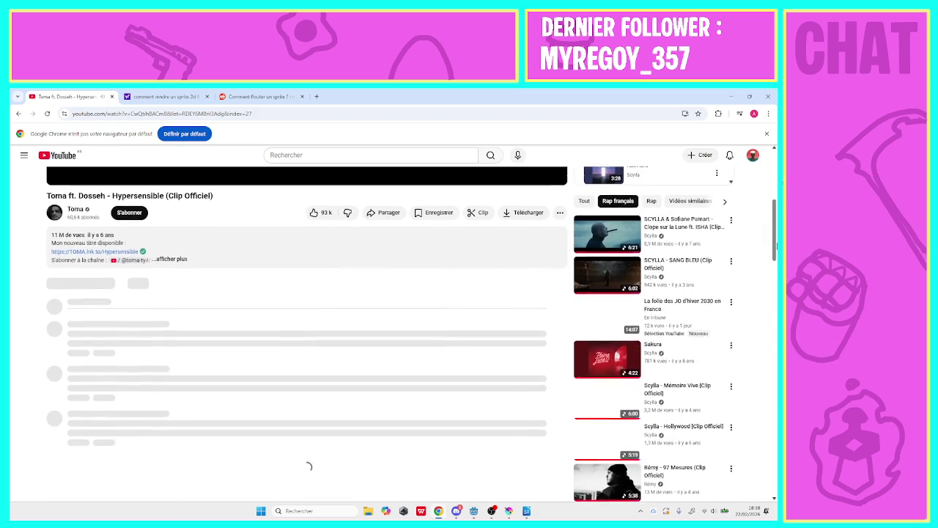
scroll(386, 333, down, 1)
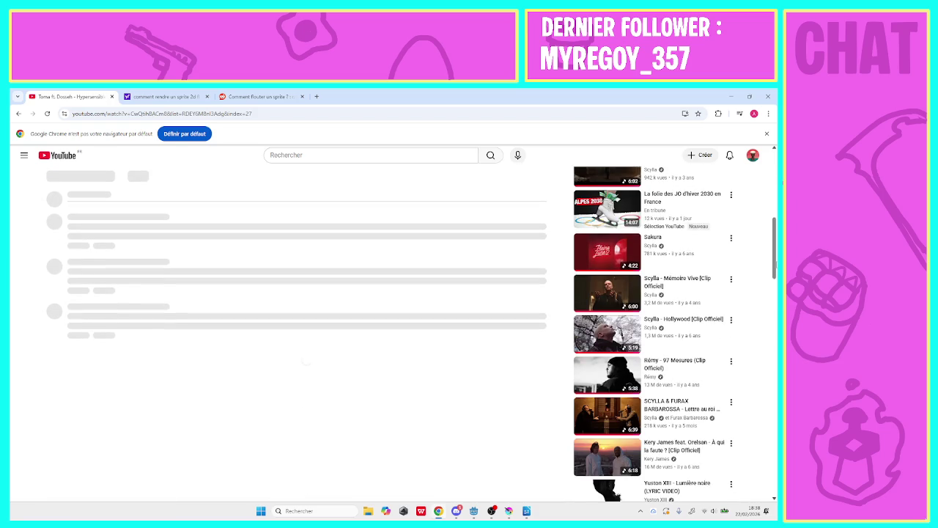
scroll(775, 299, down, 3)
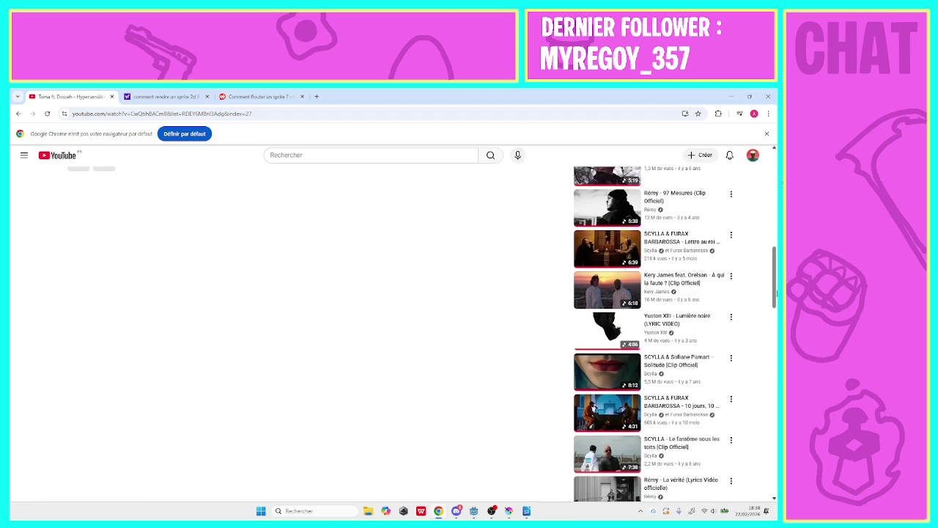
drag(776, 299, 776, 422)
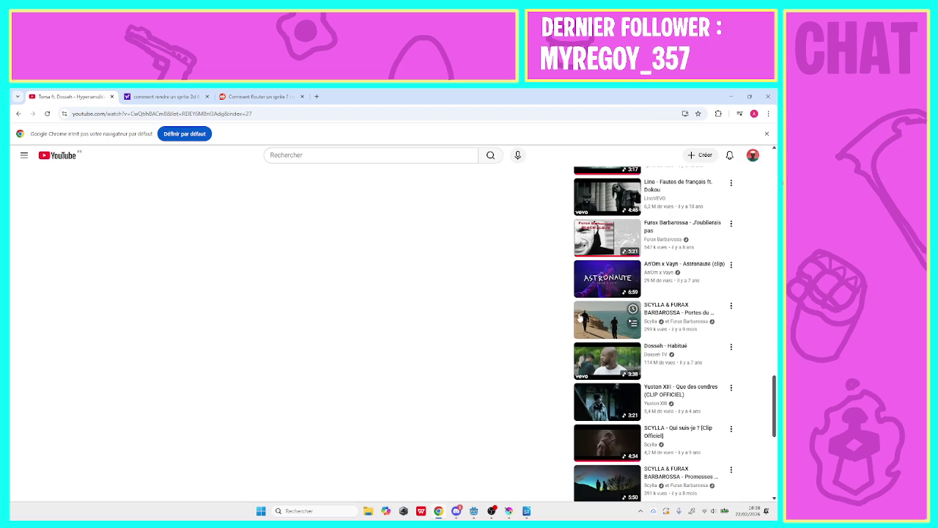
click(587, 317)
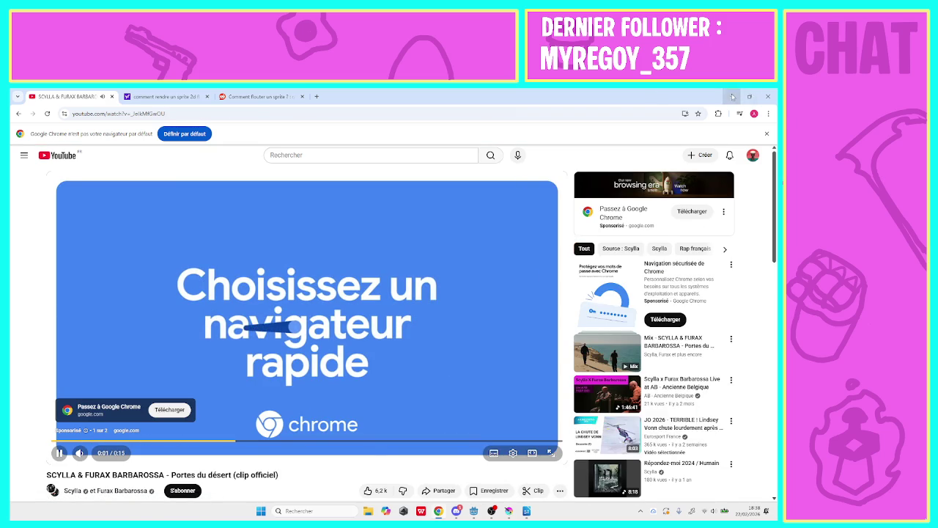
click(730, 96)
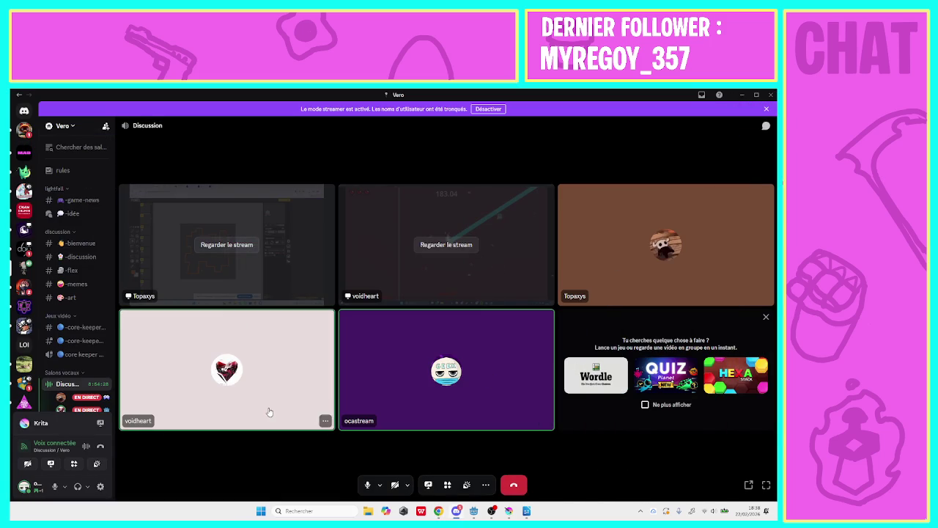
- Launch WhatsApp via Windows search, view the chat holding the Paradygm_shift zips, then minimise it
key(super+d)
click(321, 509)
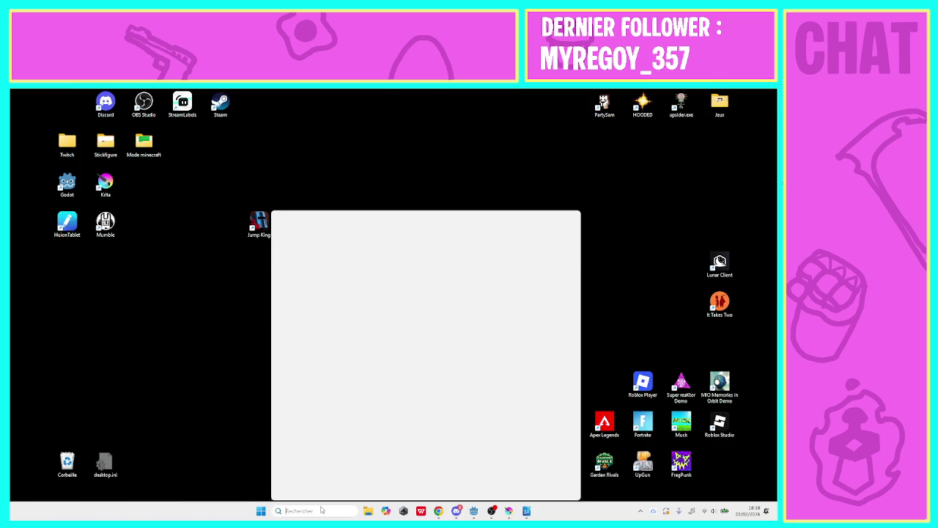
text(whatsApp)
click(388, 265)
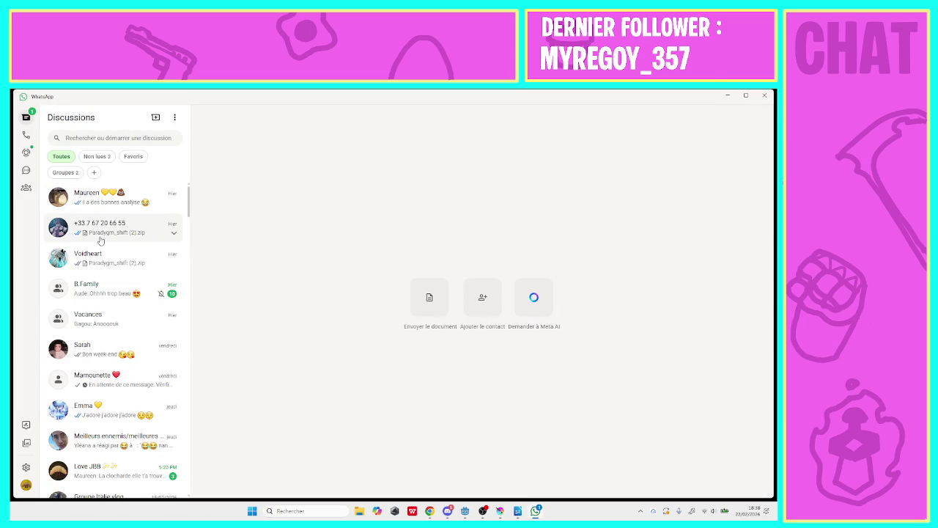
click(100, 240)
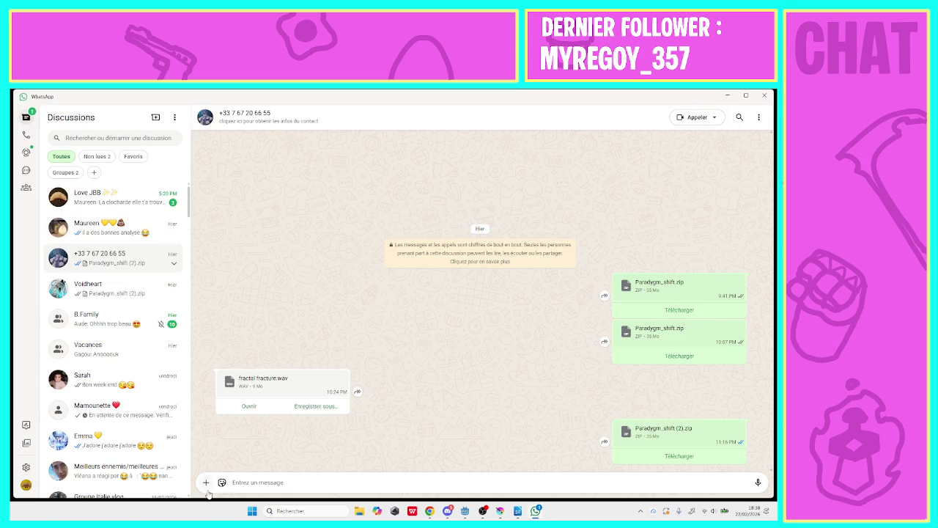
click(727, 96)
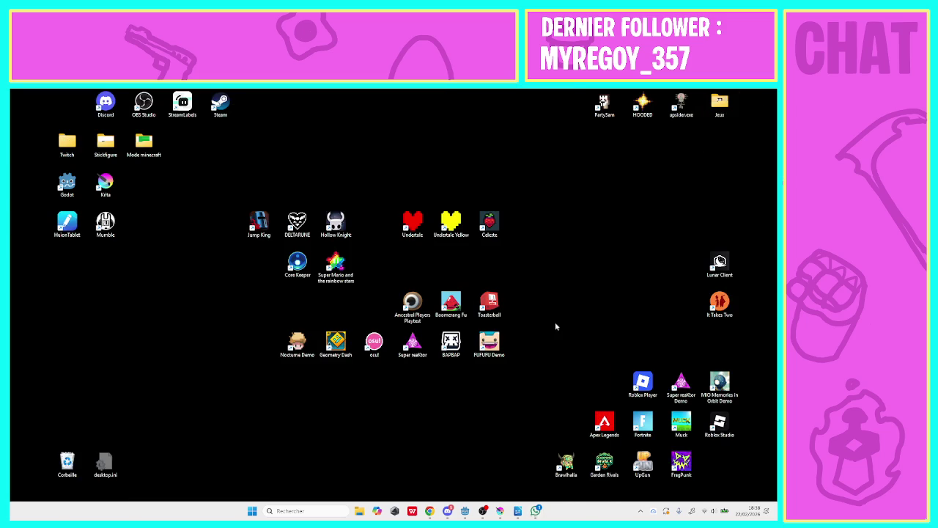
- Browse File Explorer to Documents > Godot > paradygme-shift and check the Version exportable folder
click(360, 510)
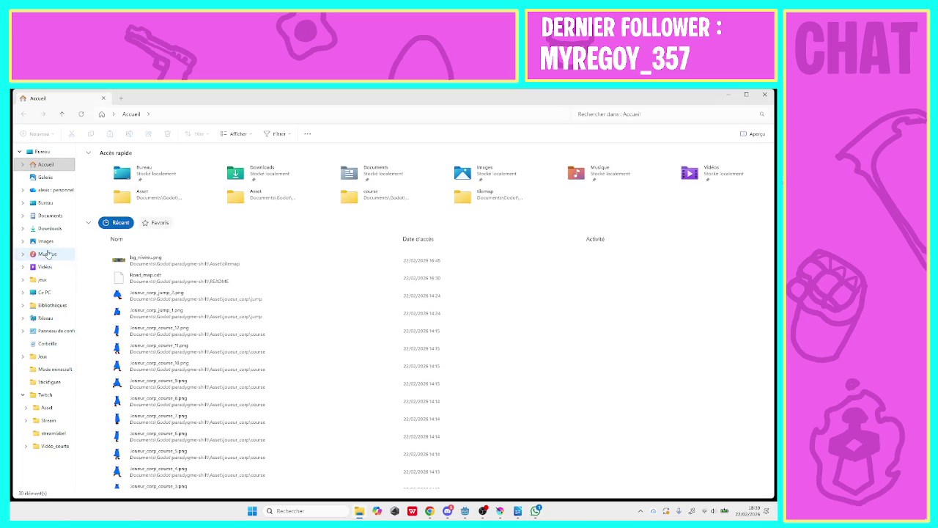
click(50, 215)
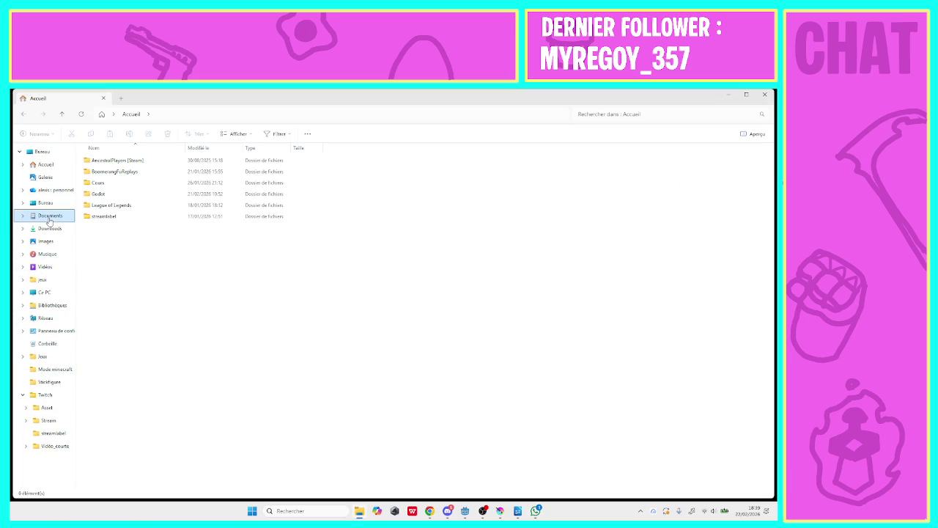
double_click(109, 193)
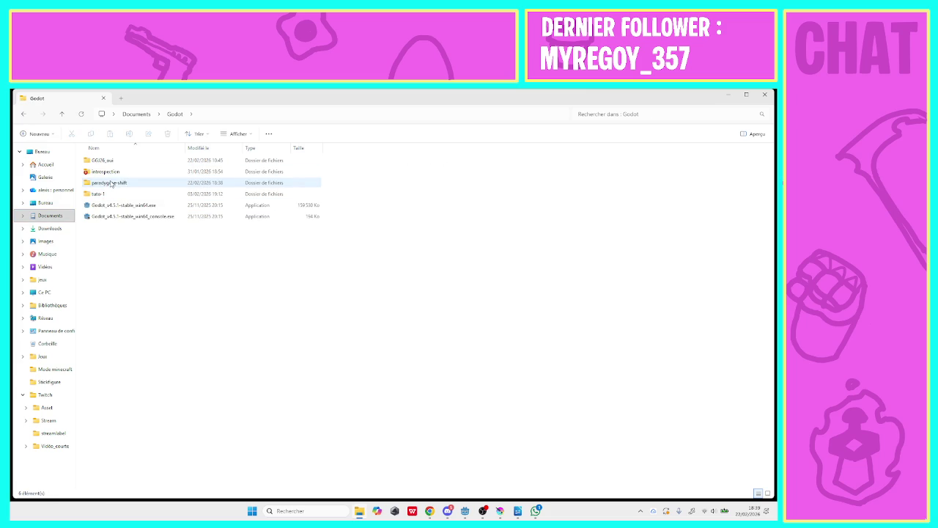
double_click(111, 183)
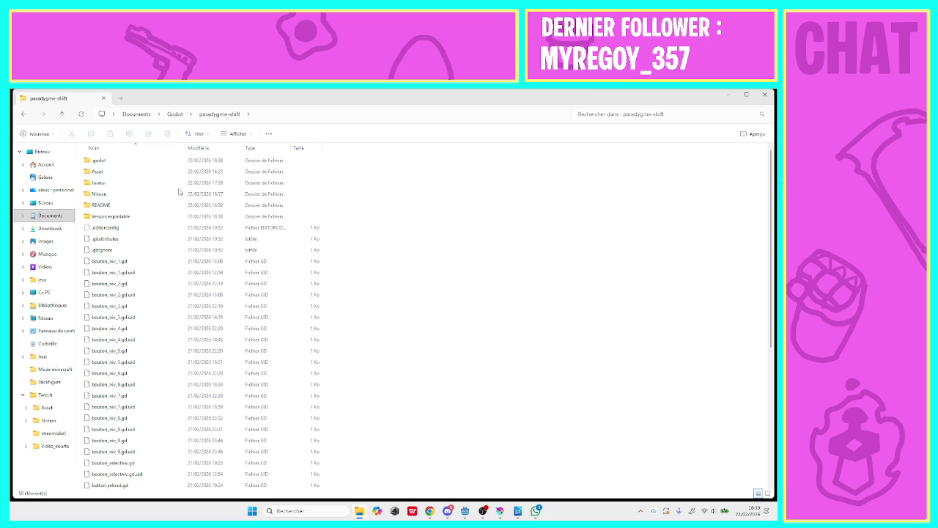
click(299, 219)
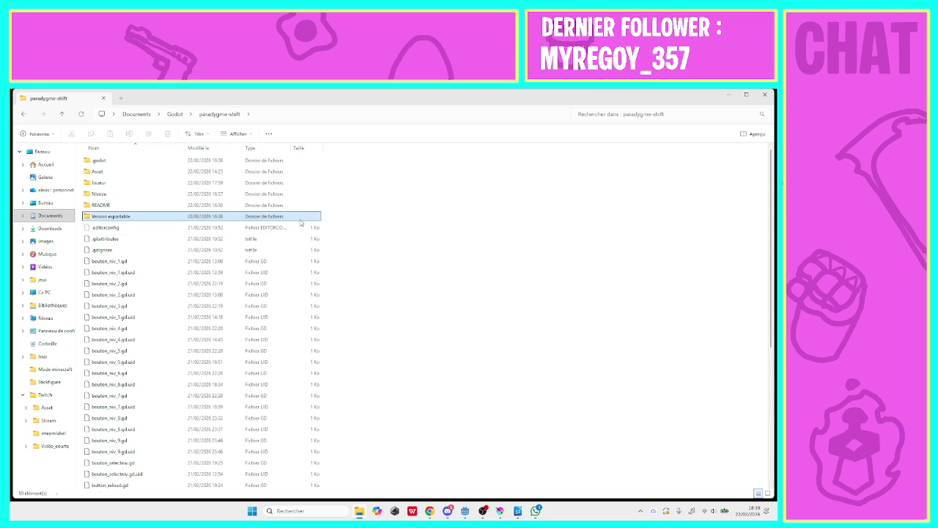
double_click(300, 222)
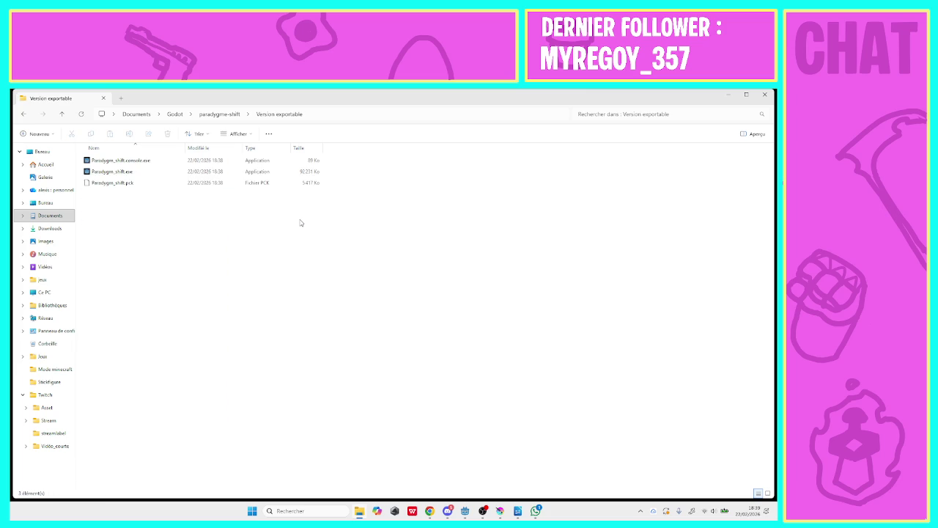
click(232, 115)
- Compress the Version exportable folder into Version exportable.zip
right_click(146, 218)
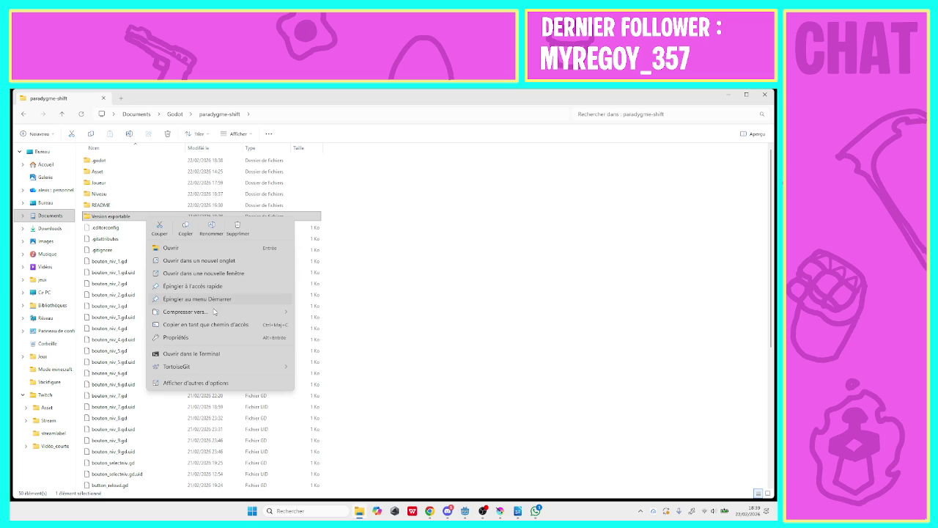
mouse_move(214, 311)
click(309, 316)
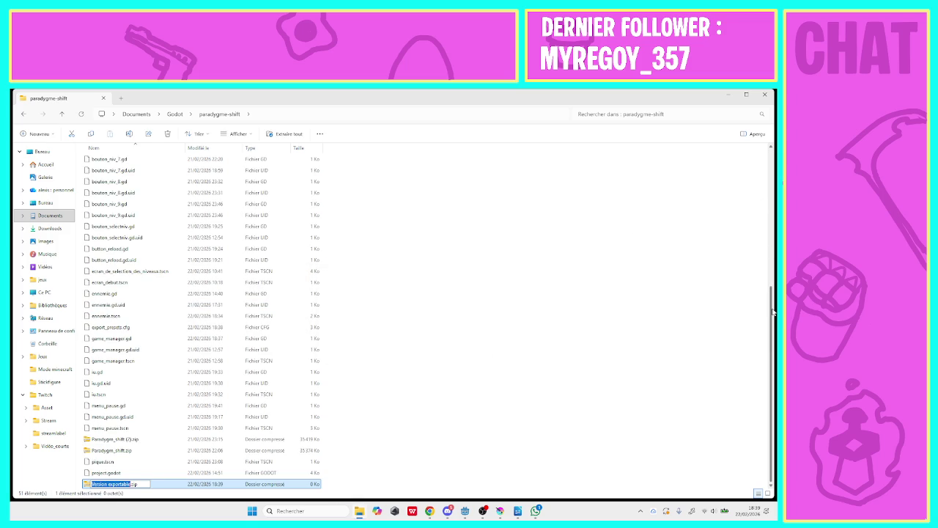
key(Return)
- Delete Paradygm_shift.zip and Paradygm_shift (2).zip, then return to WhatsApp
click(176, 451)
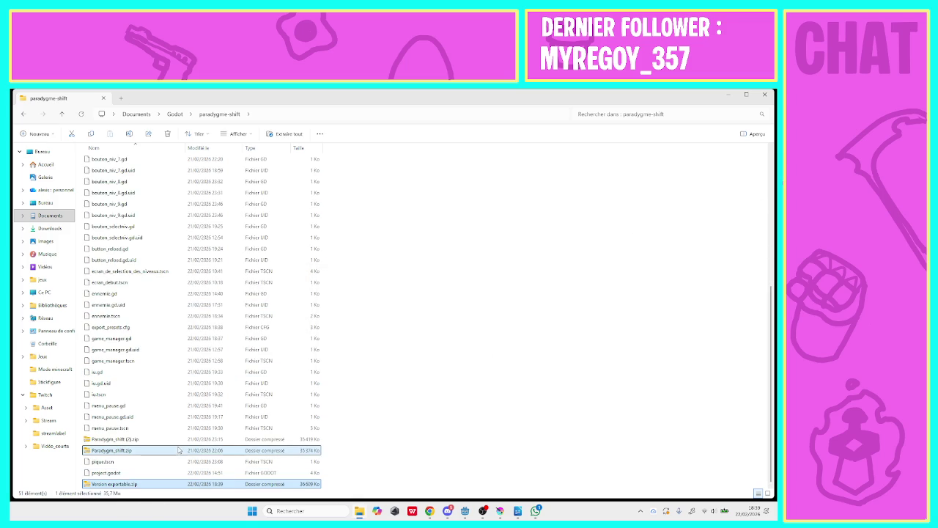
drag(340, 450, 291, 444)
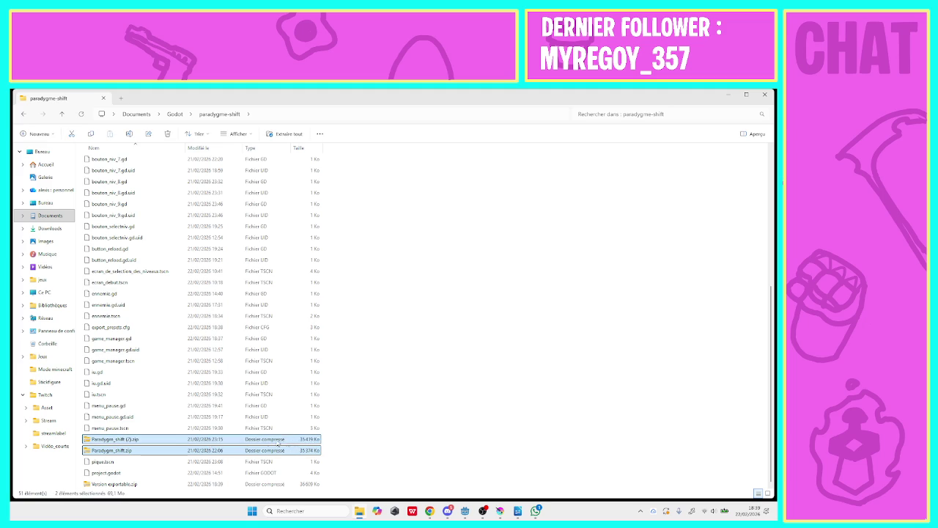
right_click(265, 448)
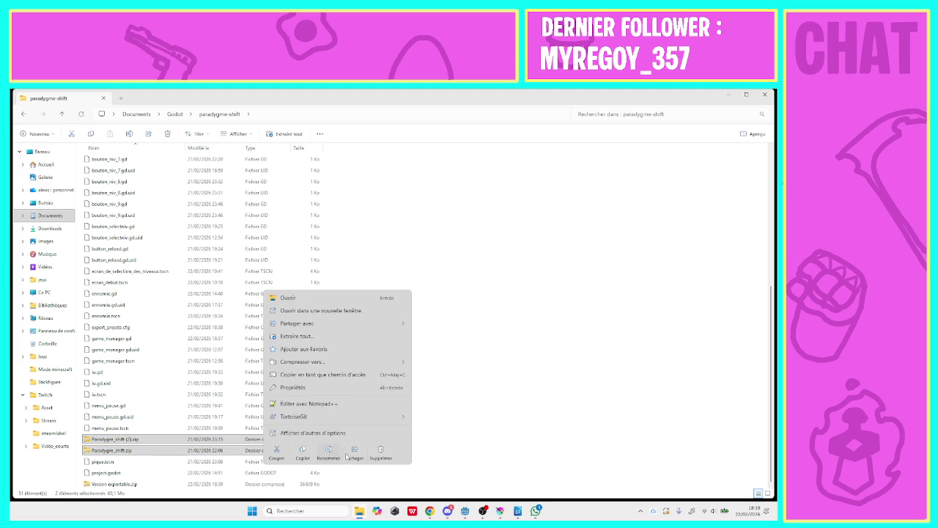
click(375, 452)
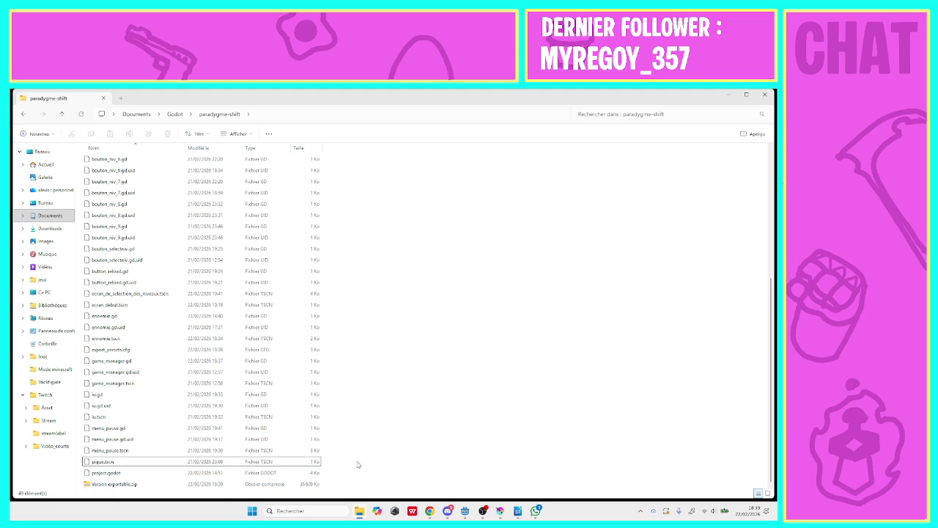
click(537, 513)
- Attach Version exportable.zip as a document in the current chat and send it
click(207, 483)
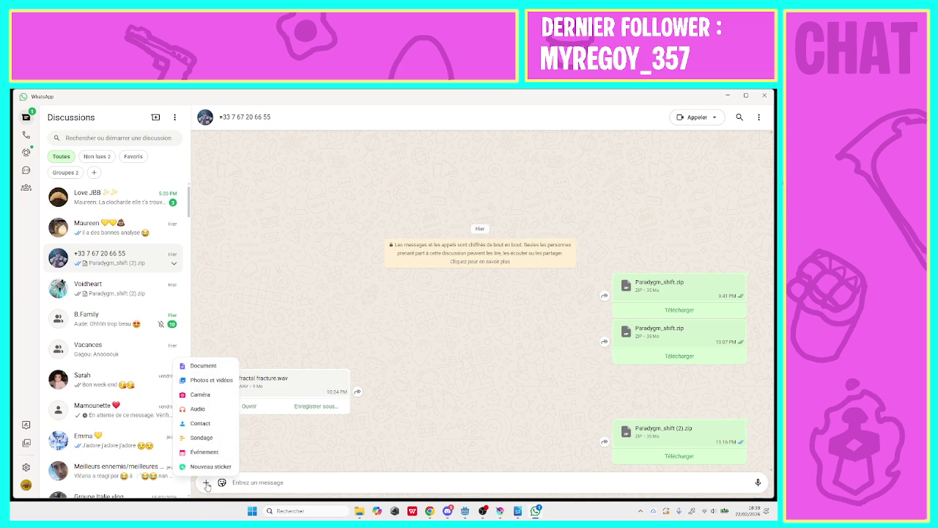
click(202, 365)
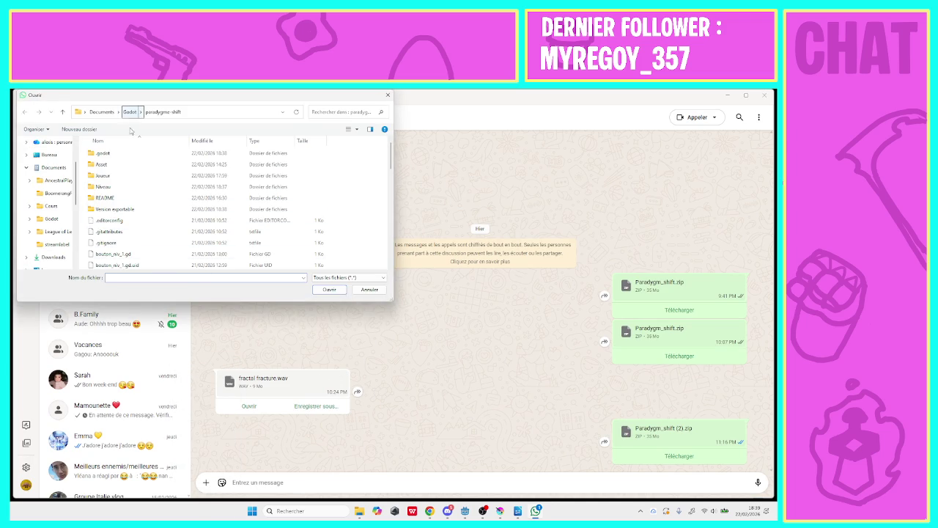
click(283, 208)
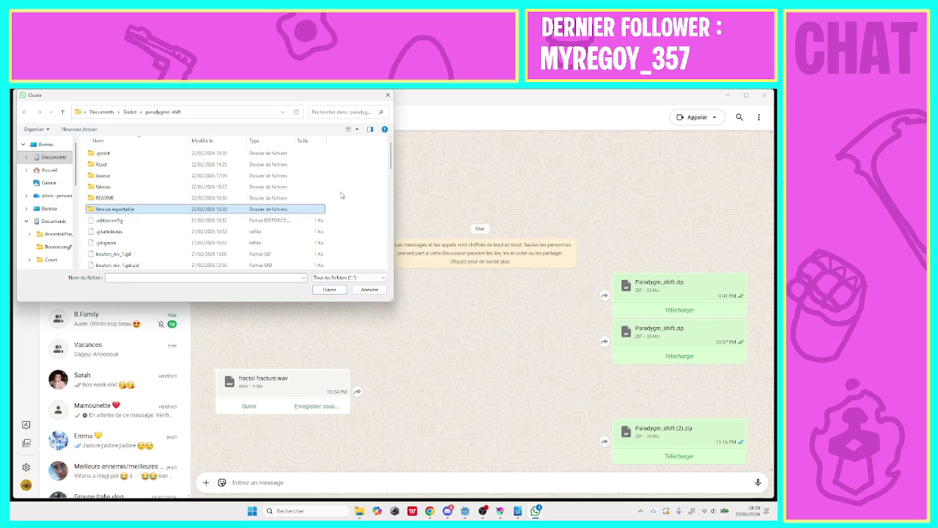
double_click(284, 208)
click(162, 112)
drag(391, 161, 389, 266)
click(284, 265)
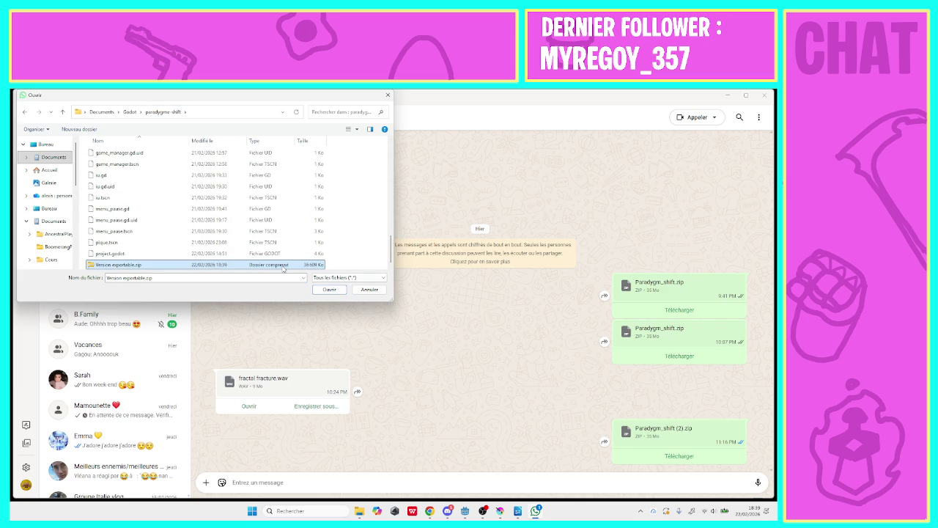
click(322, 289)
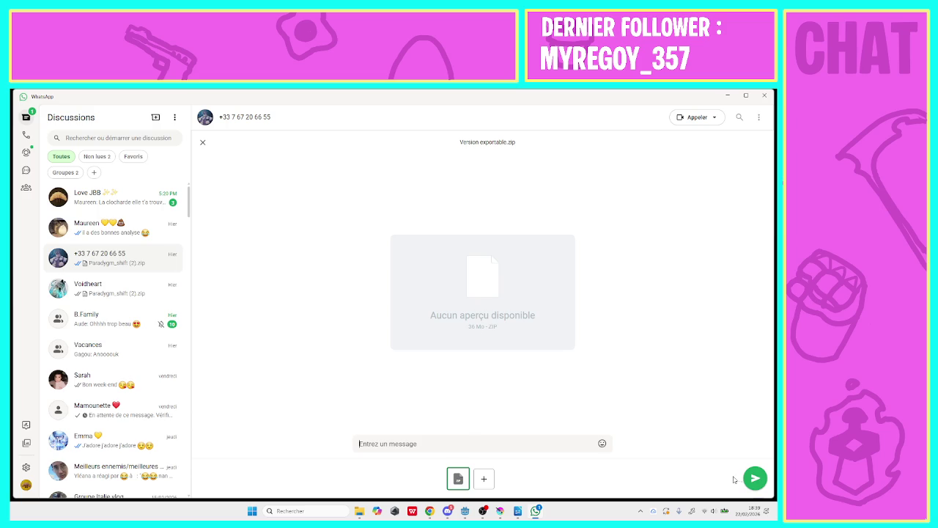
click(754, 479)
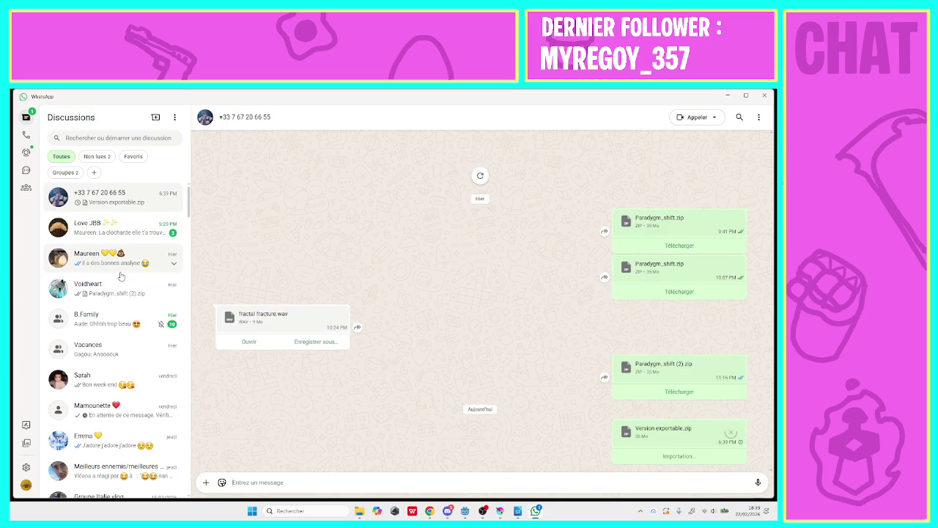
- Send Version exportable.zip as a document in the second contact's chat too
click(114, 287)
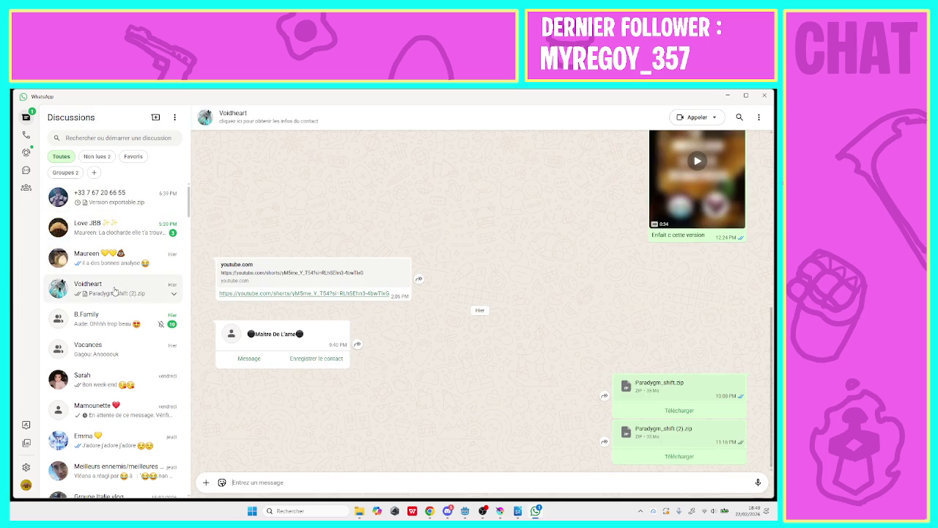
click(203, 485)
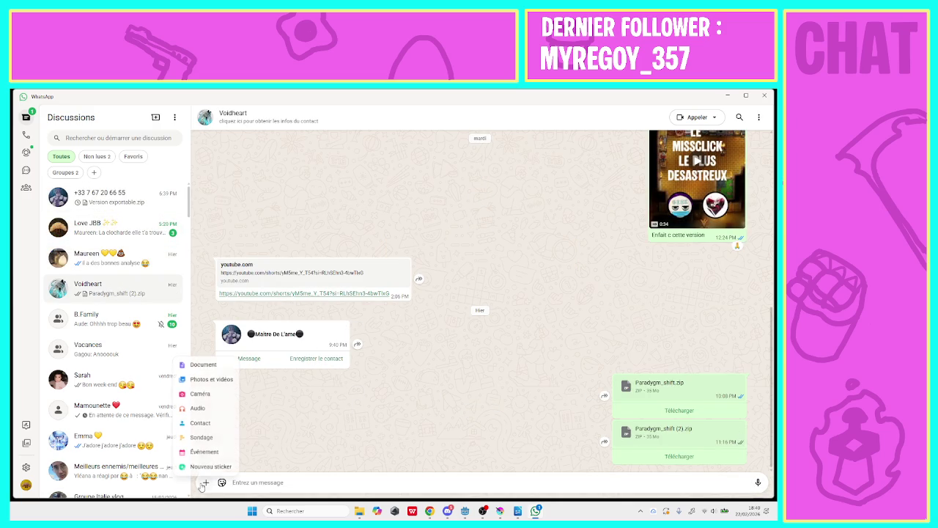
click(203, 366)
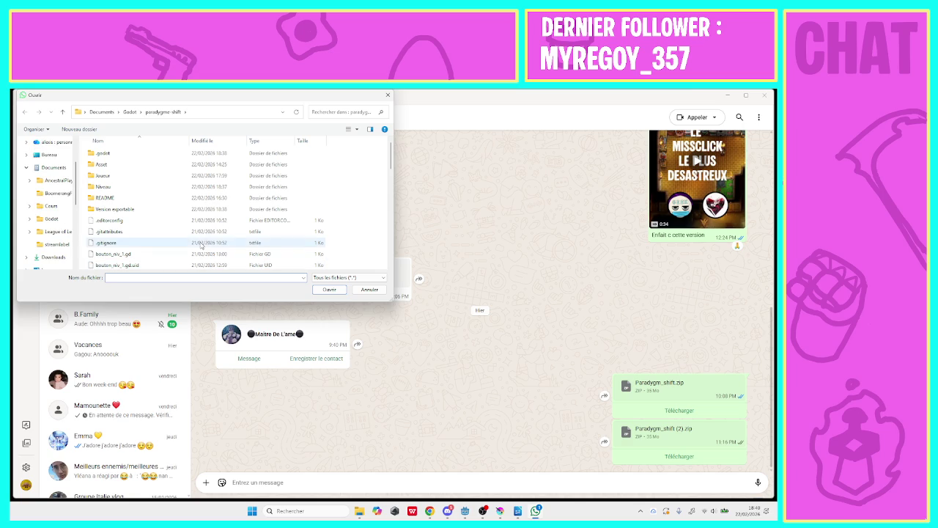
drag(392, 154, 394, 271)
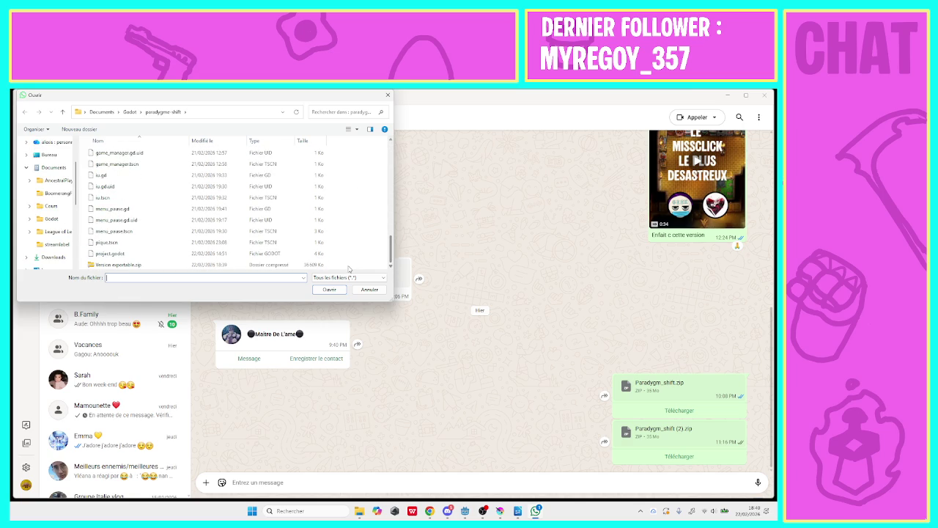
click(324, 265)
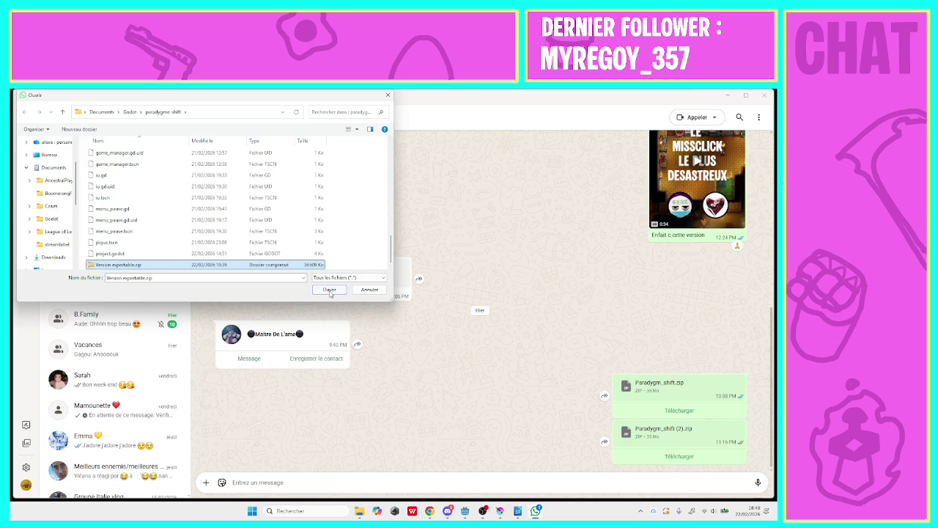
click(329, 289)
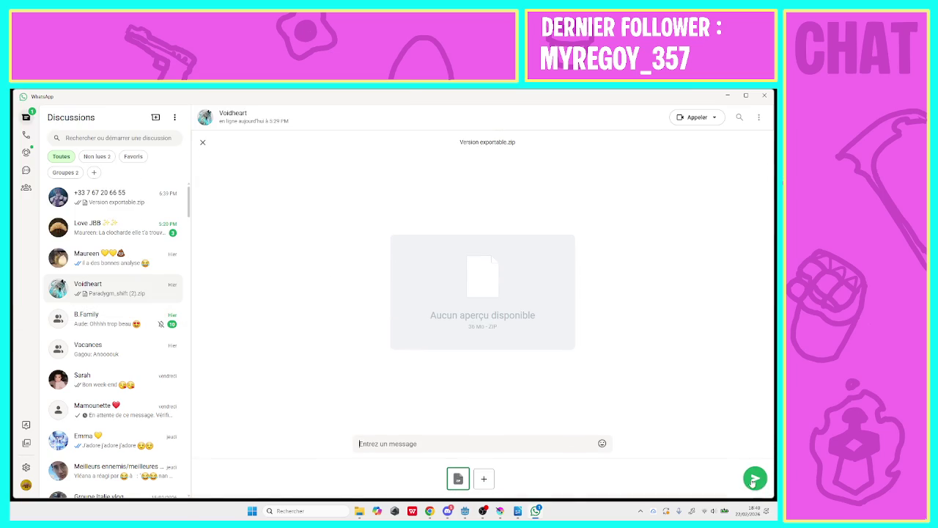
click(754, 479)
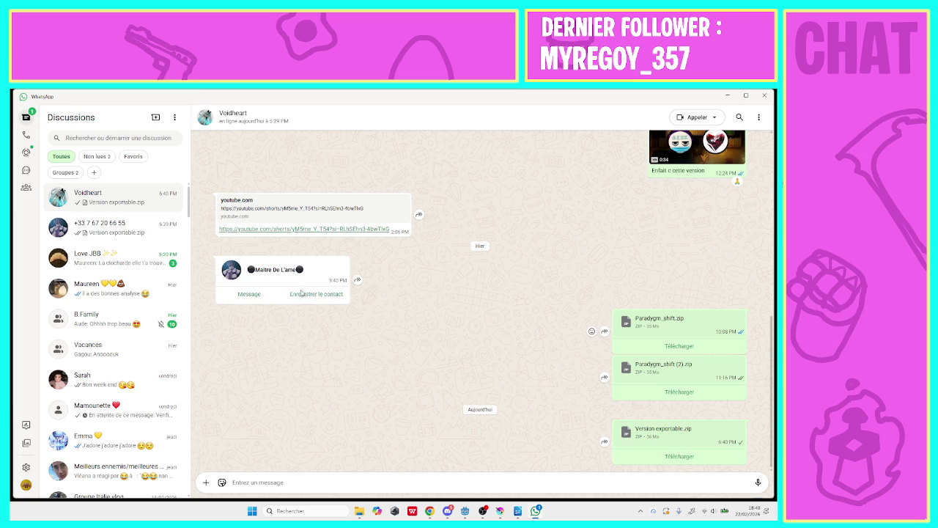
click(523, 517)
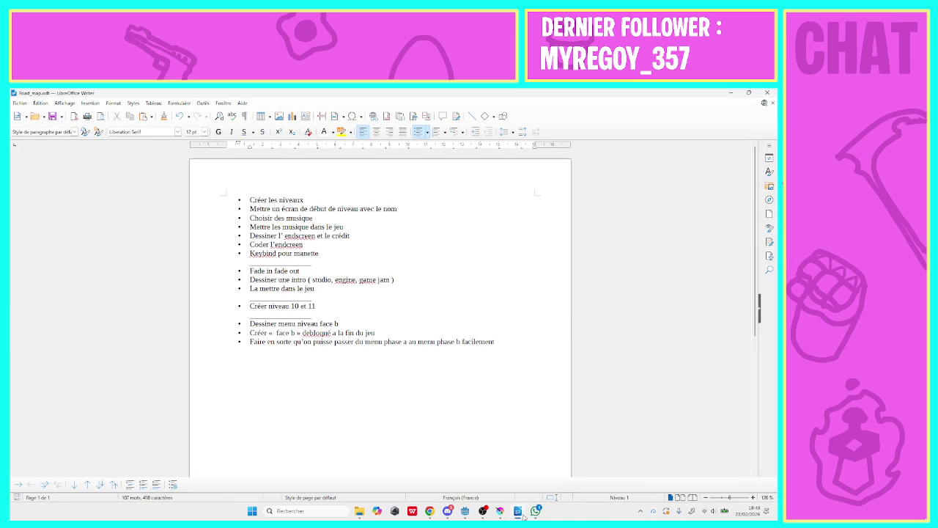
- Close WhatsApp and File Explorer, minimising the Road_map document in between
click(523, 516)
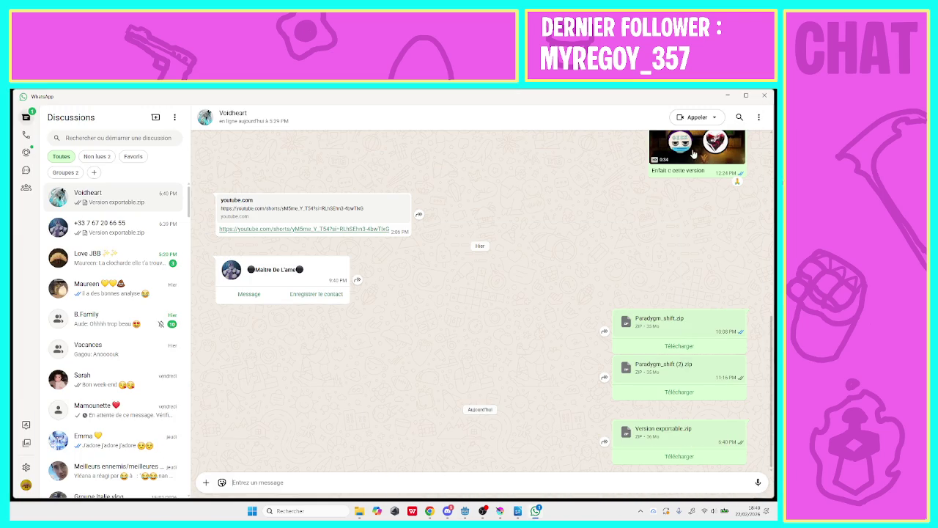
click(765, 96)
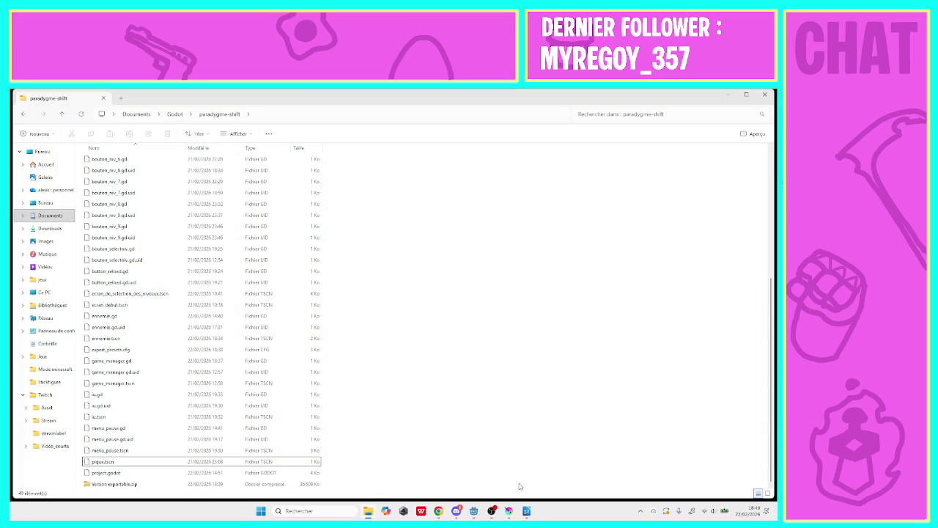
click(526, 510)
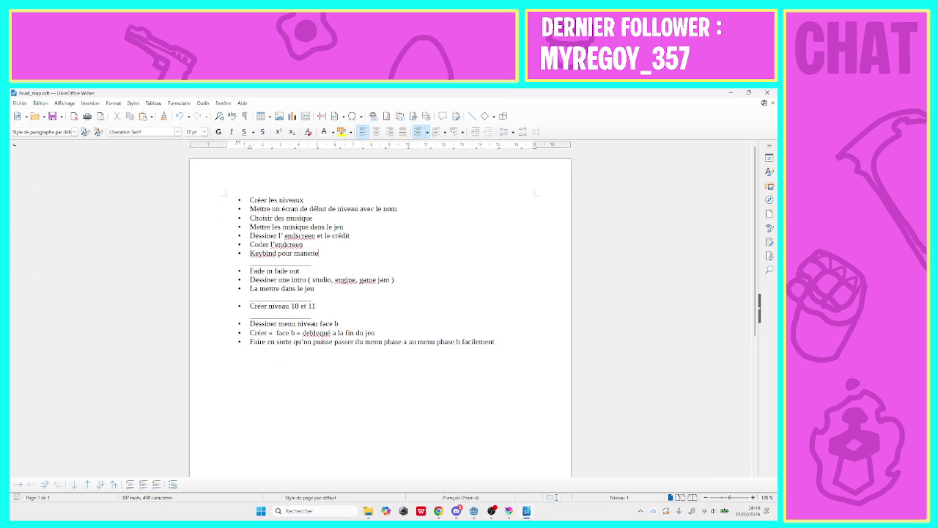
click(526, 511)
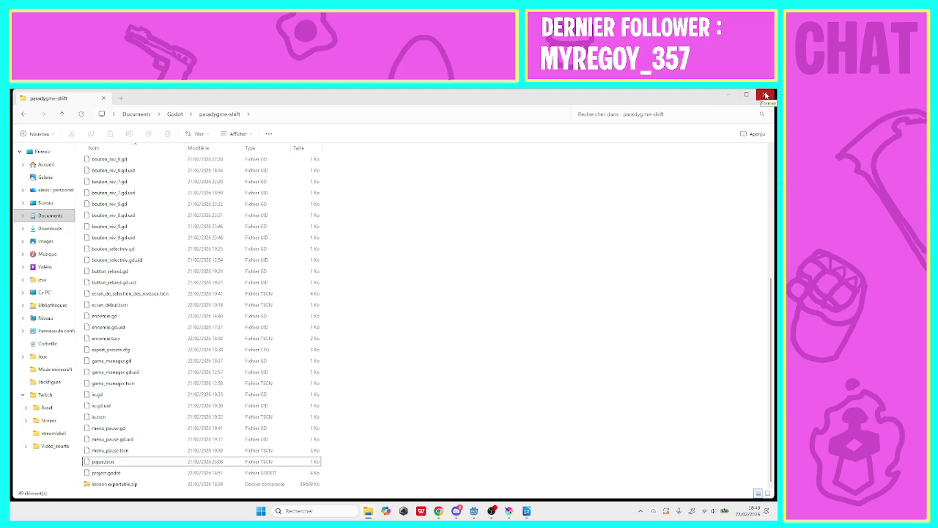
click(762, 95)
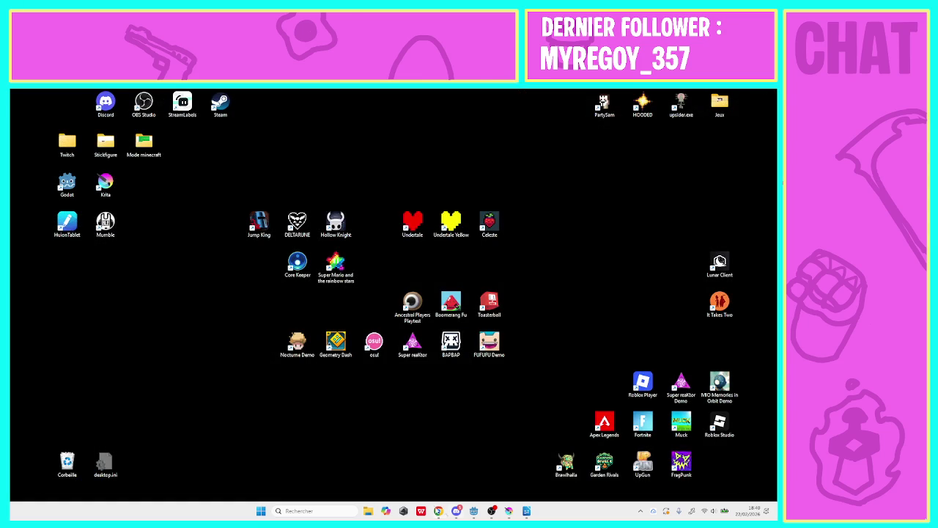
- Cycle through Chrome, Discord and OBS on the taskbar, then minimise OBS and Chrome
click(443, 512)
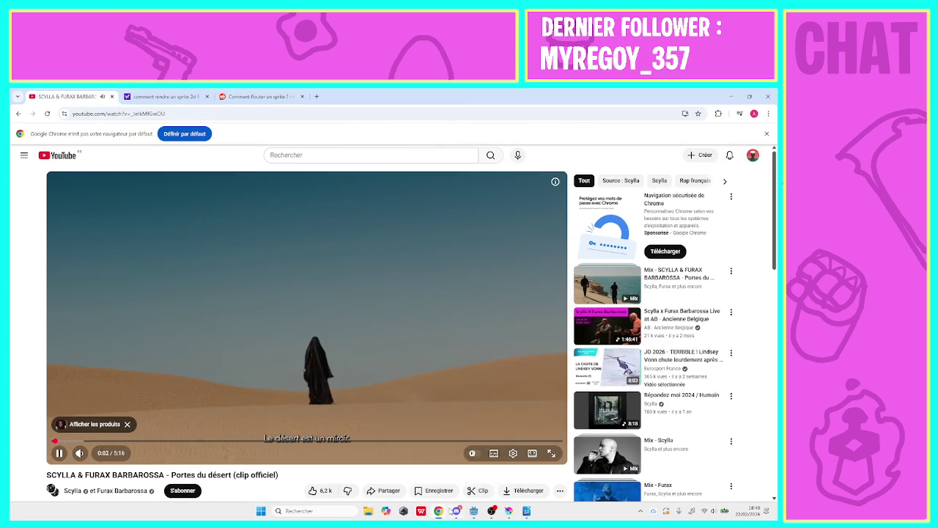
click(455, 511)
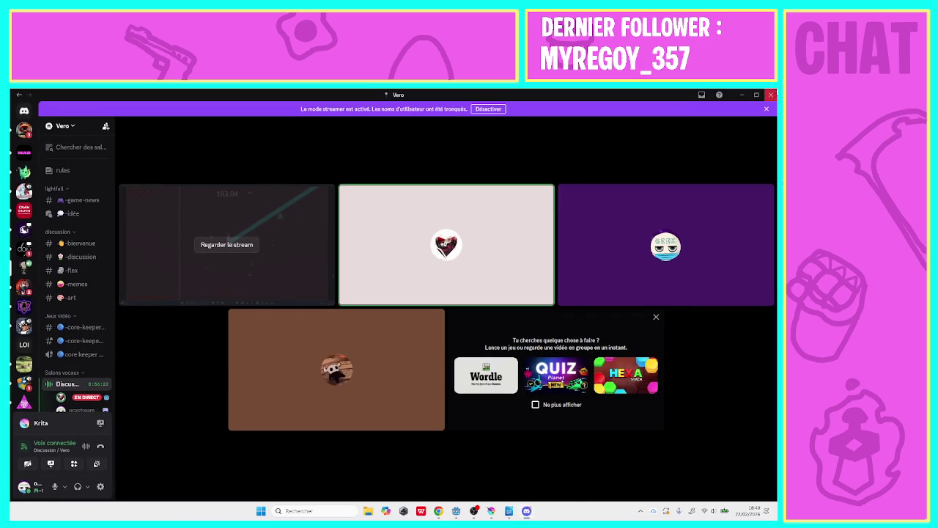
click(447, 511)
click(483, 510)
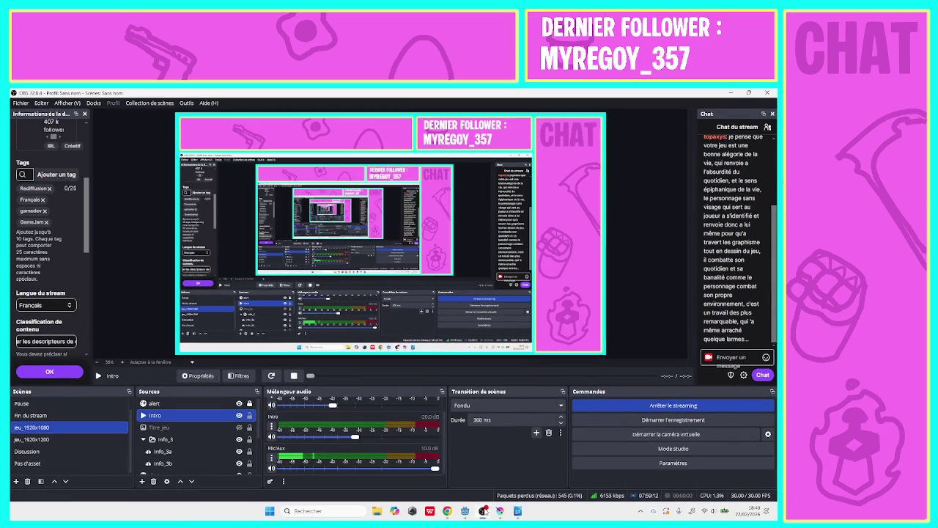
click(732, 93)
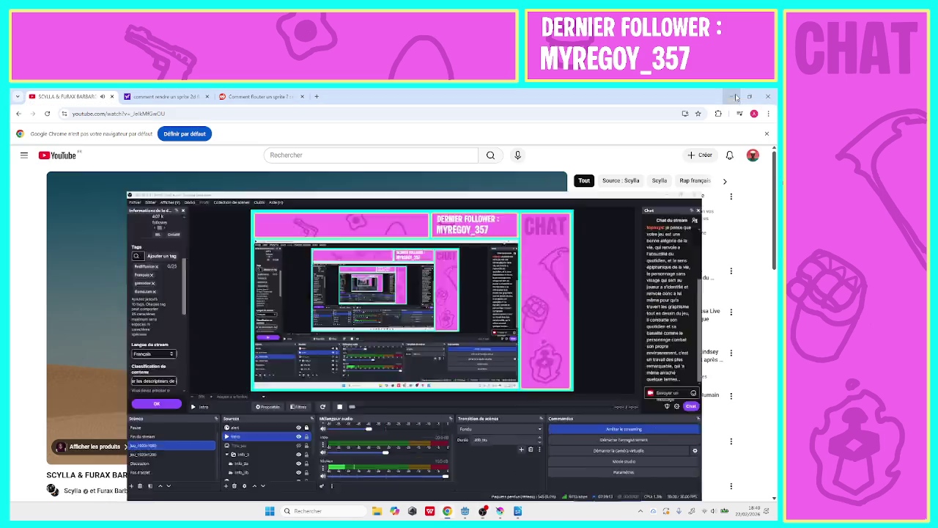
click(732, 96)
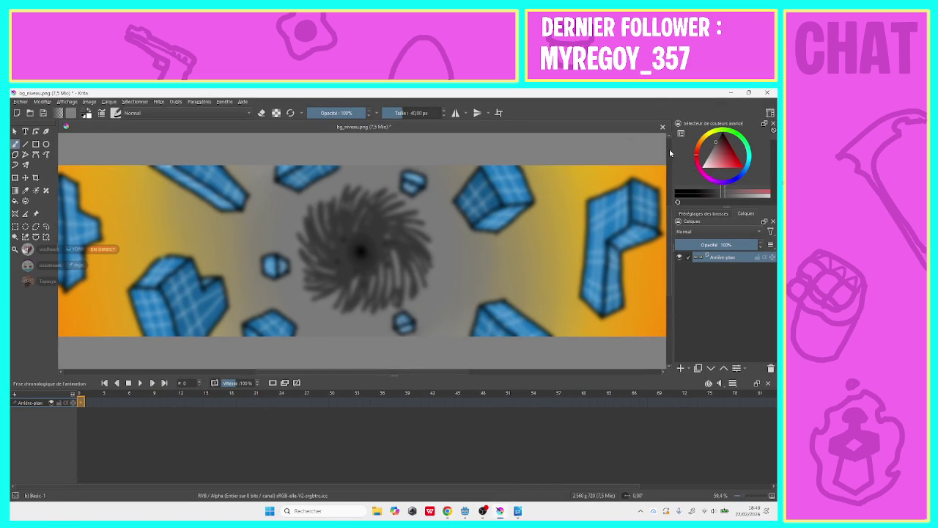
- Close Krita's bg_niveau.png, cancelling the save and discarding the changes
click(766, 93)
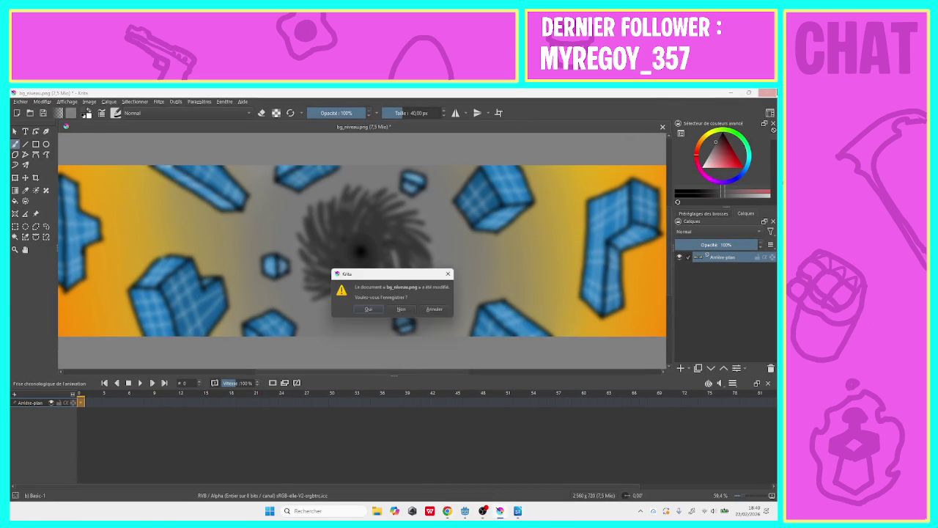
click(381, 312)
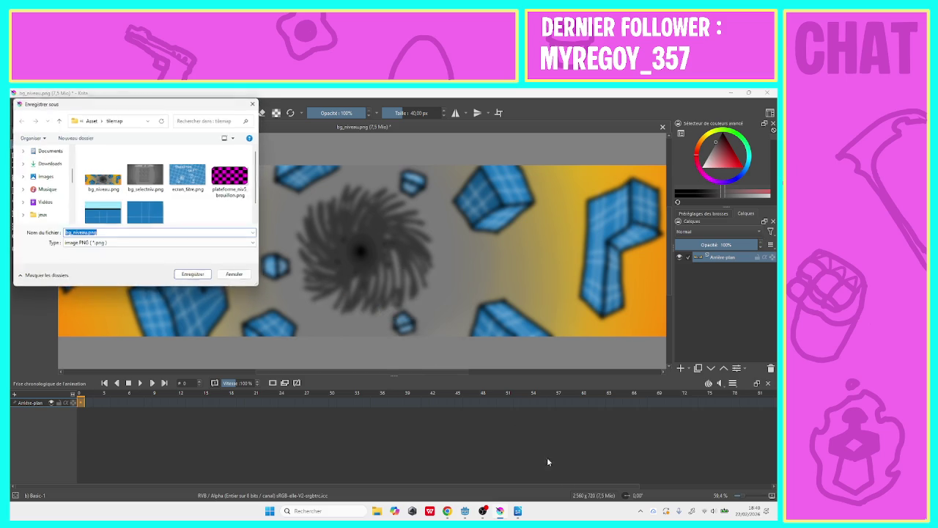
click(103, 172)
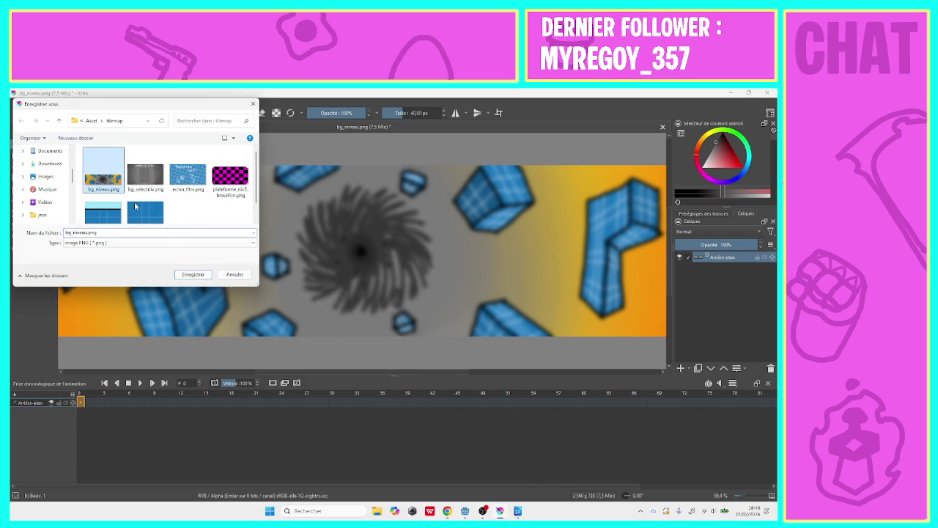
click(228, 274)
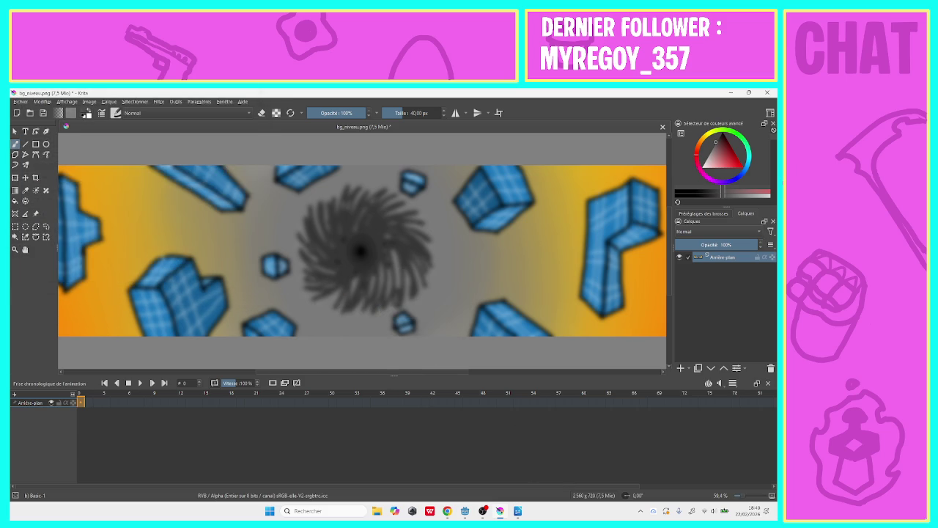
click(764, 93)
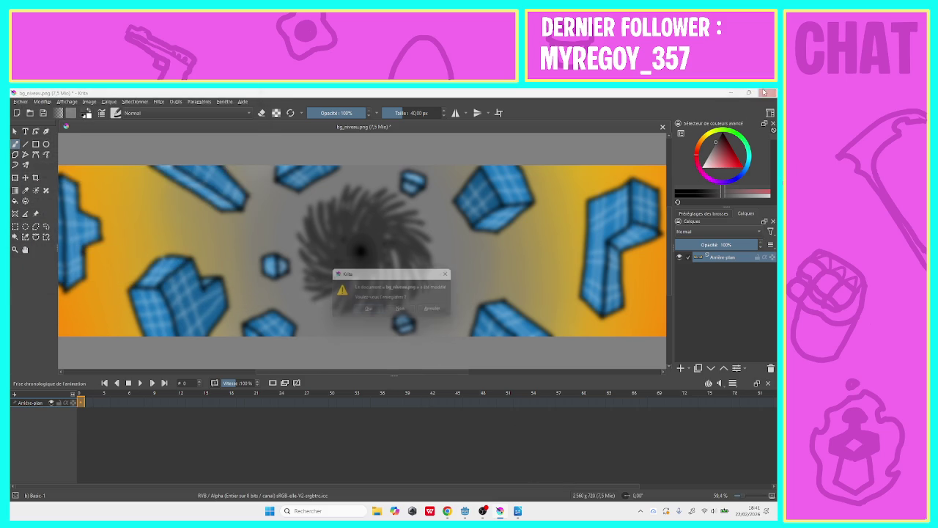
click(401, 309)
- Minimise Writer, close Chrome's two extra tabs and minimise the browser
click(509, 512)
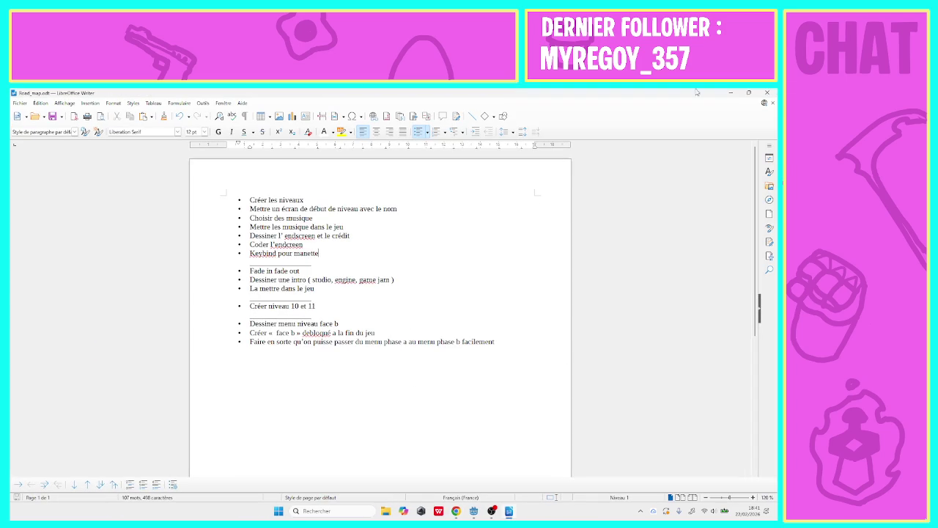
click(730, 94)
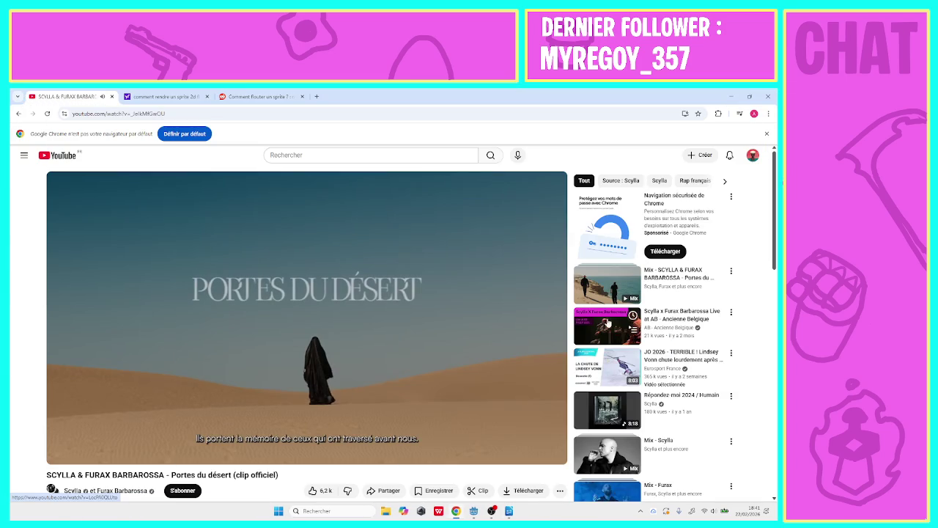
click(749, 96)
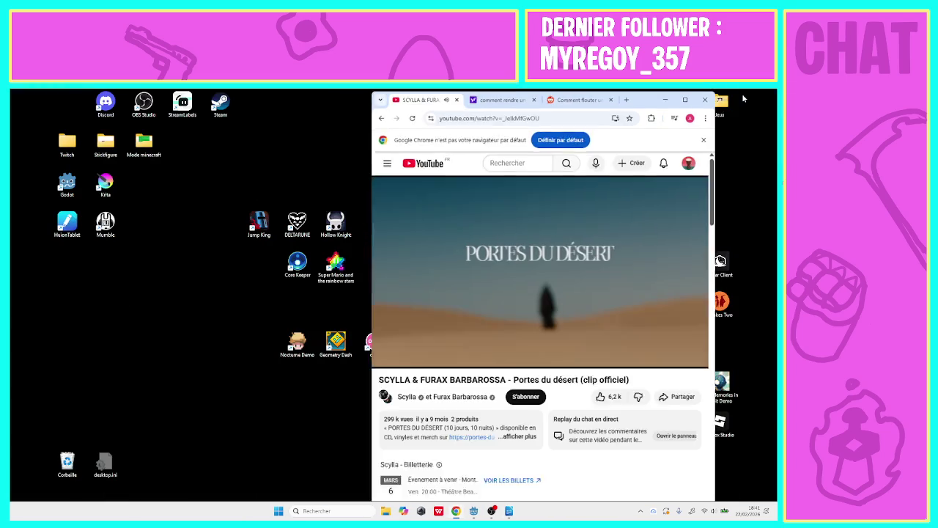
click(687, 100)
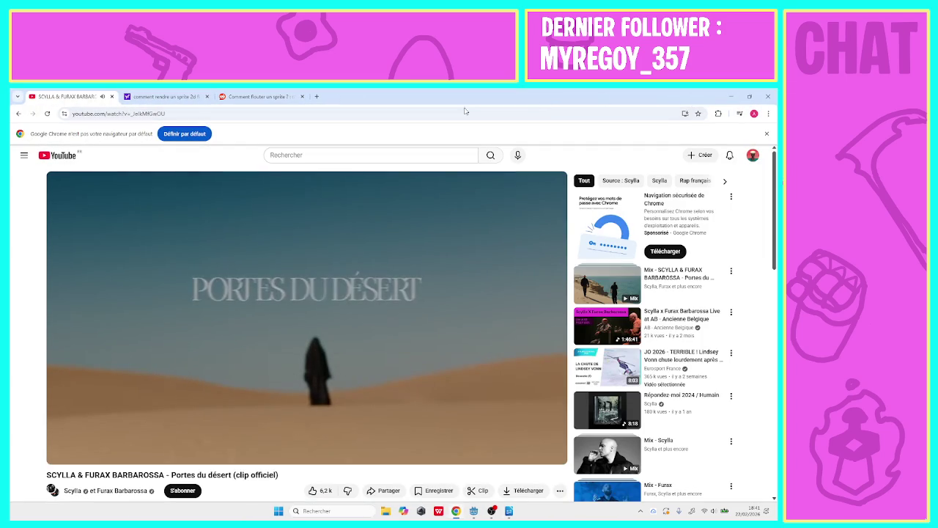
click(303, 96)
click(206, 96)
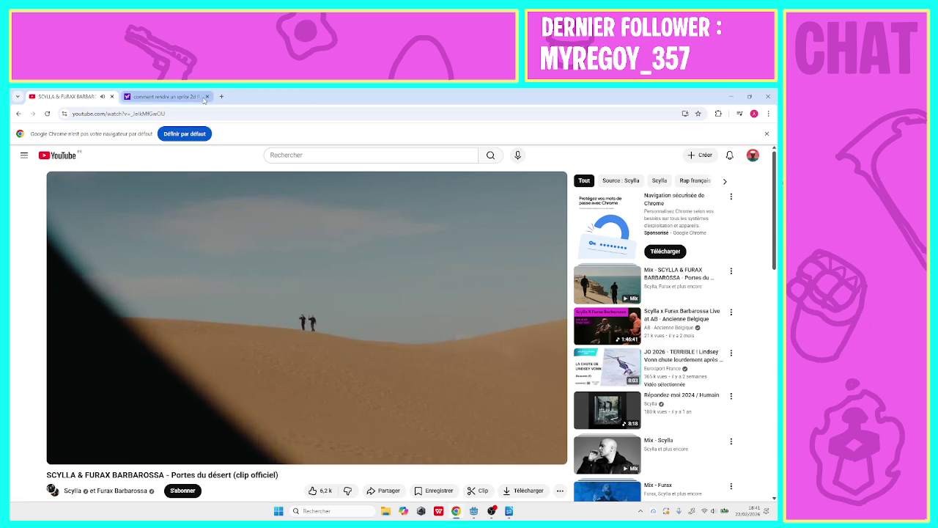
click(730, 96)
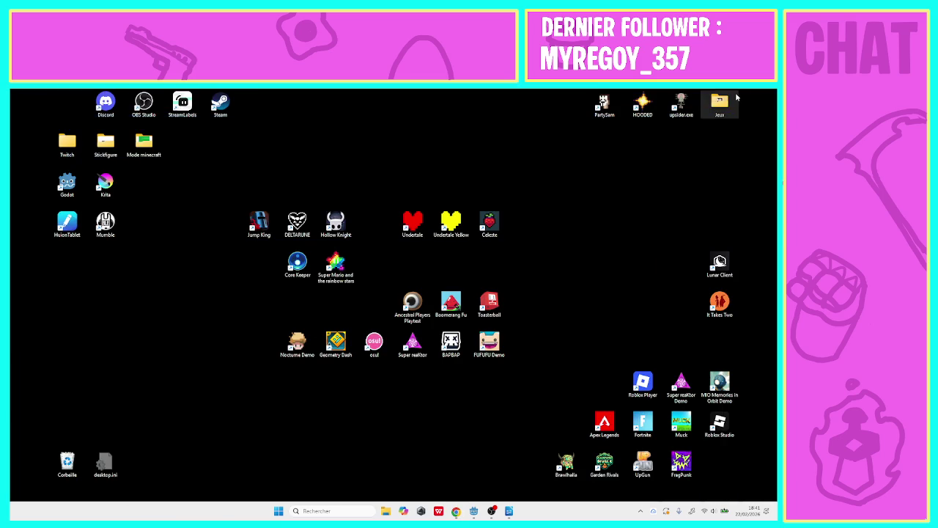
- Restore the Godot editor and add a new empty scene tab, closing niveau_9
click(474, 511)
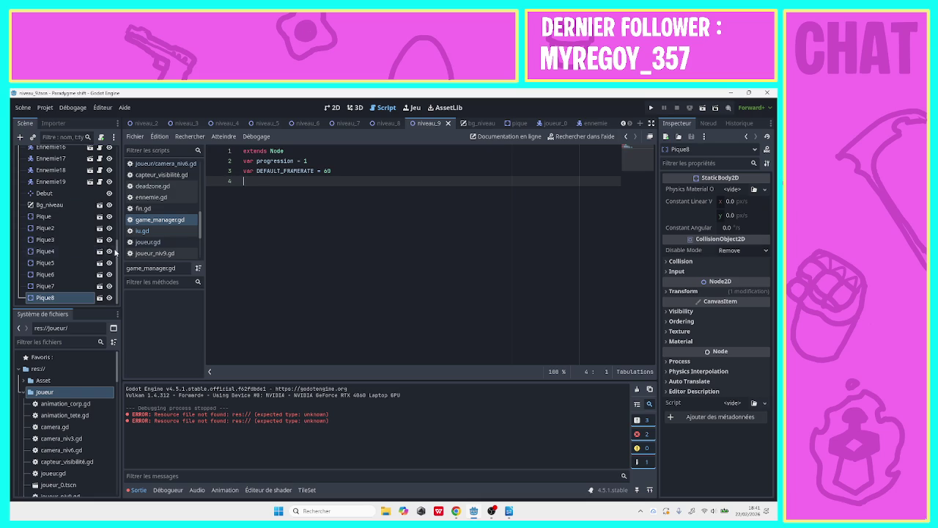
drag(117, 254, 125, 150)
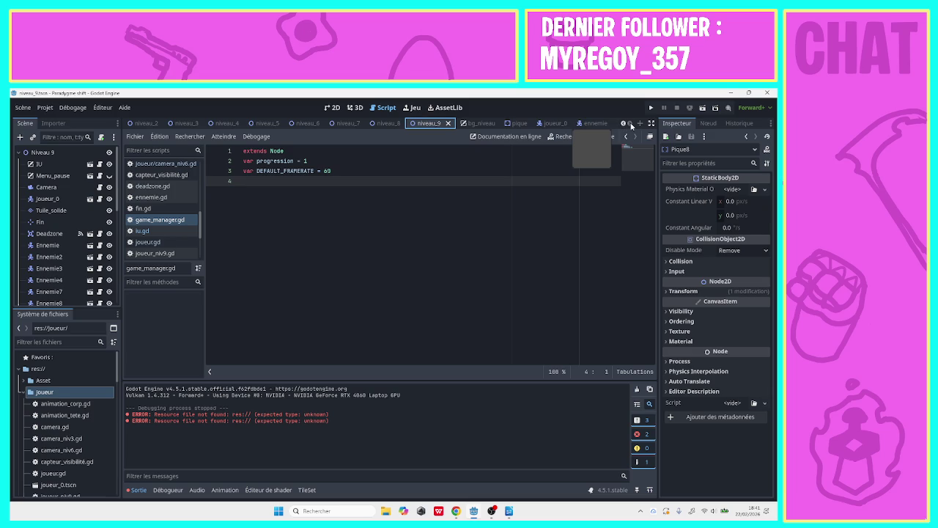
click(639, 125)
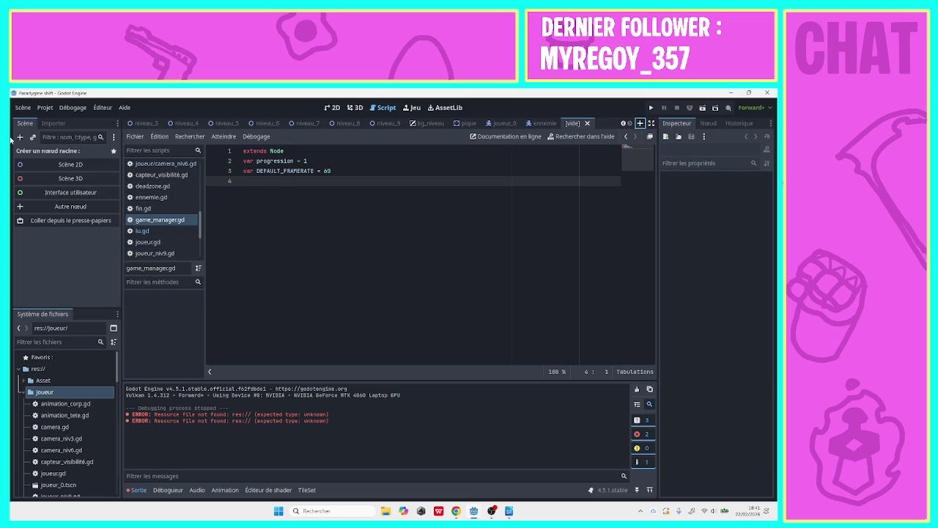
- Create a CanvasLayer root node via Autre nœud and rename it Entrée_niveau
click(59, 211)
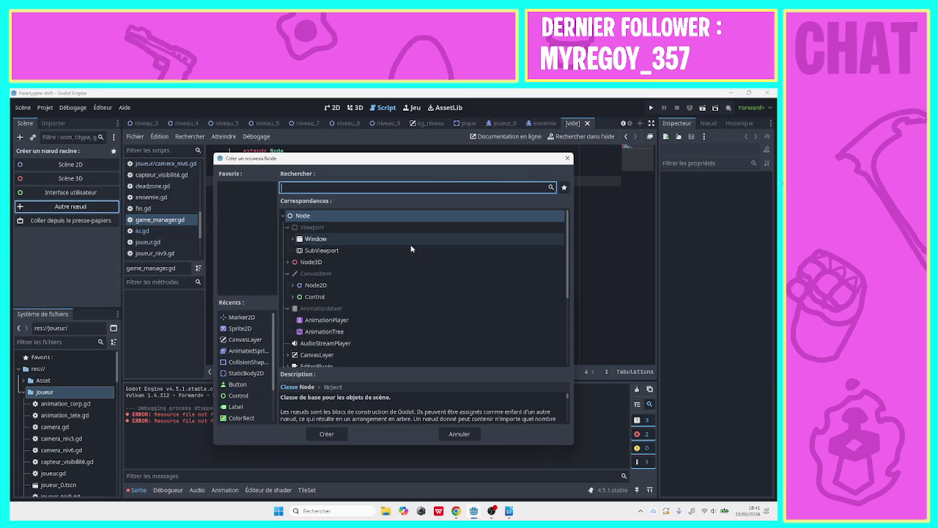
text(canvas)
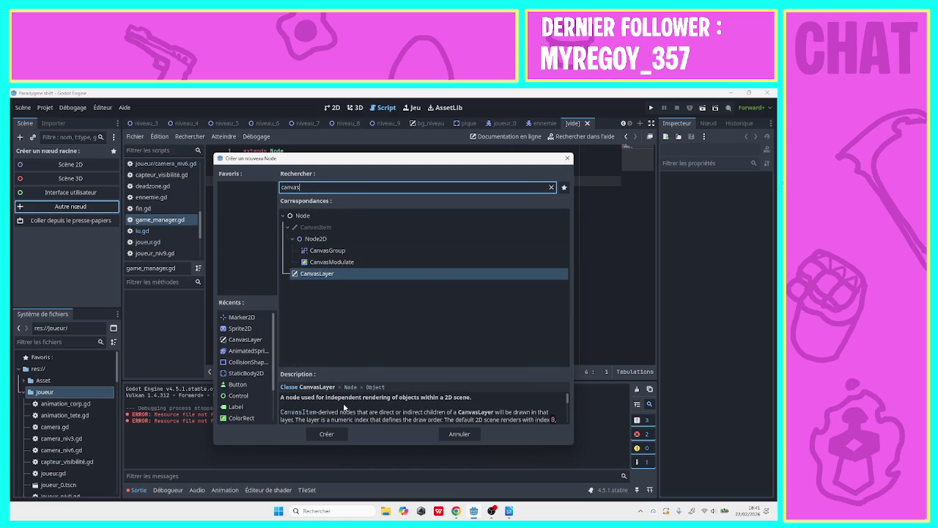
click(331, 436)
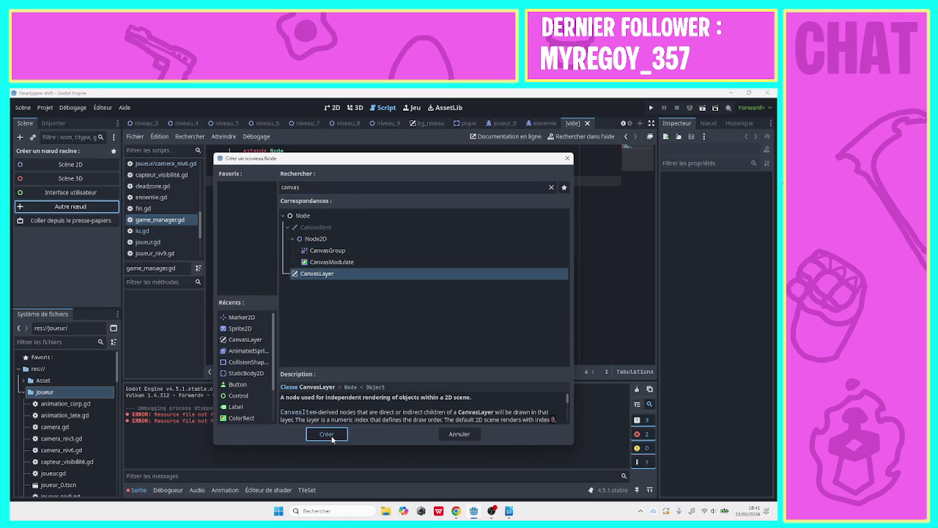
double_click(79, 152)
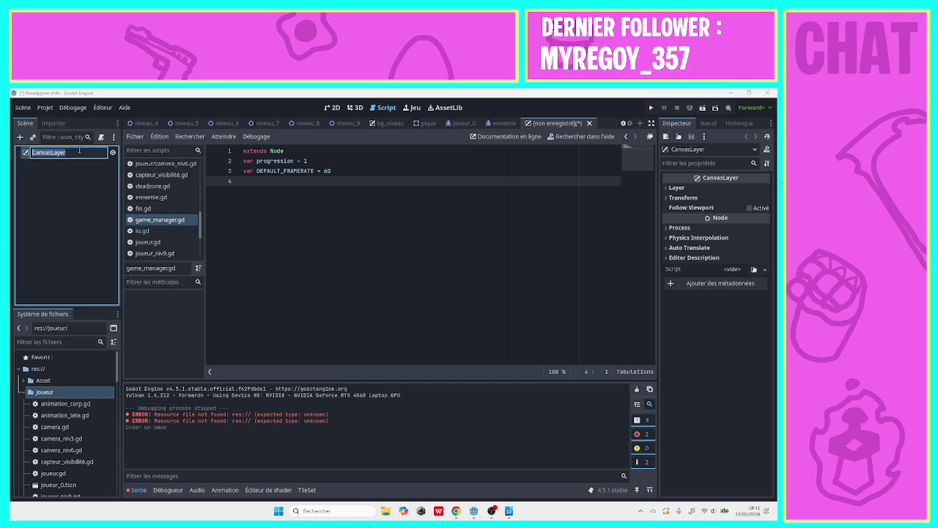
text(Z)
key(Return)
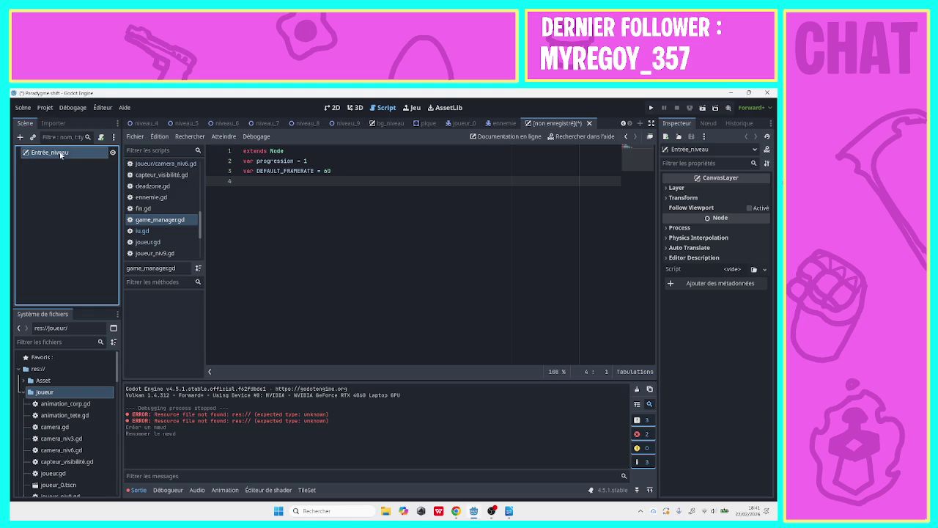
- Add a ColorRect child node under Entrée_niveau
click(20, 136)
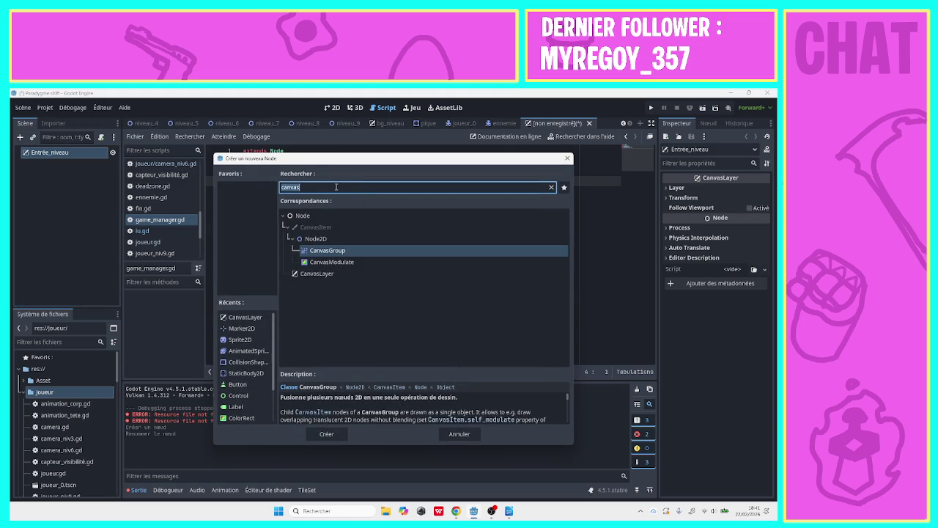
text(color)
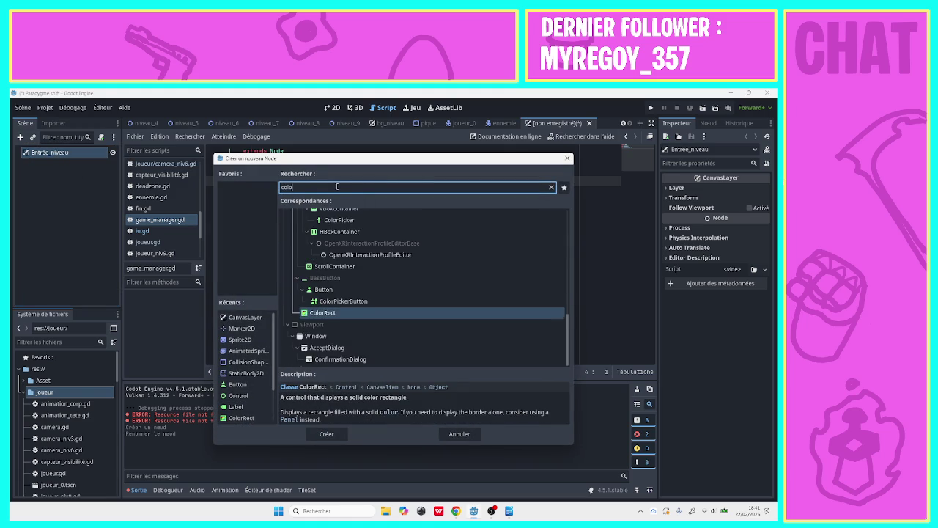
click(323, 433)
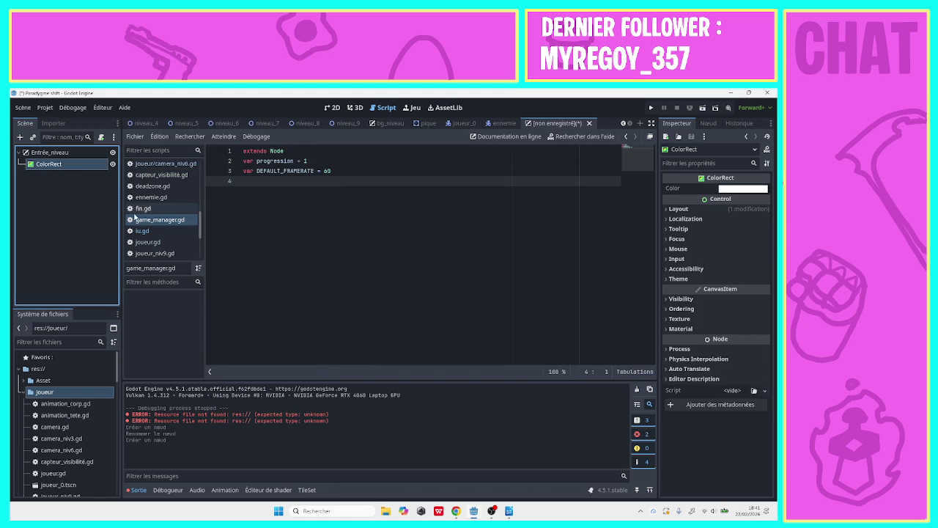
- Add a RichTextLabel child node under Entrée_niveau as well
click(50, 152)
click(19, 136)
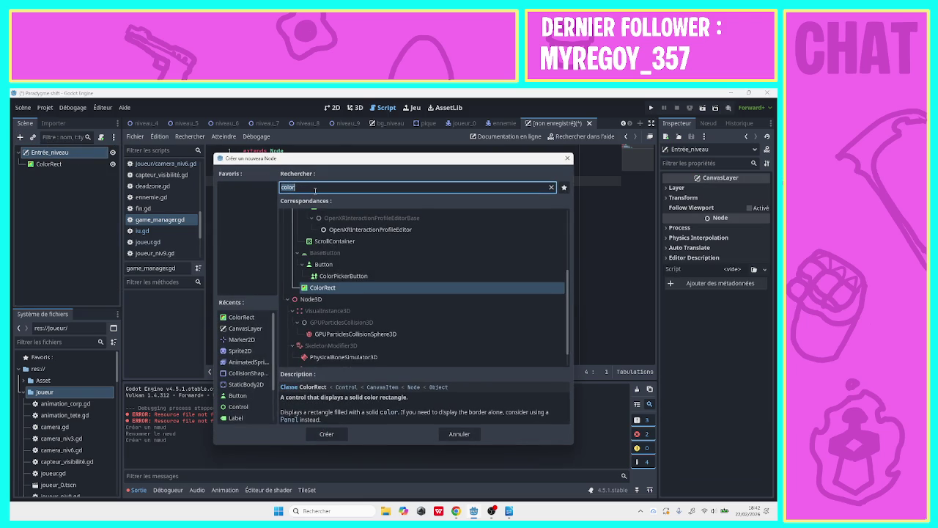
text(ri)
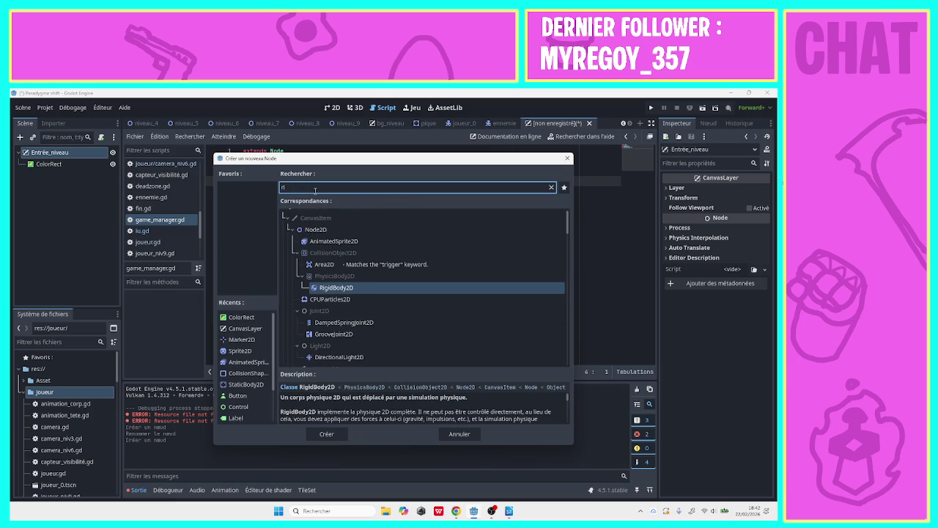
text(ch)
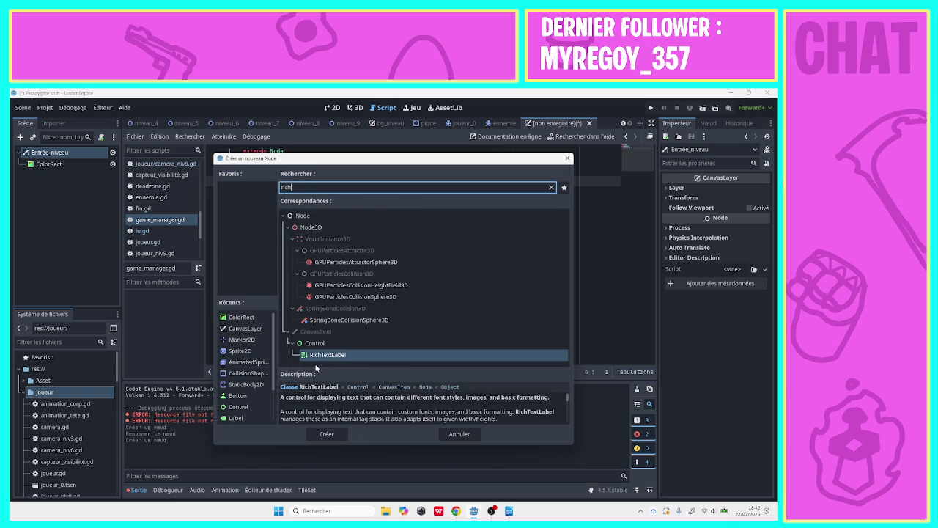
click(326, 433)
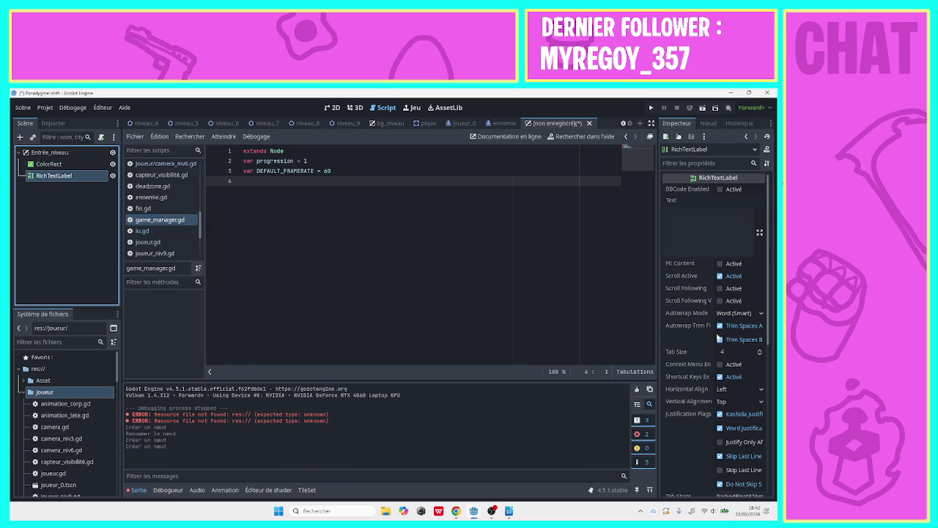
mouse_move(765, 280)
mouse_down()
mouse_move(746, 443)
mouse_move(715, 163)
mouse_up()
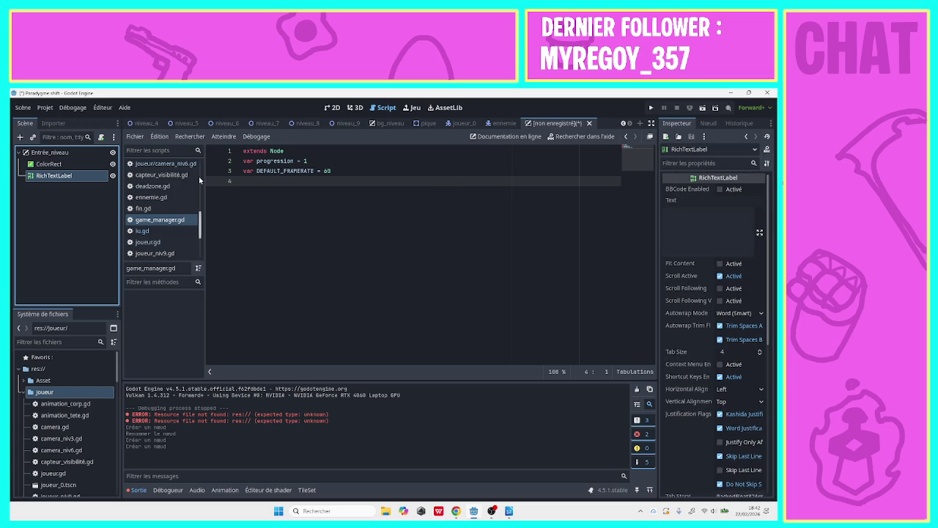
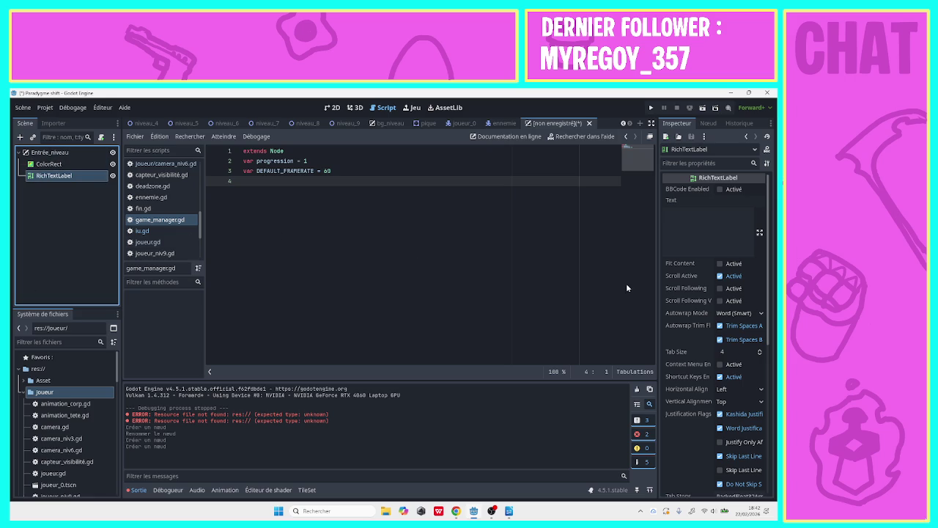
- Toggle the label's BBCode Enabled setting on and off, then switch to the 2D scene view
click(720, 190)
click(720, 190)
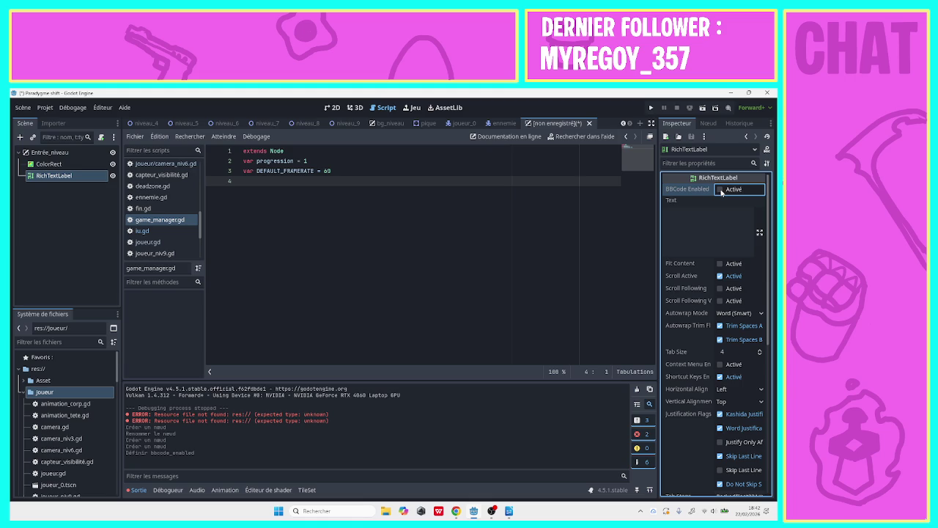
click(678, 236)
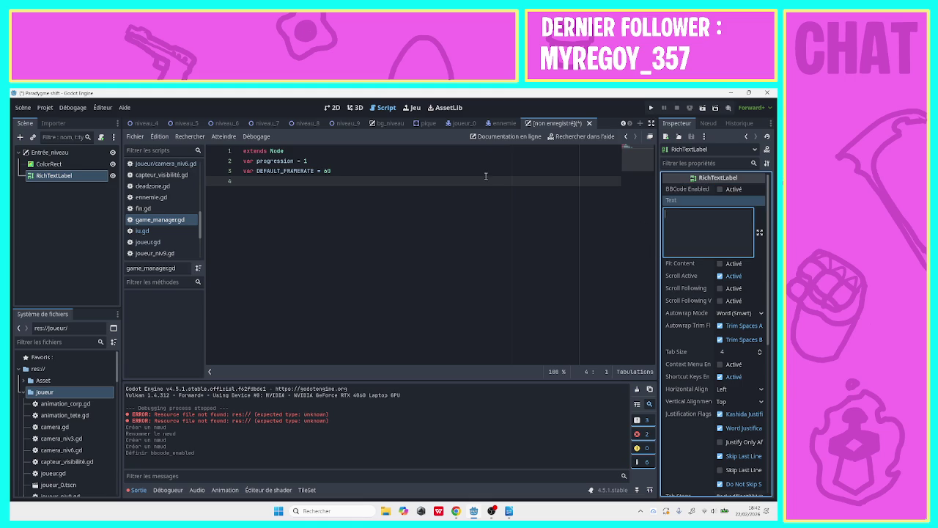
click(330, 107)
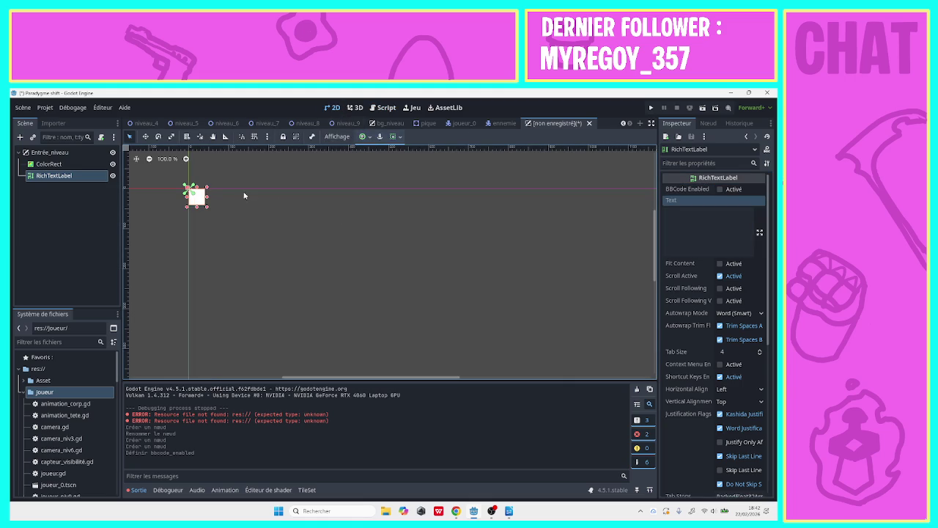
- Add a Control child to Entrée_niveau, nest ColorRect and RichTextLabel inside it, and enable BBCode
click(44, 152)
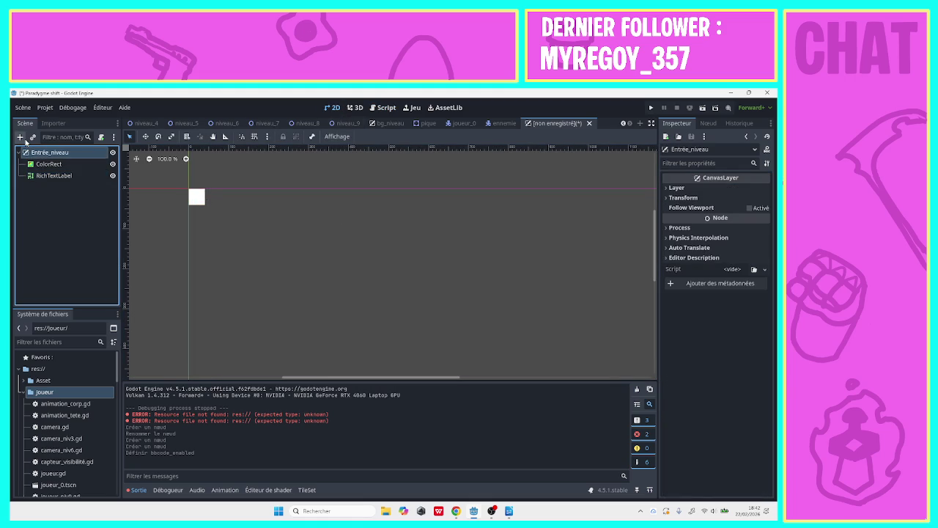
click(26, 142)
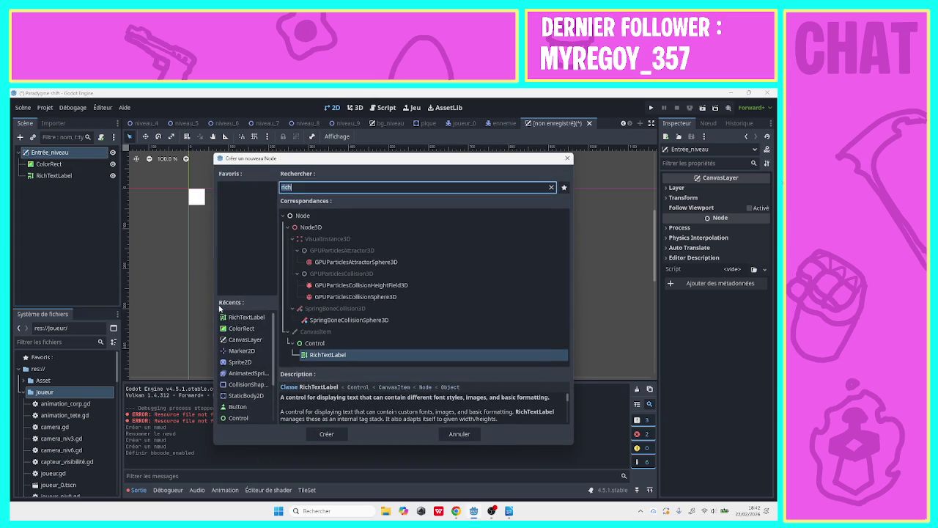
click(300, 343)
click(326, 433)
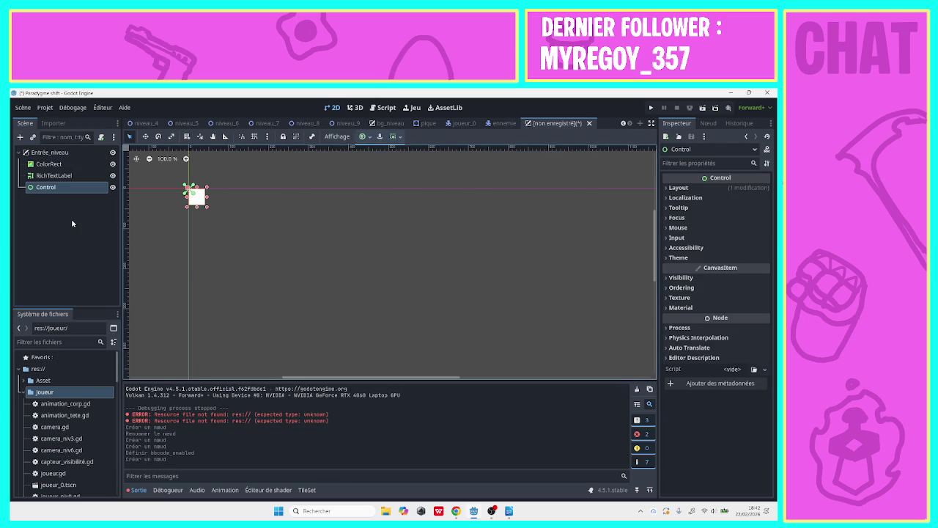
drag(49, 163, 50, 192)
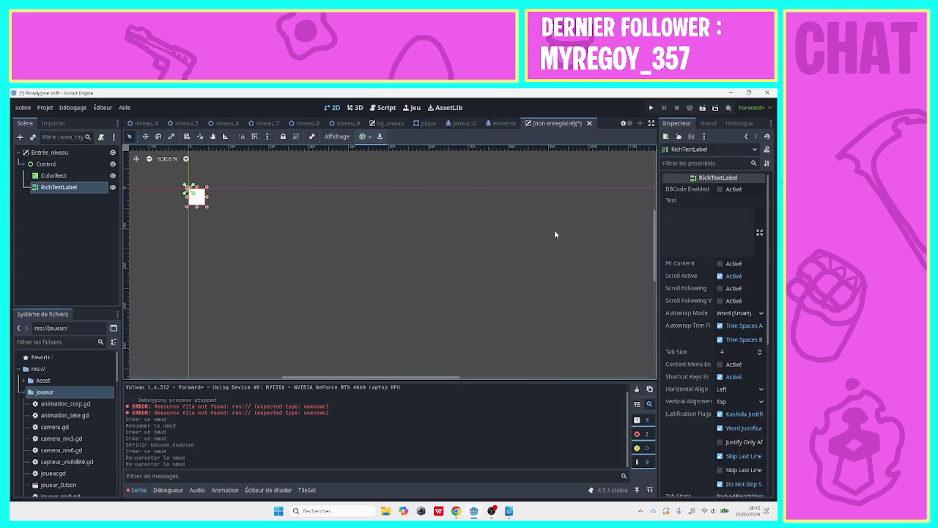
click(720, 189)
click(700, 221)
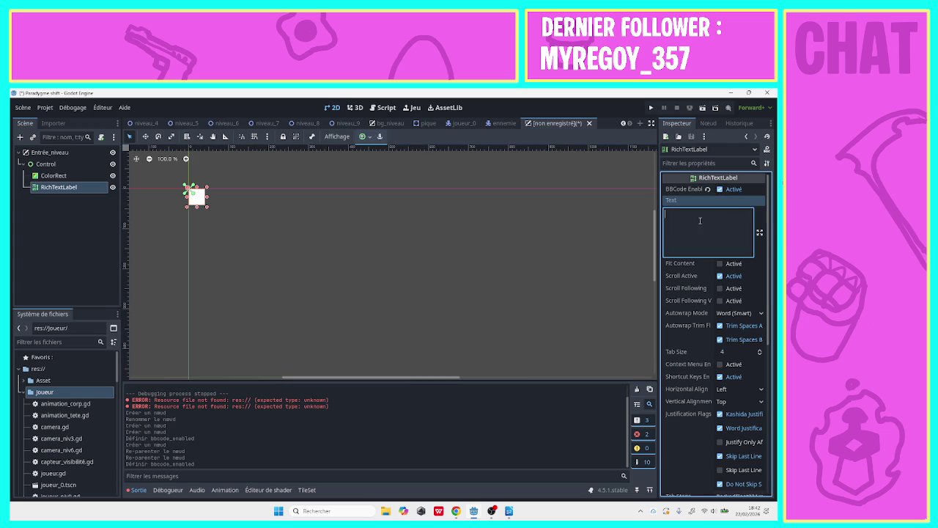
- Enter '[wave]Text' as the RichTextLabel's text
text([)
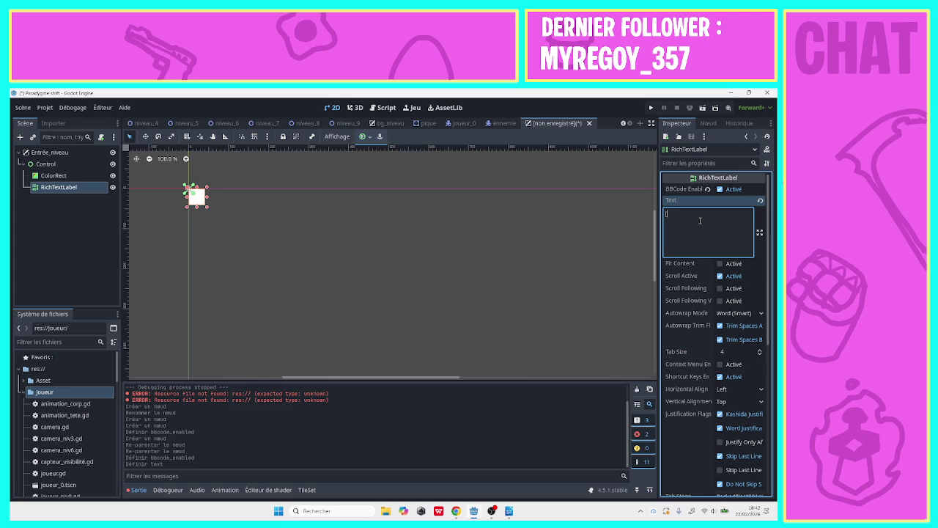
text(wave])
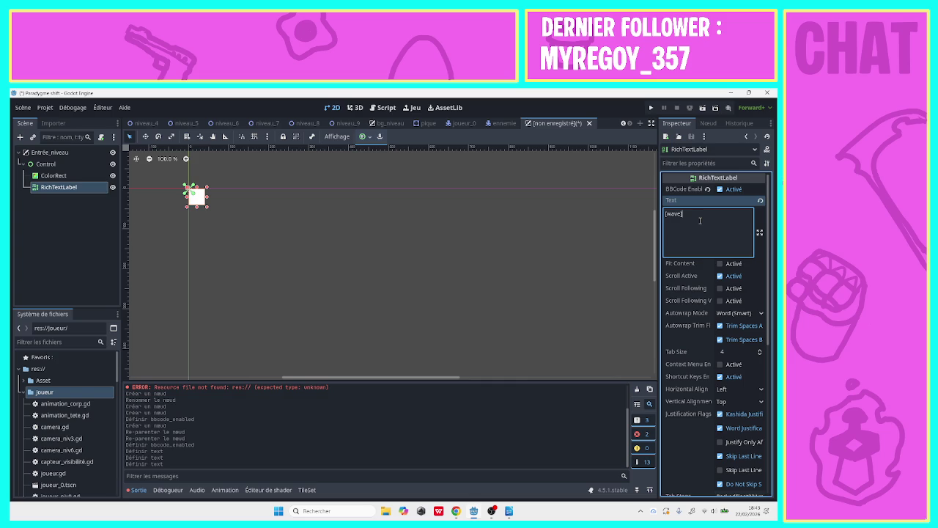
text(Text)
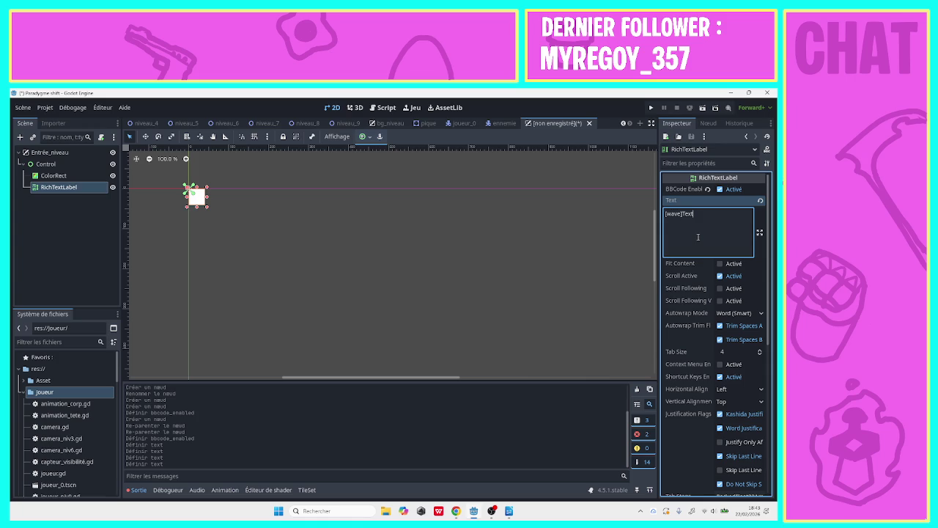
click(46, 163)
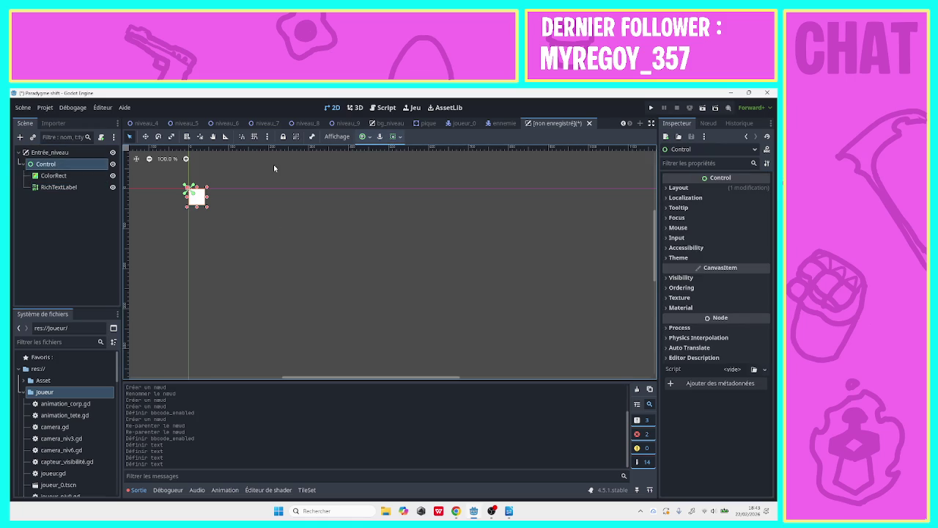
- Apply the Center anchor preset to the Control node
click(54, 176)
click(77, 153)
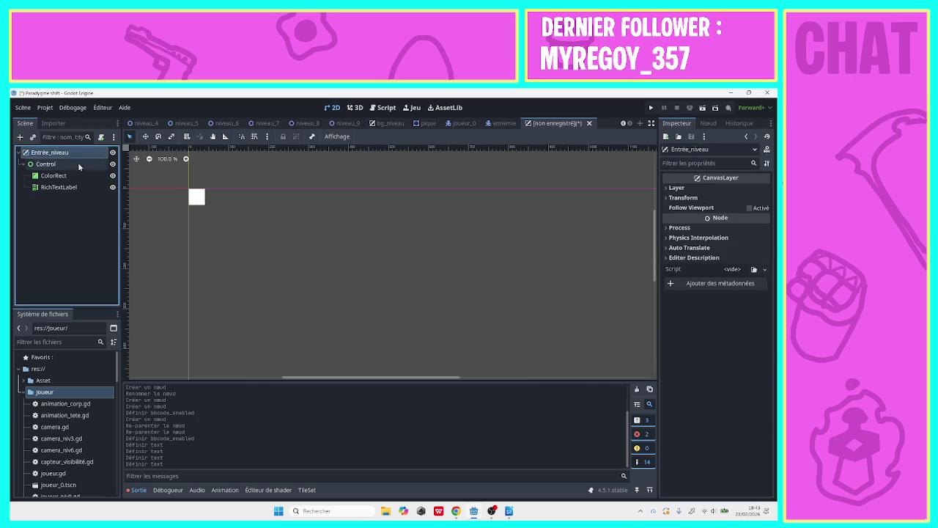
click(78, 163)
click(362, 136)
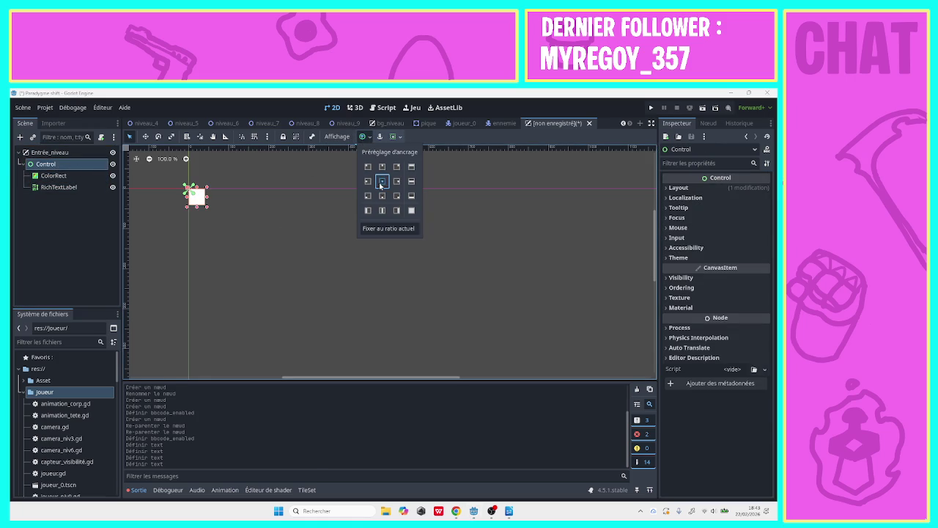
click(382, 181)
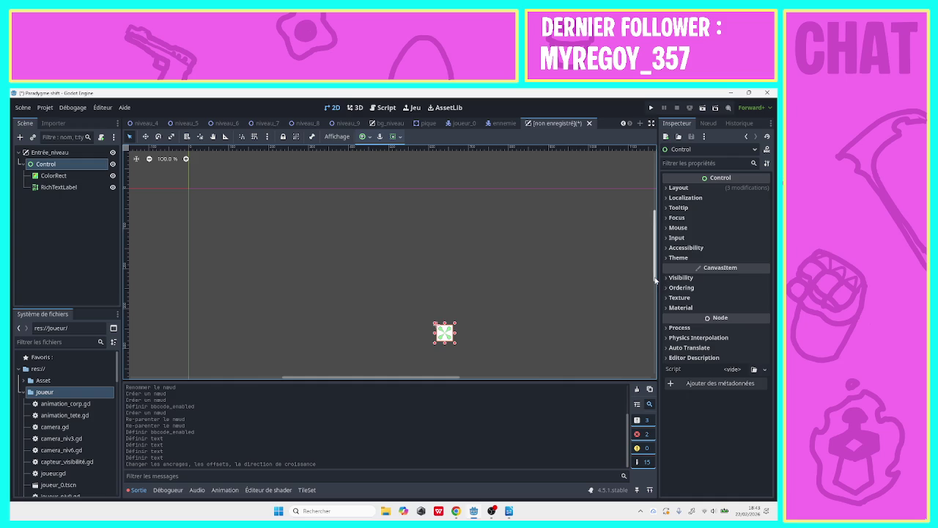
- Zoom out to the full game screen, try enlarging the RichTextLabel, then undo the resize
mouse_move(656, 275)
mouse_down()
mouse_move(656, 306)
mouse_move(655, 268)
mouse_up()
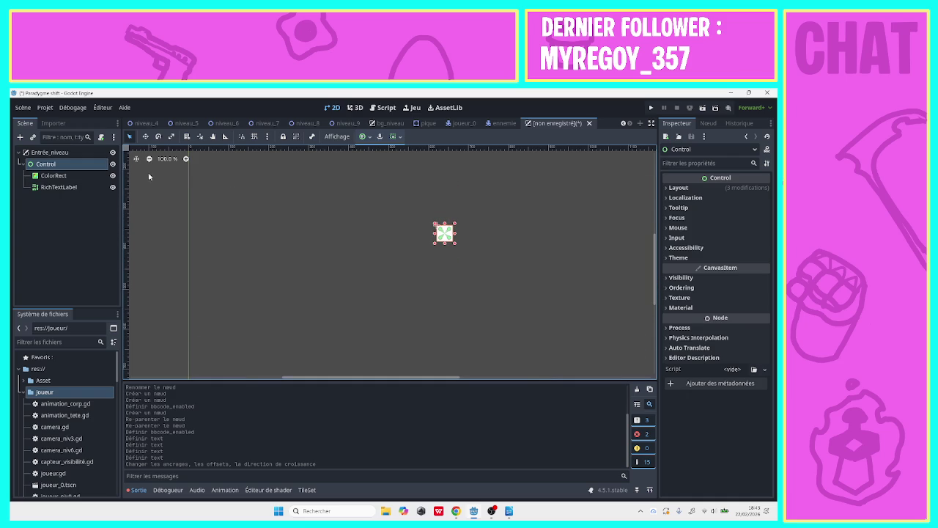
click(150, 164)
click(149, 159)
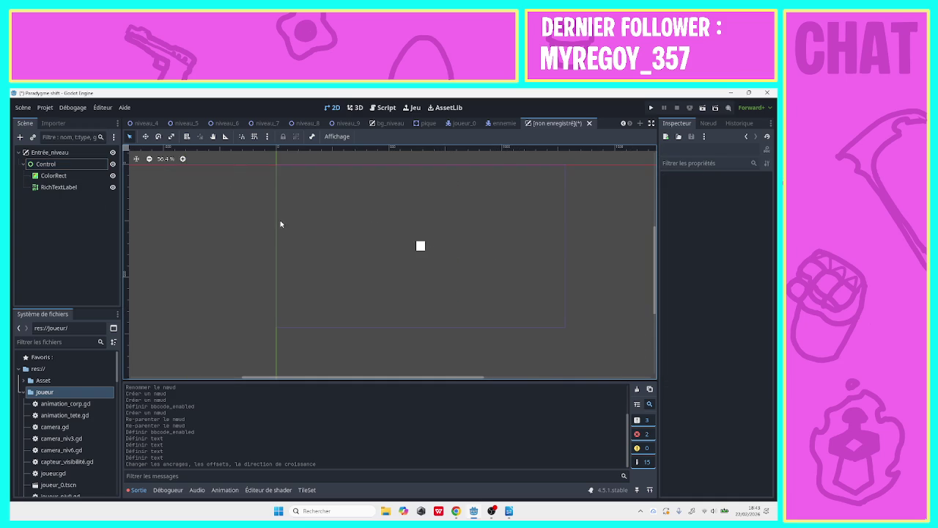
click(39, 186)
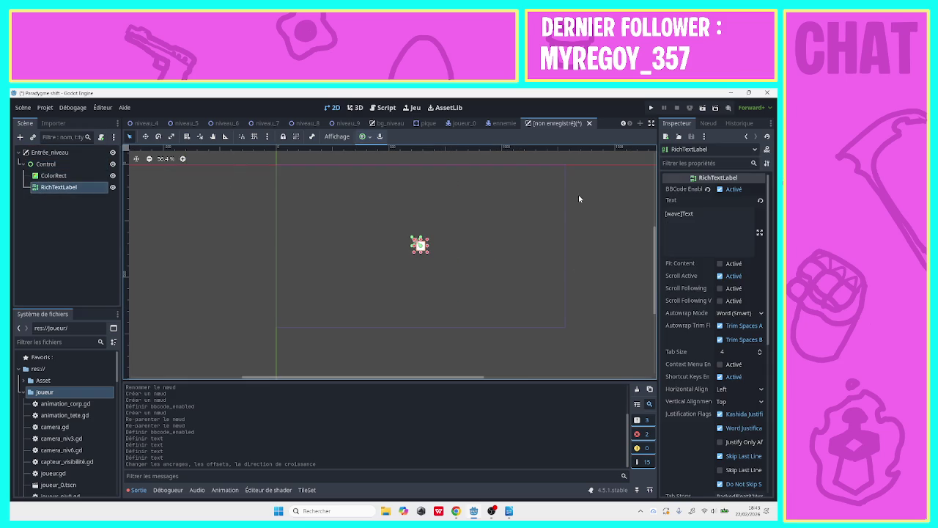
drag(426, 242, 552, 178)
key(ctrl+z)
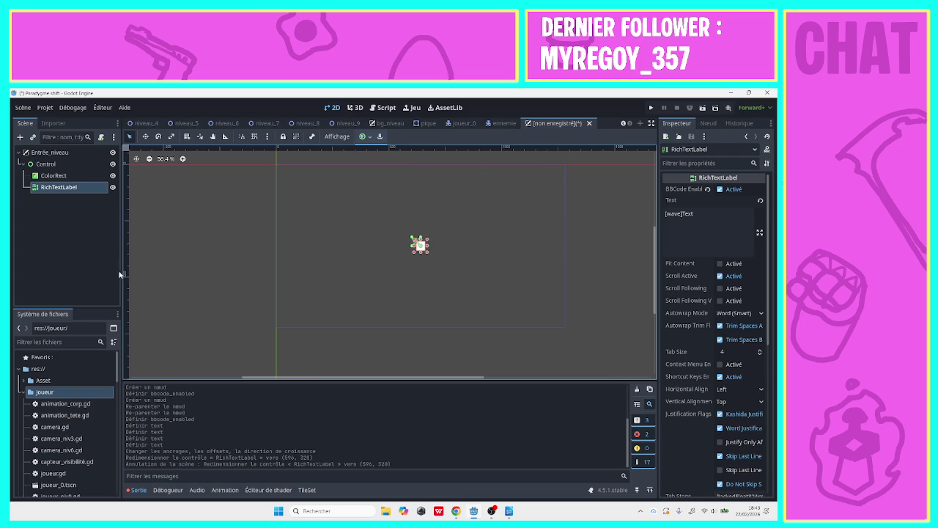
click(73, 176)
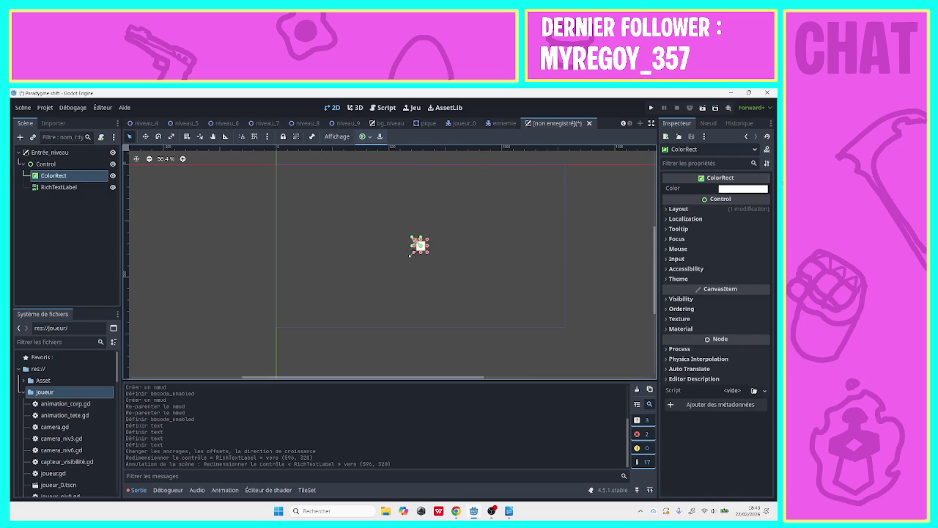
- Stretch the ColorRect to cover most of the game screen and re-apply an anchor preset
mouse_move(411, 253)
mouse_down()
mouse_move(244, 310)
mouse_move(298, 317)
mouse_up()
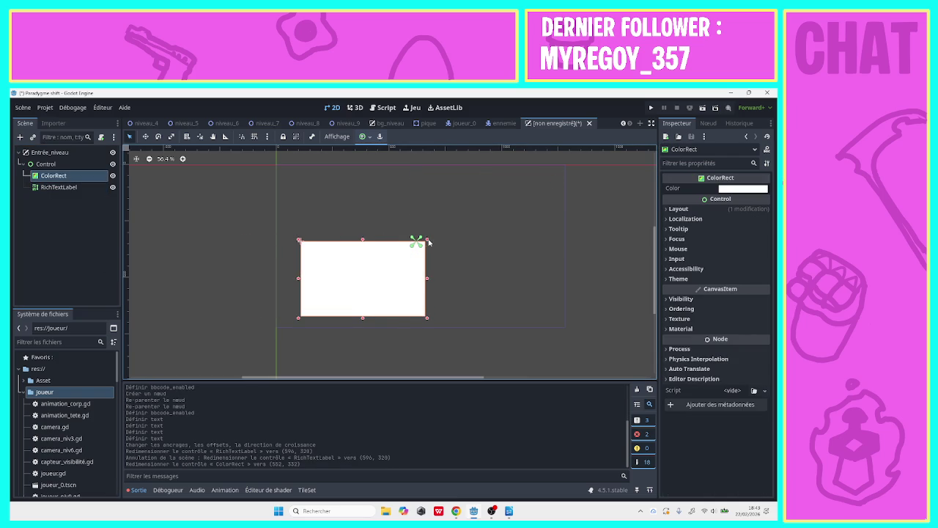
mouse_move(427, 239)
mouse_down()
mouse_move(571, 166)
mouse_move(603, 162)
mouse_move(568, 168)
mouse_up()
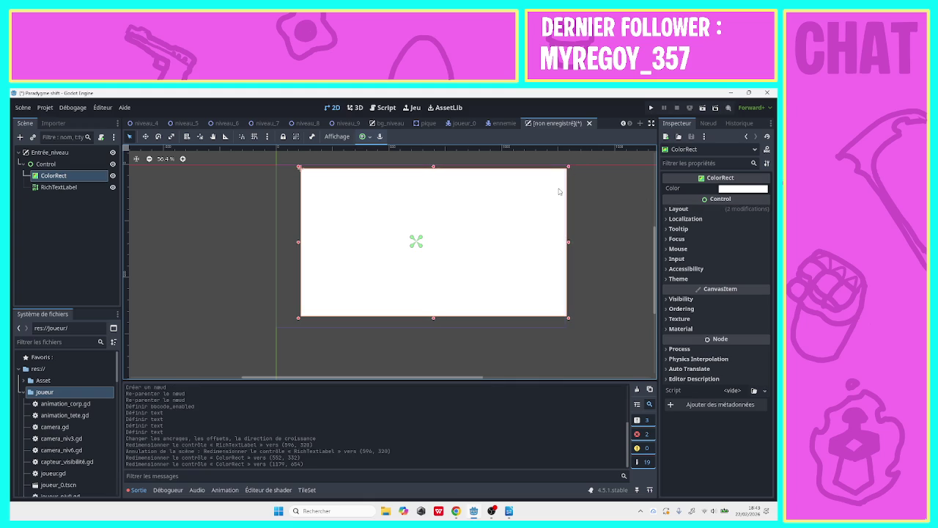
click(368, 138)
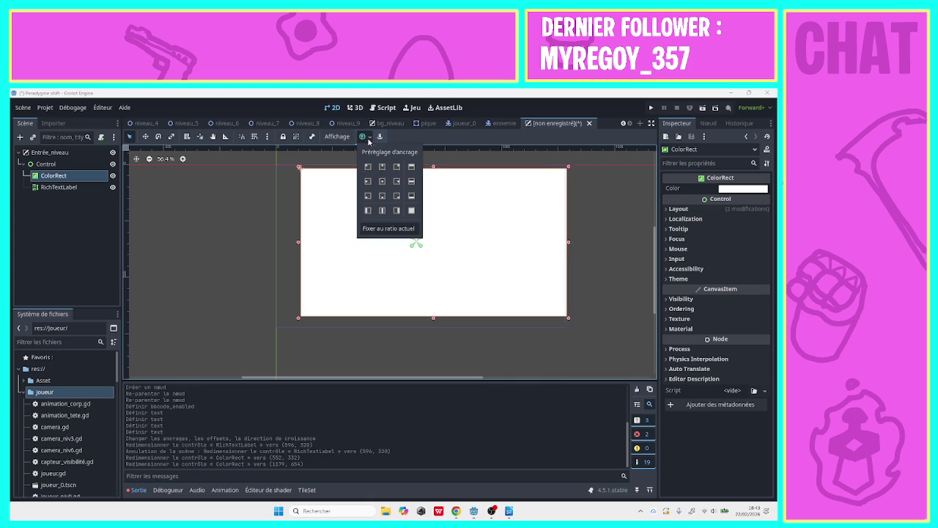
click(381, 180)
click(260, 213)
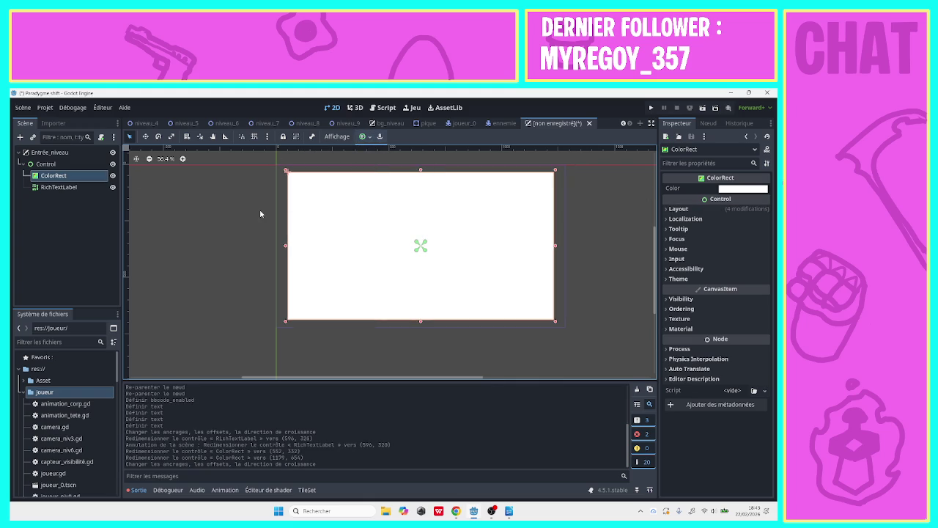
- Set the ColorRect's colour to black (000000) with the RGB sliders
click(734, 189)
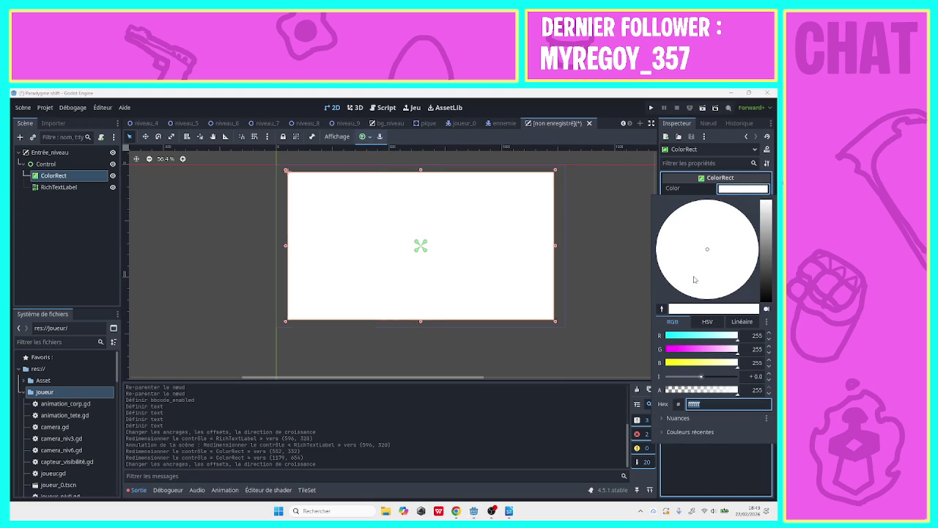
click(698, 353)
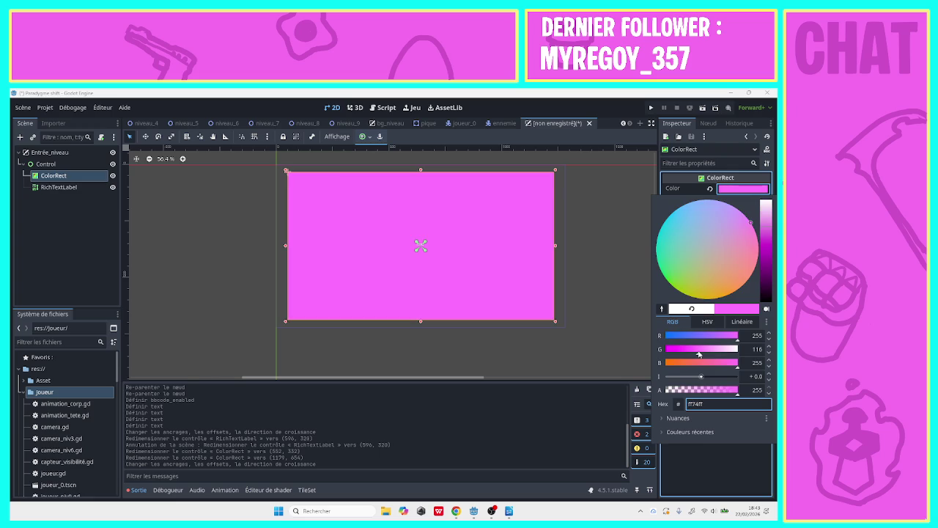
drag(699, 353, 743, 355)
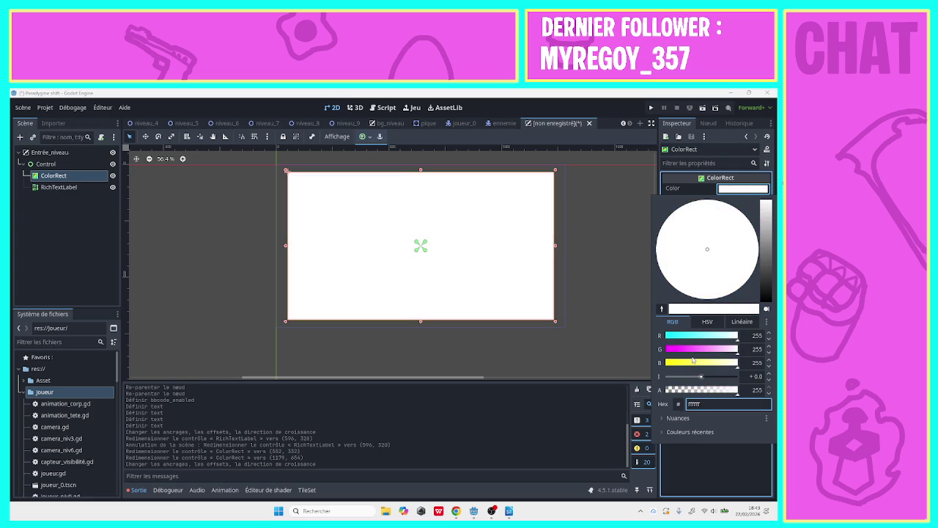
click(665, 362)
mouse_move(680, 346)
mouse_down()
mouse_move(661, 350)
mouse_move(671, 337)
mouse_move(622, 339)
mouse_up()
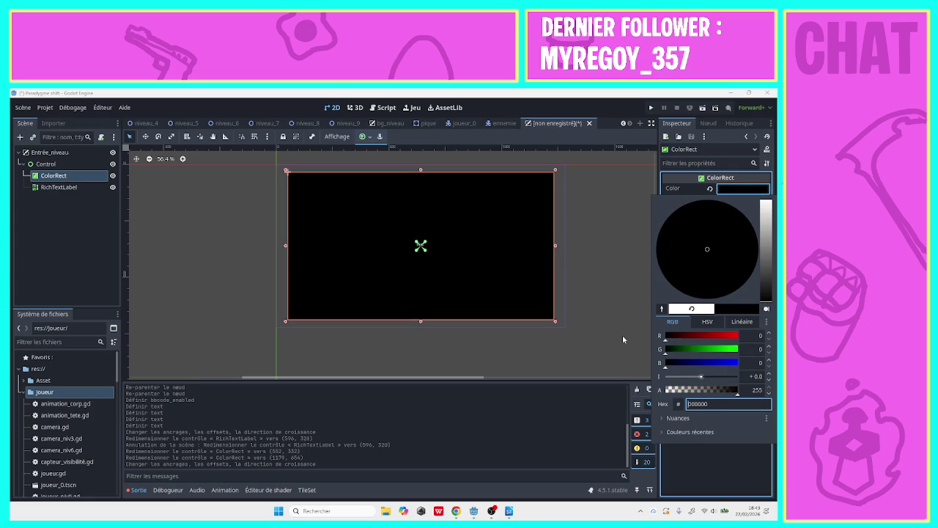
click(568, 297)
- Undo an accidental move of the RichTextLabel and anchor it to the Center preset
click(66, 188)
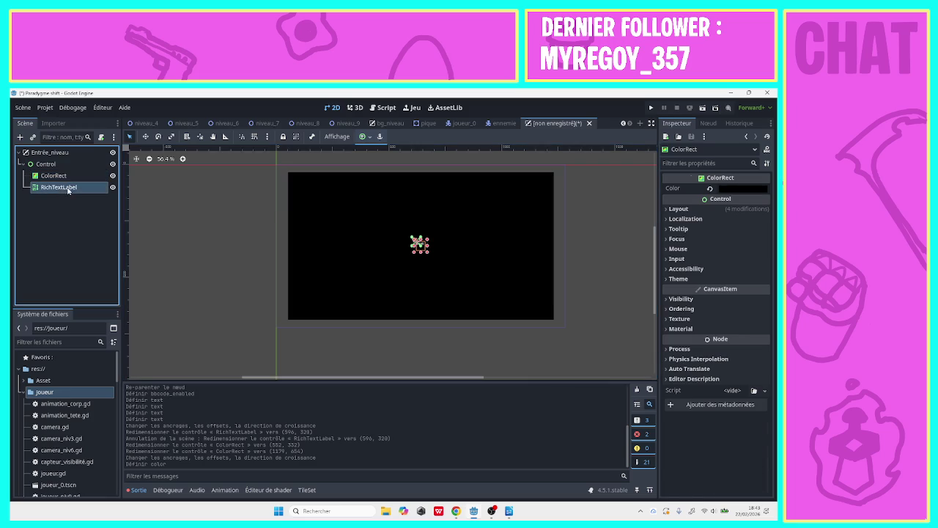
mouse_move(421, 251)
mouse_down()
mouse_move(350, 205)
mouse_move(426, 230)
mouse_up()
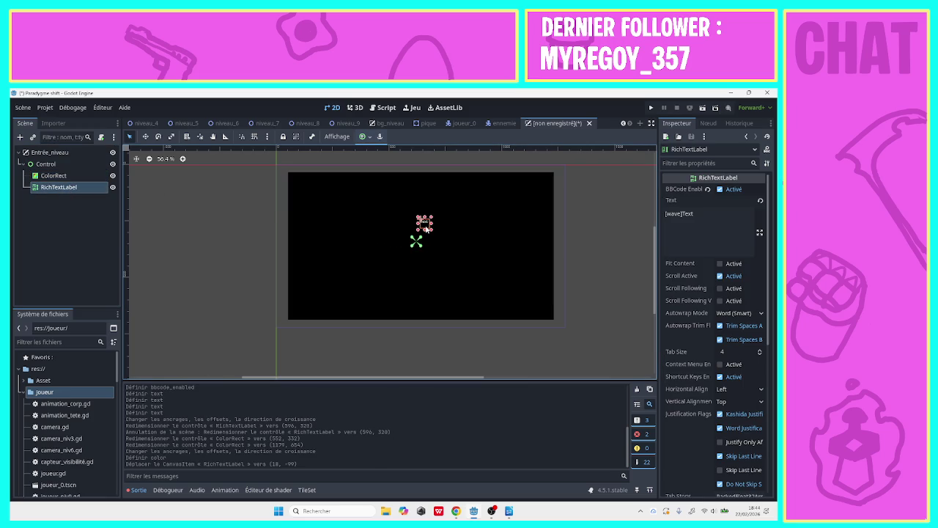
key(ctrl+z)
click(367, 137)
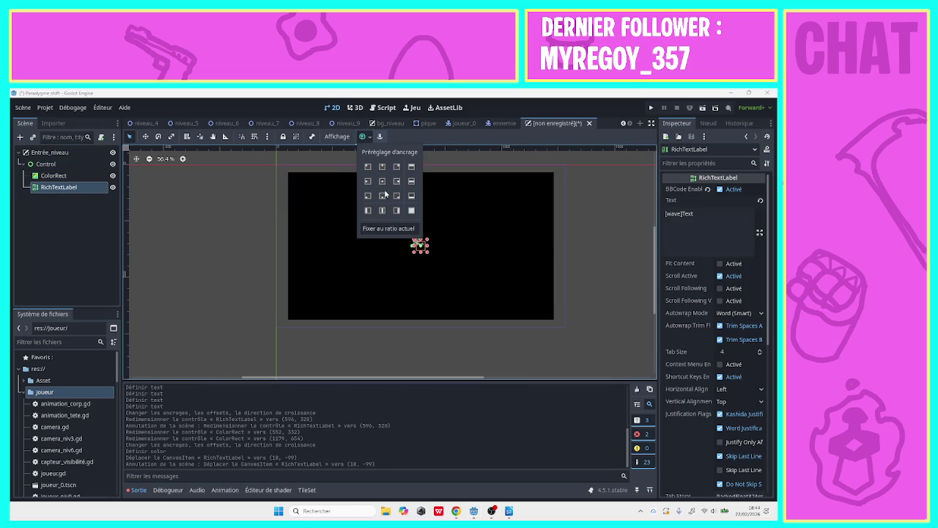
click(382, 185)
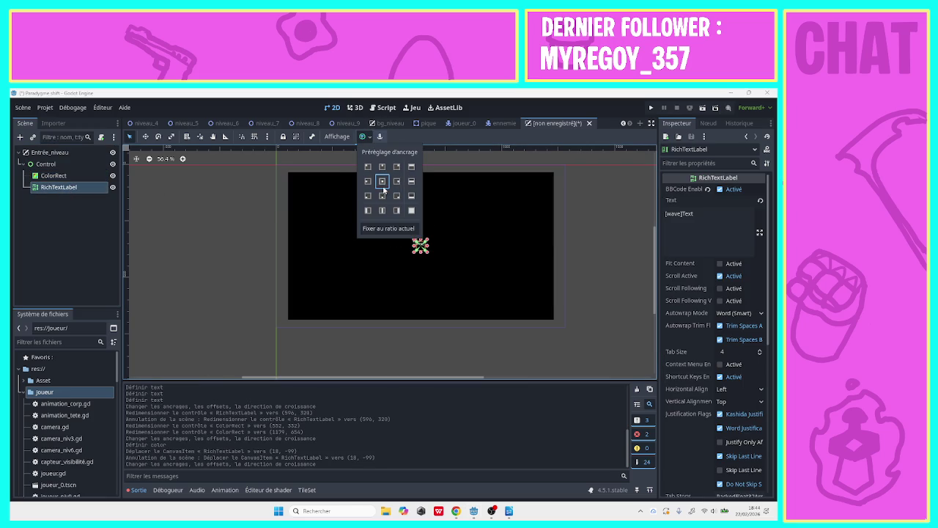
click(708, 214)
- Override the RichTextLabel's Normal Font Size to 60 px under Theme Overrides
scroll(719, 292, down, 8)
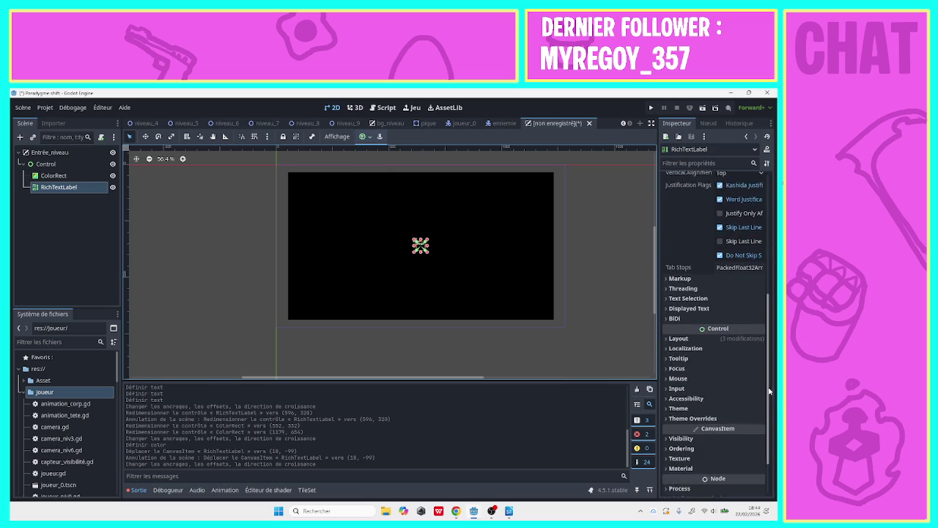
click(705, 387)
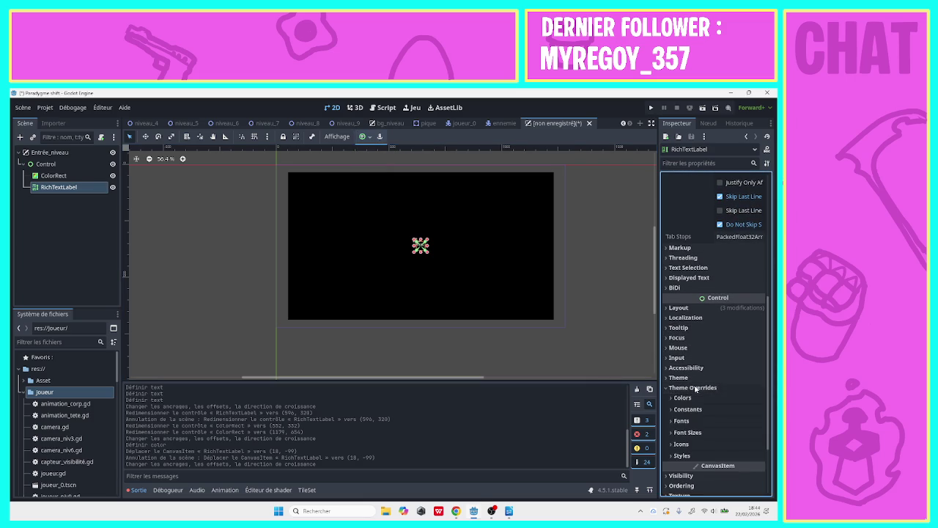
click(675, 455)
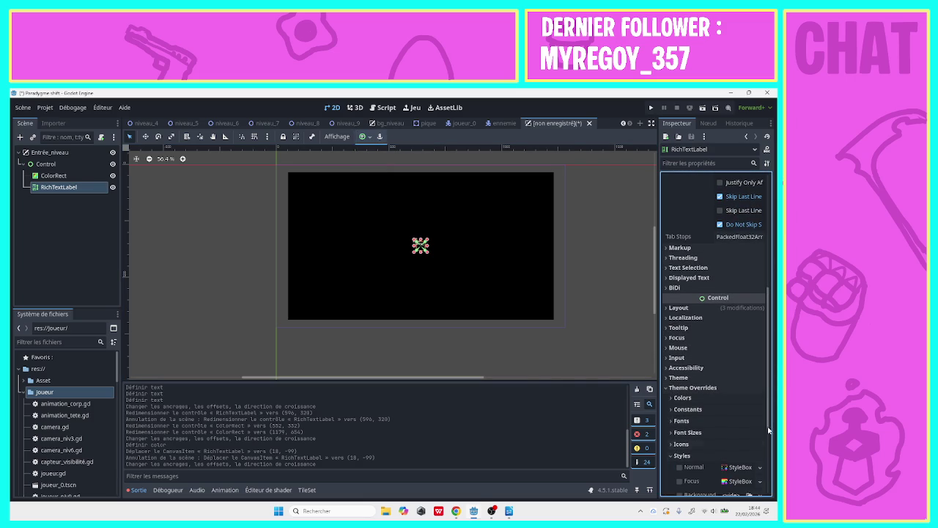
scroll(770, 403, down, 4)
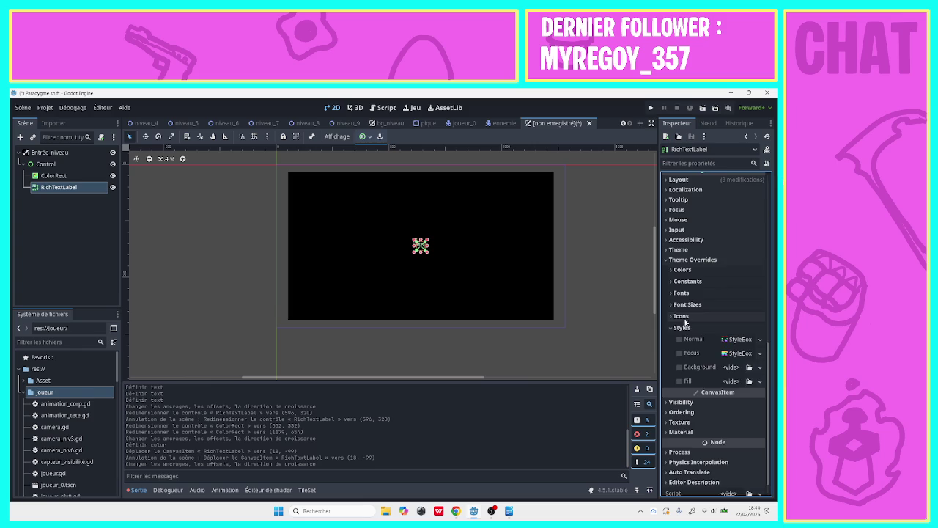
click(685, 320)
click(687, 338)
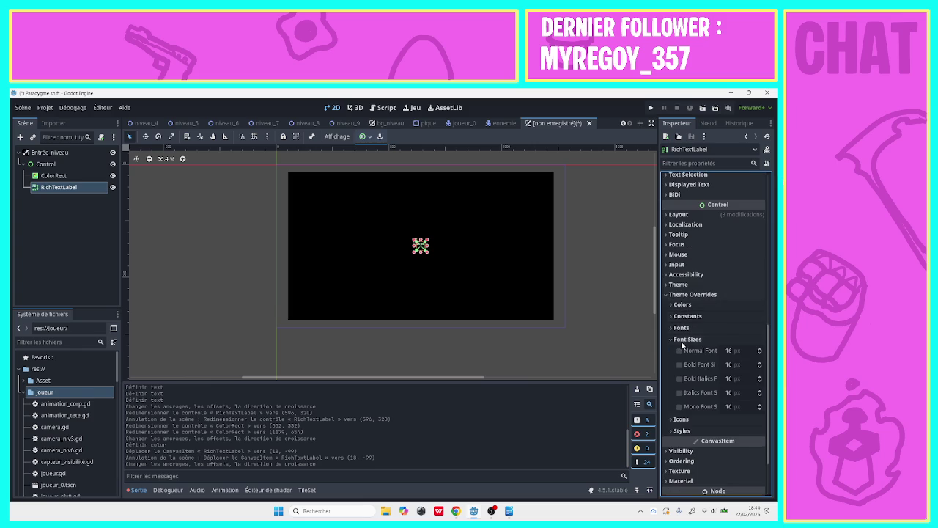
click(729, 350)
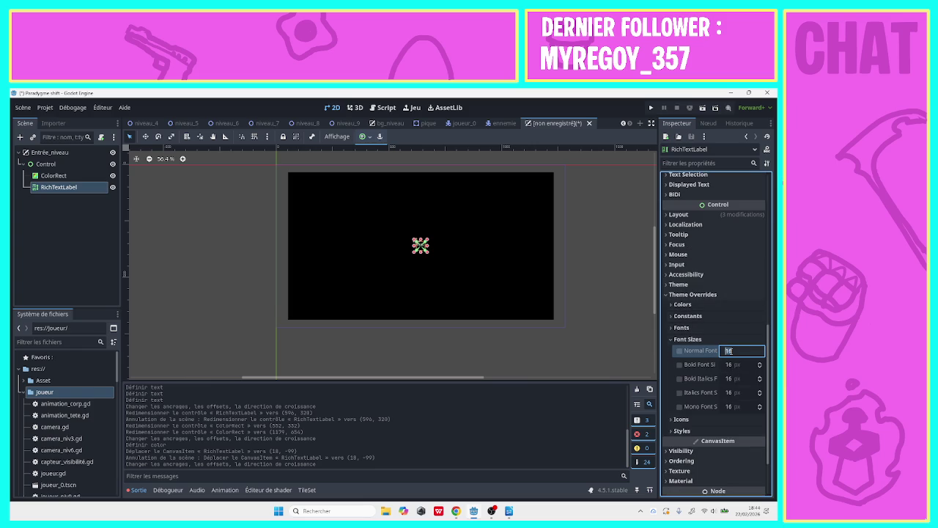
text(30)
key(Return)
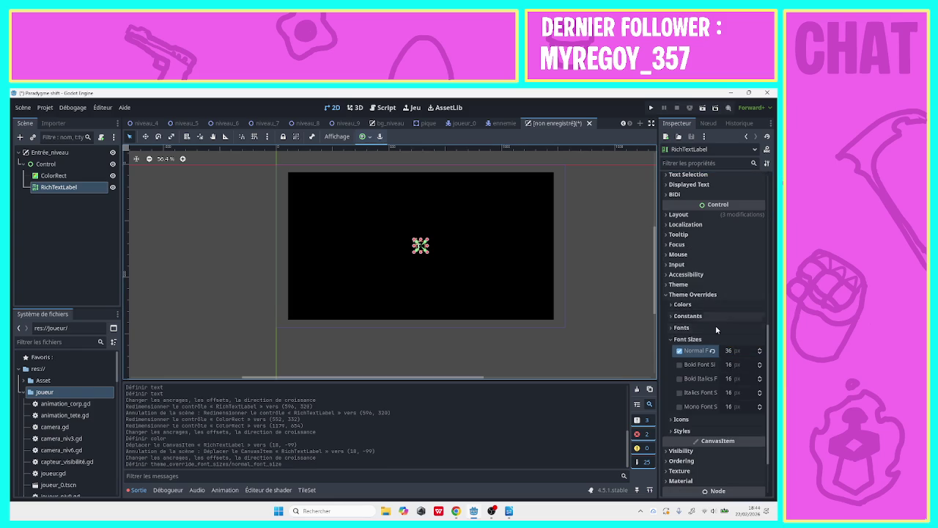
click(729, 351)
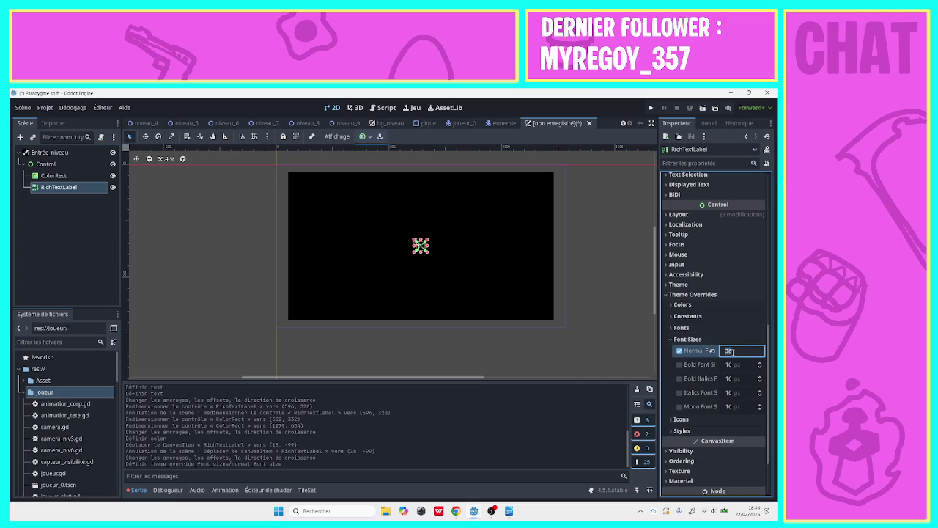
text(60)
key(Return)
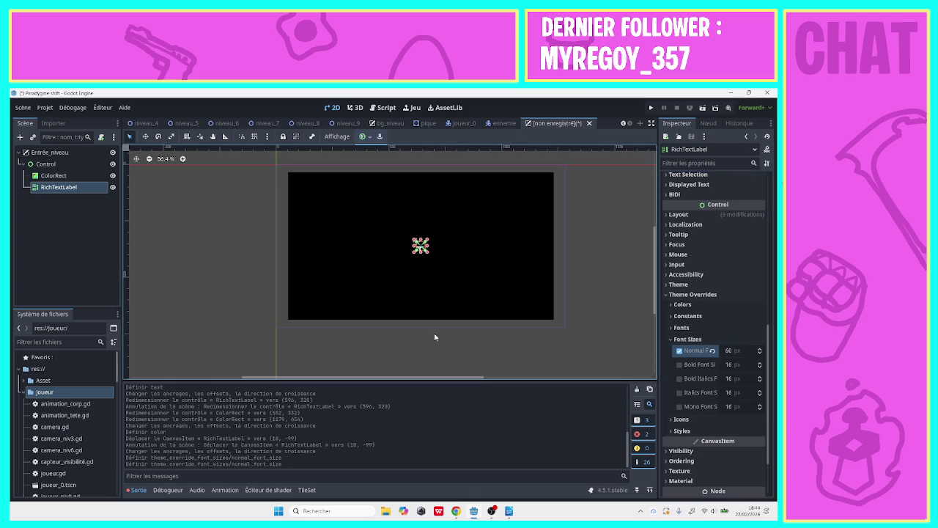
- Enlarge the label box to fit the bigger text and re-apply the Center anchor
mouse_move(427, 255)
mouse_down()
mouse_move(495, 283)
mouse_move(461, 264)
mouse_up()
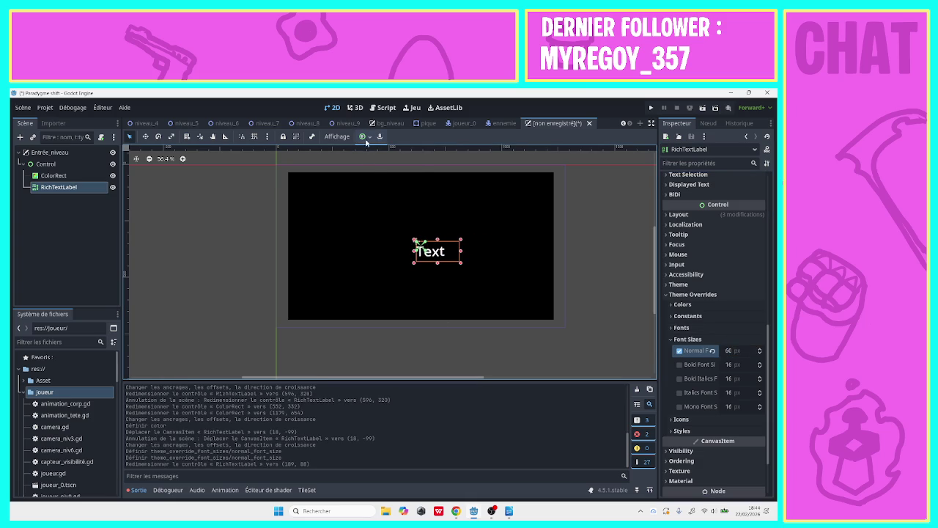
click(362, 137)
click(381, 181)
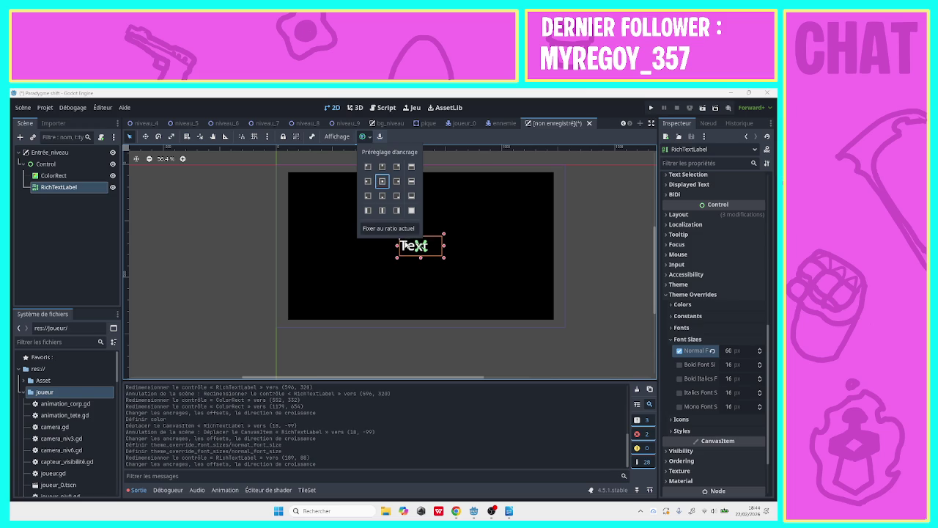
click(443, 257)
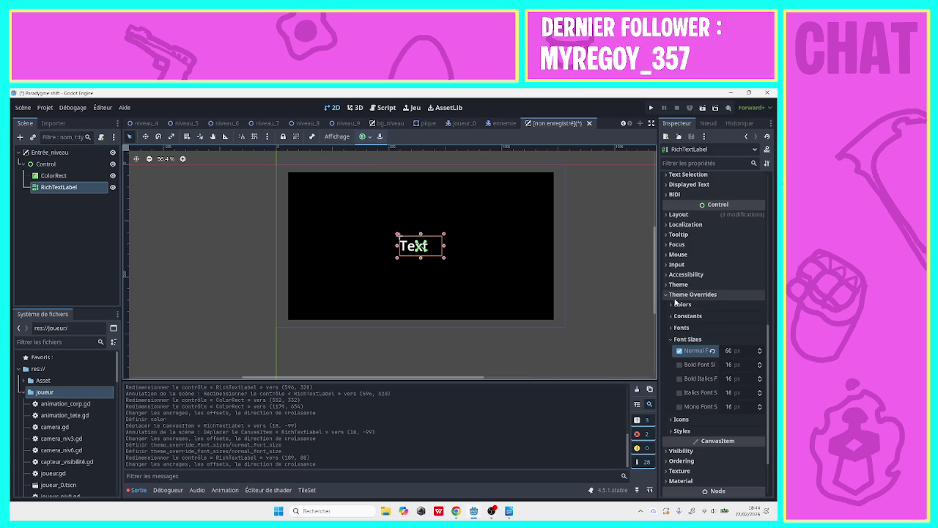
- Browse and collapse the Font, Constant, Colour and Theme override sections
click(681, 327)
click(680, 328)
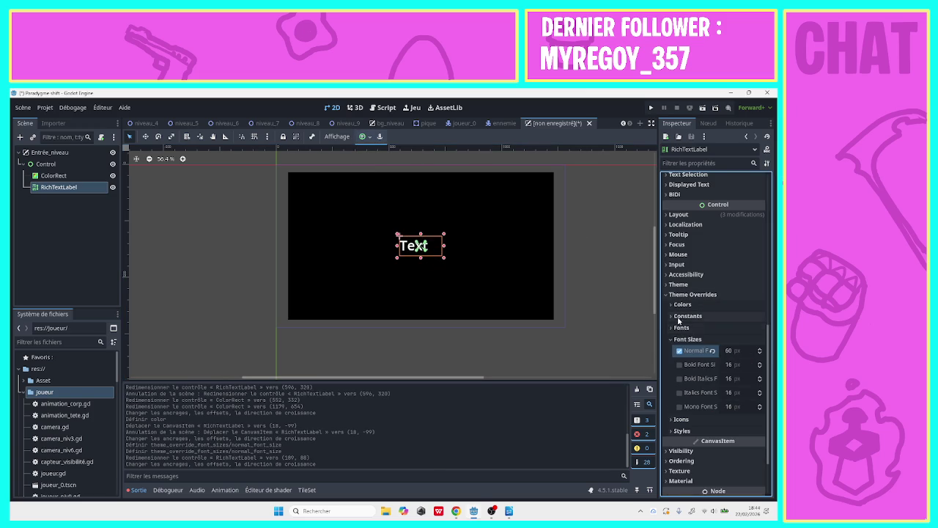
click(678, 315)
click(678, 315)
click(678, 304)
click(677, 305)
click(686, 295)
click(674, 342)
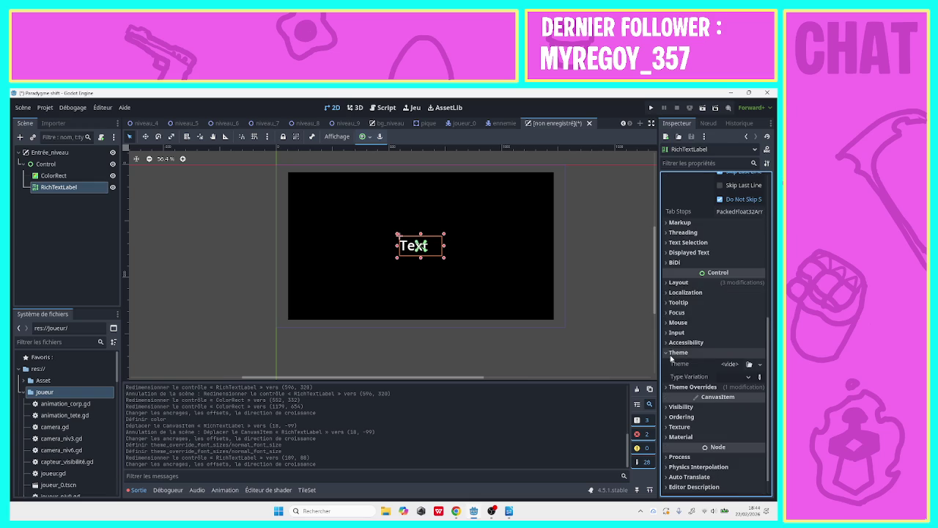
click(674, 342)
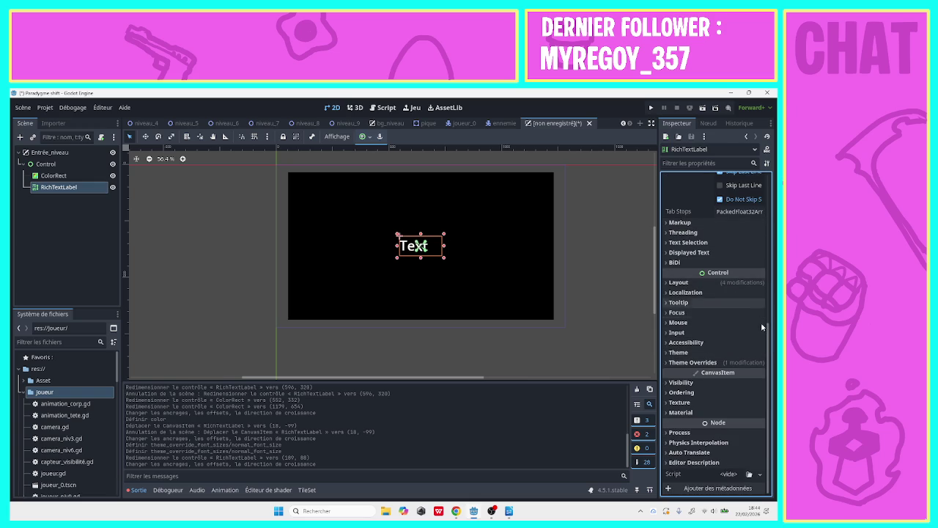
- Set the label's Horizontal and Vertical Alignment to Center
drag(766, 324, 767, 270)
scroll(726, 312, up, 5)
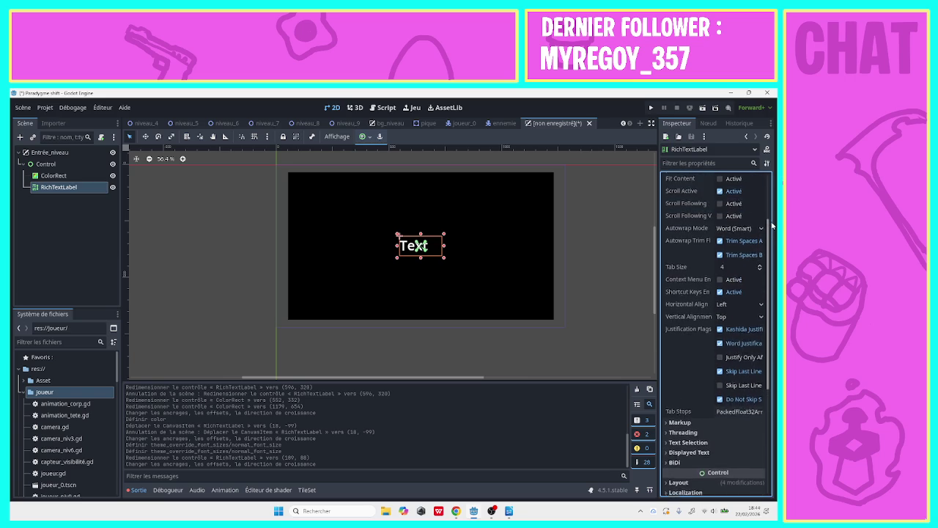
click(729, 324)
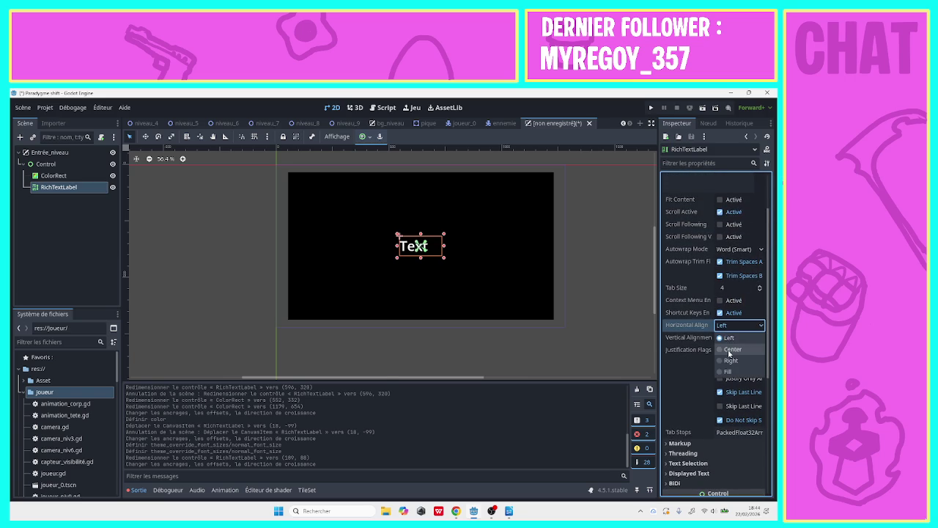
click(728, 348)
click(728, 337)
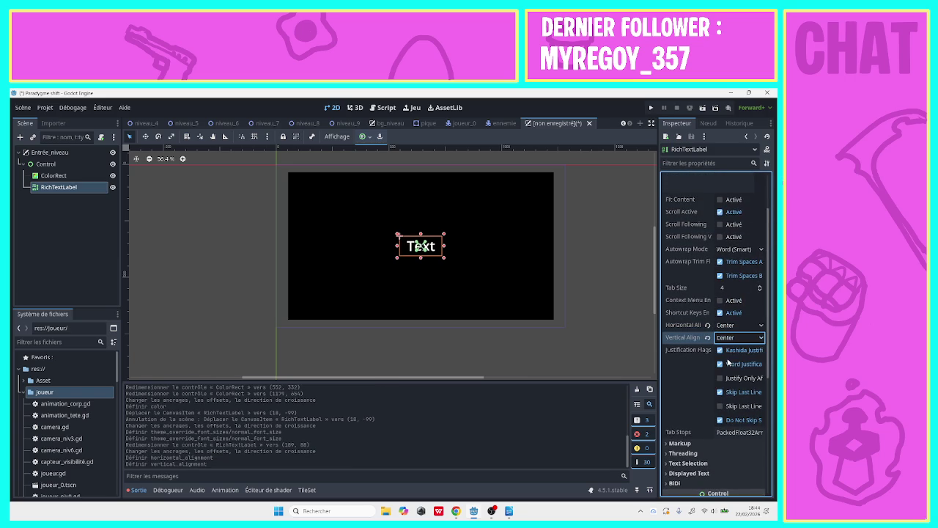
click(728, 362)
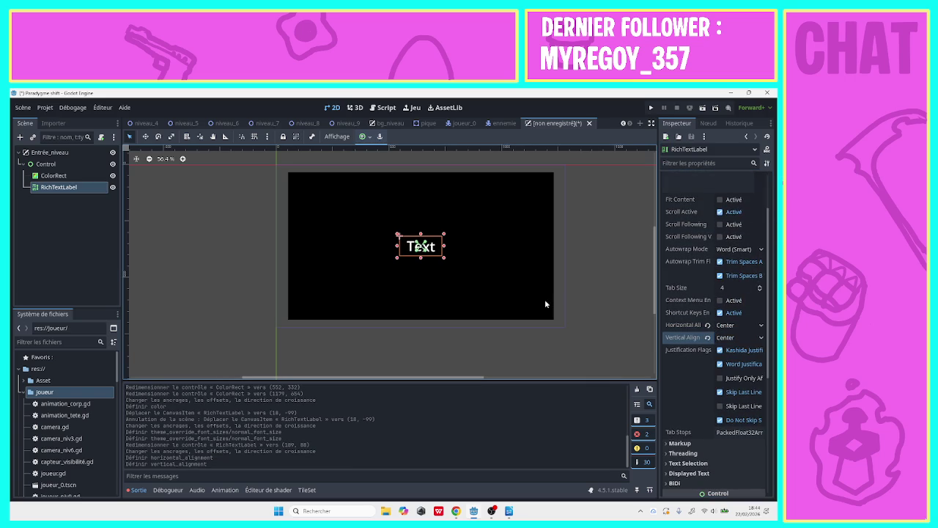
- Nudge the Text label up two steps with the Up arrow key
click(176, 265)
click(414, 242)
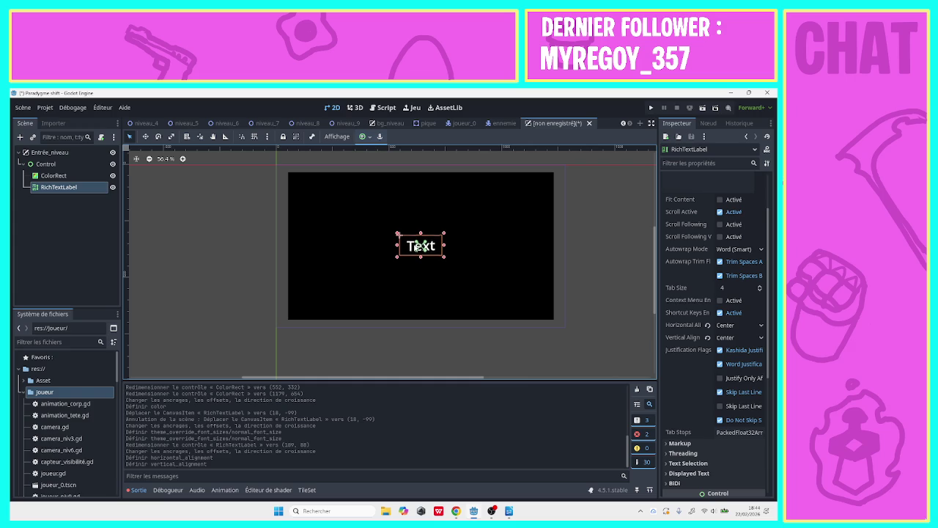
key(Up)
key(Up)
key(Up)
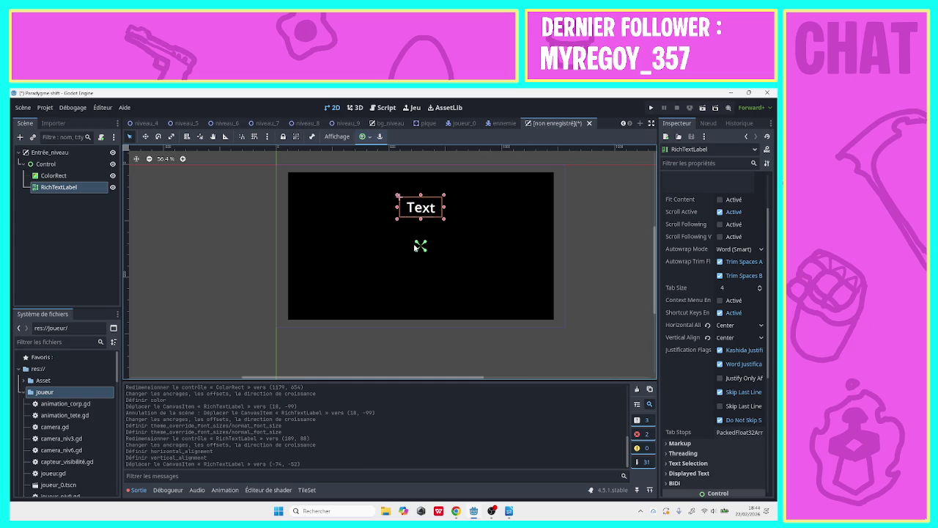
key(Up)
key(Up)
key(Up)
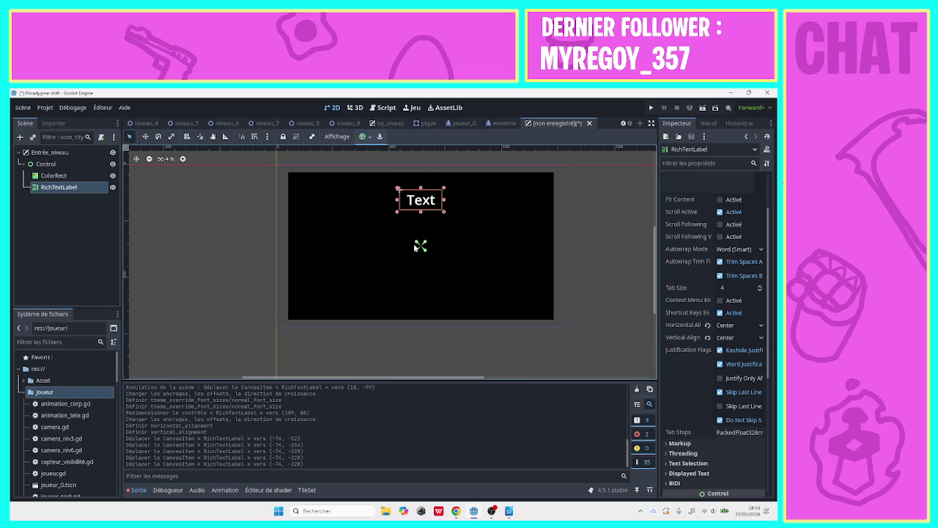
click(83, 179)
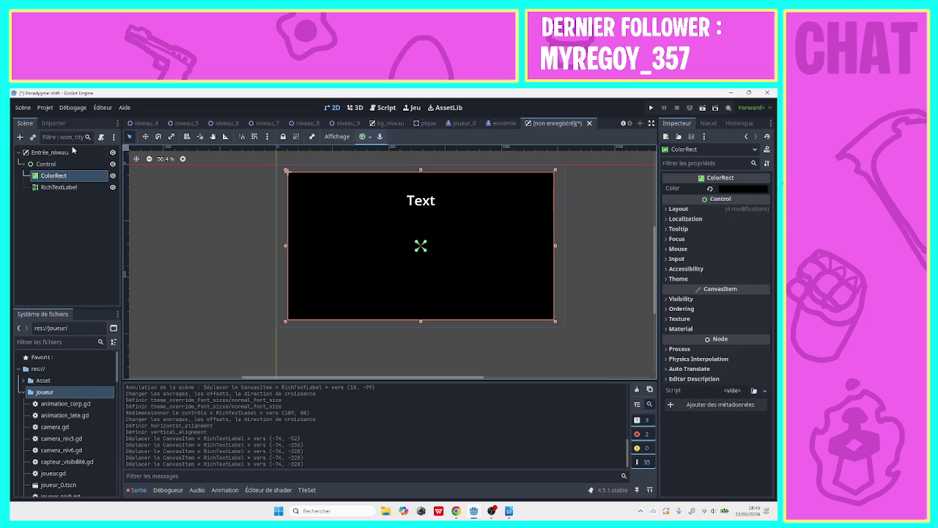
- Extend the black background's top-right, left and bottom edges outward
click(554, 171)
click(546, 181)
drag(555, 172, 568, 161)
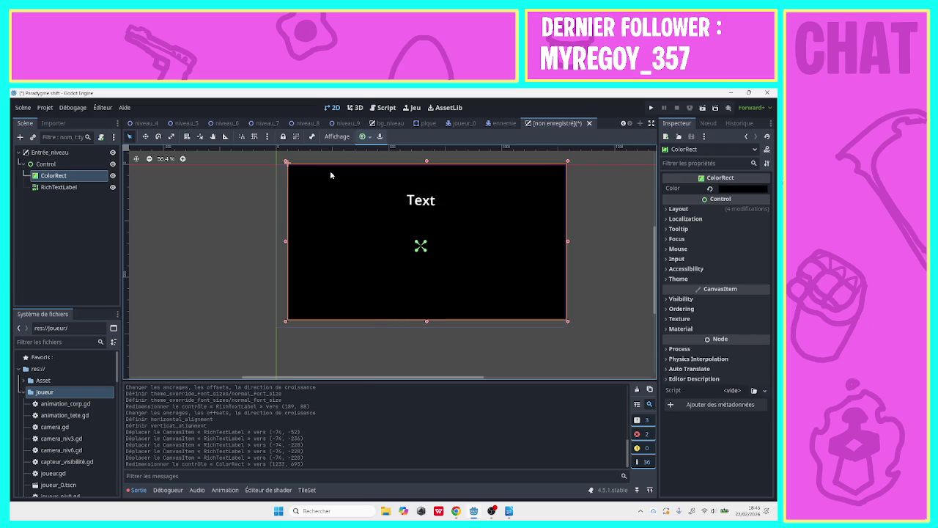
drag(286, 161, 273, 159)
click(419, 324)
click(421, 318)
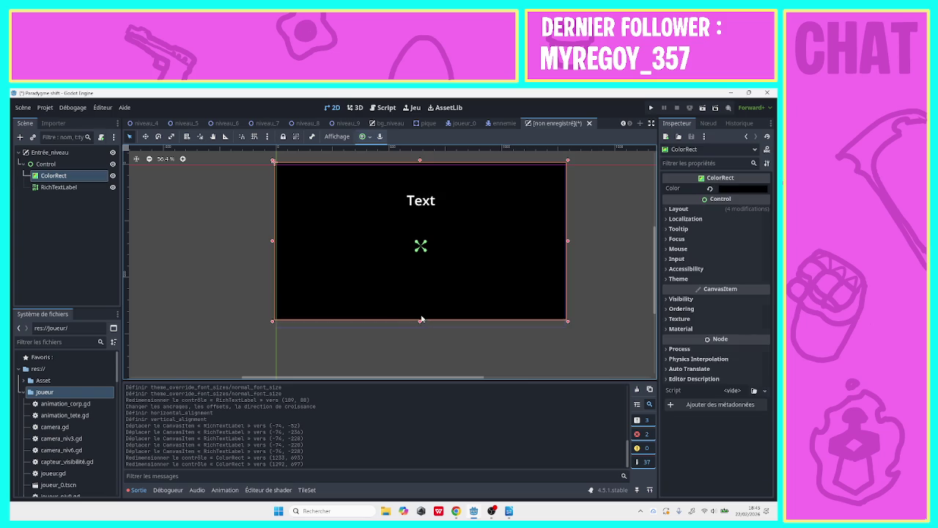
drag(420, 321, 419, 335)
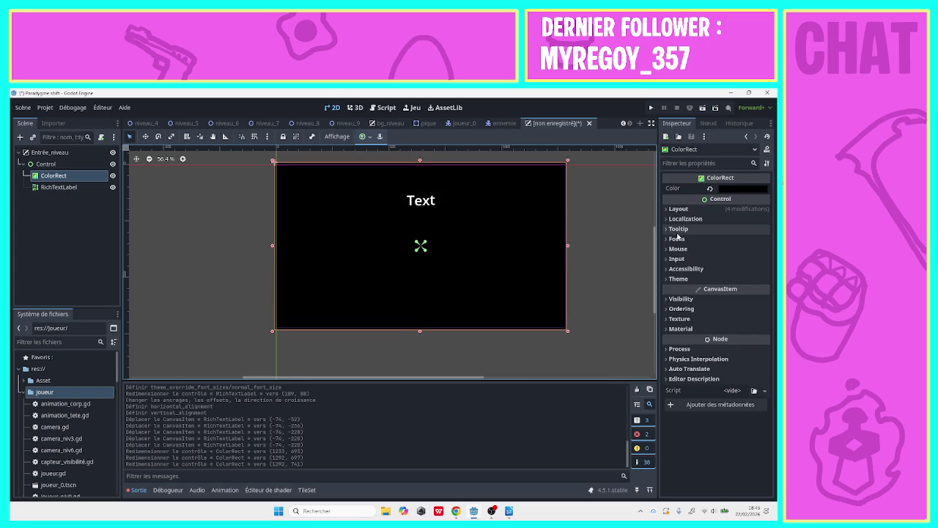
- Change the ColorRect colour from black to dark grey 36383c
click(729, 190)
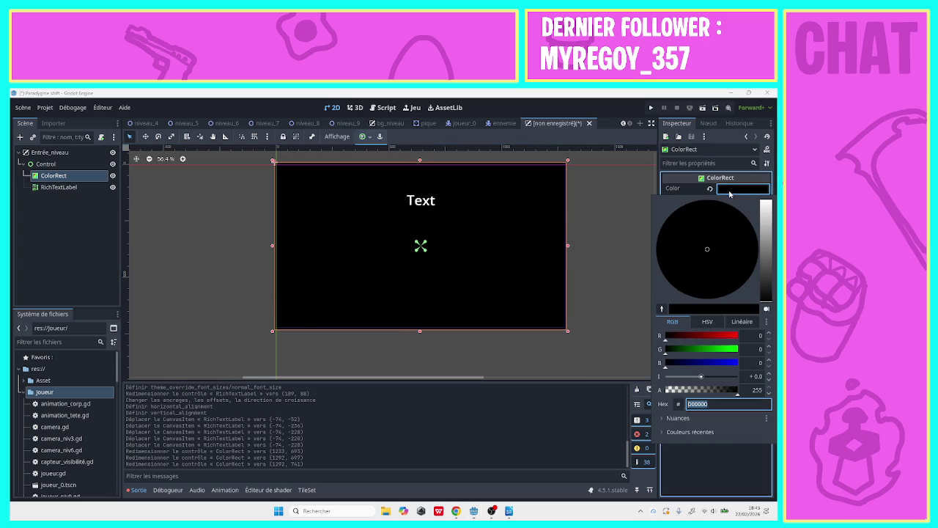
mouse_move(678, 344)
mouse_down()
mouse_move(722, 343)
mouse_move(666, 354)
mouse_move(680, 338)
mouse_move(665, 338)
mouse_move(693, 349)
mouse_move(693, 336)
mouse_up()
click(693, 364)
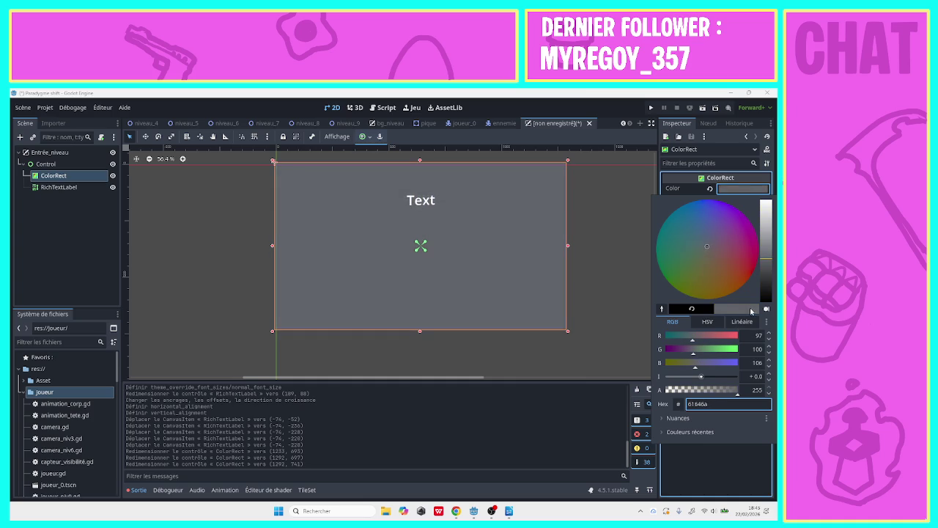
drag(768, 263, 770, 283)
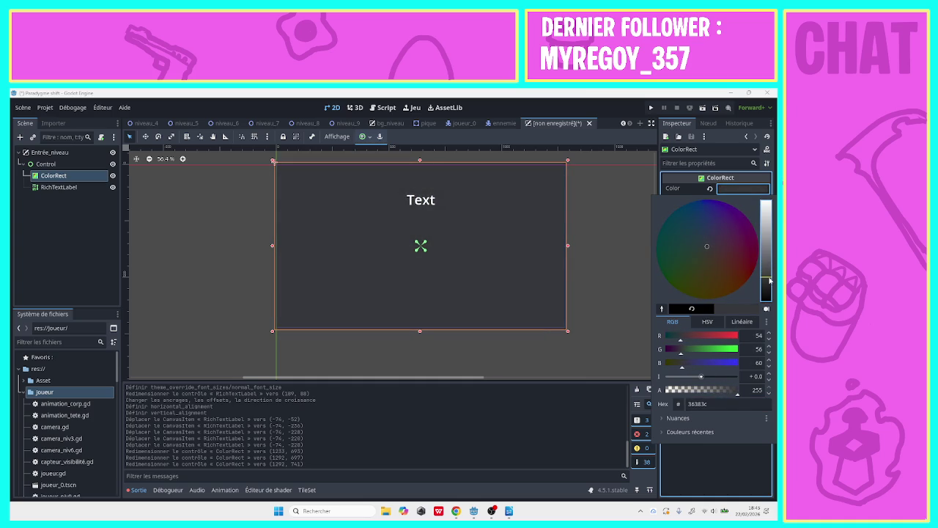
click(199, 260)
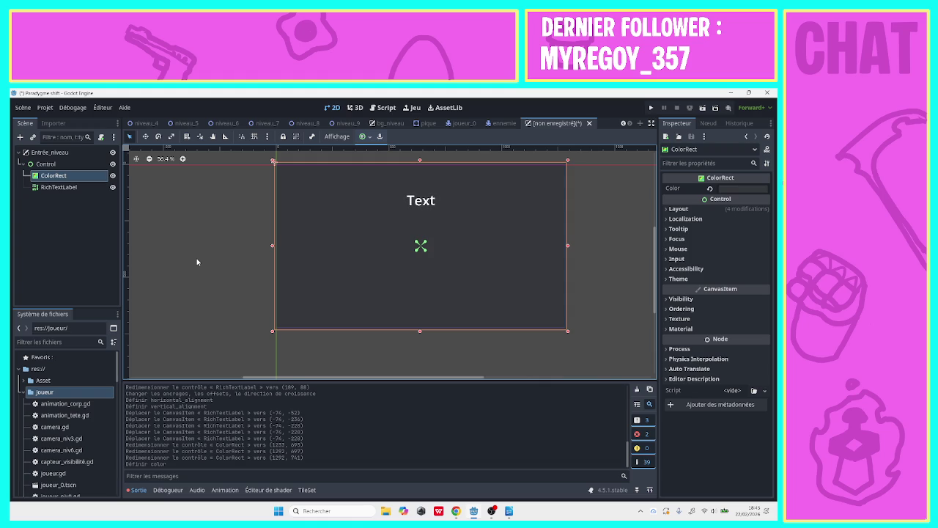
- Widen the RichTextLabel to the right and left so it spans the grey backdrop at 1132 by 88
click(420, 201)
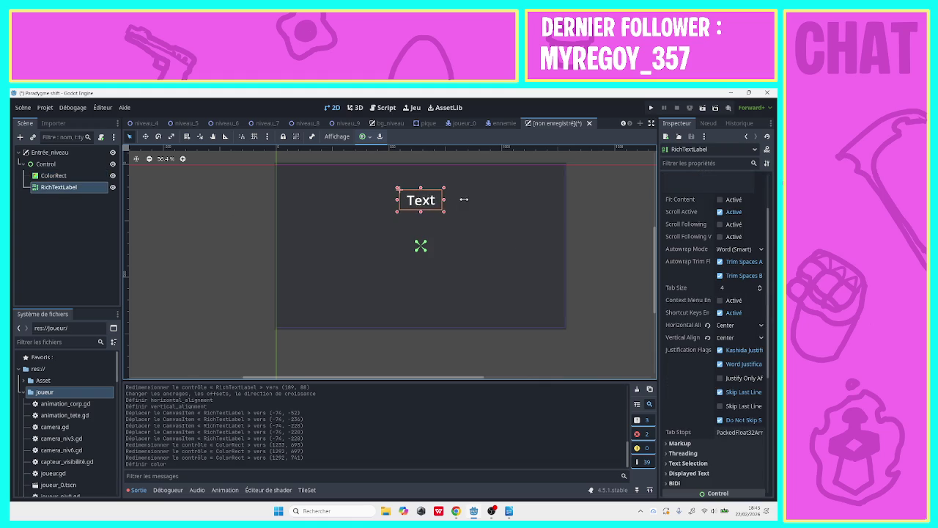
drag(464, 199, 551, 199)
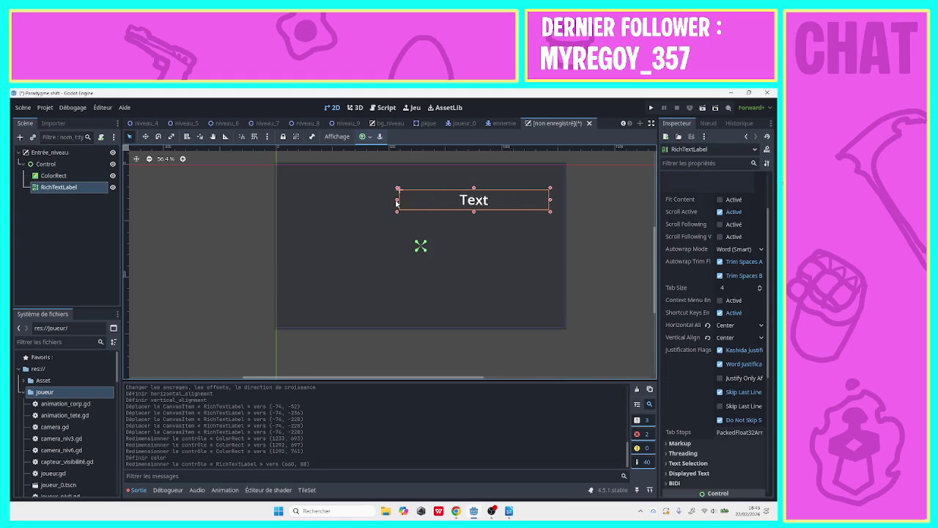
drag(397, 203, 290, 201)
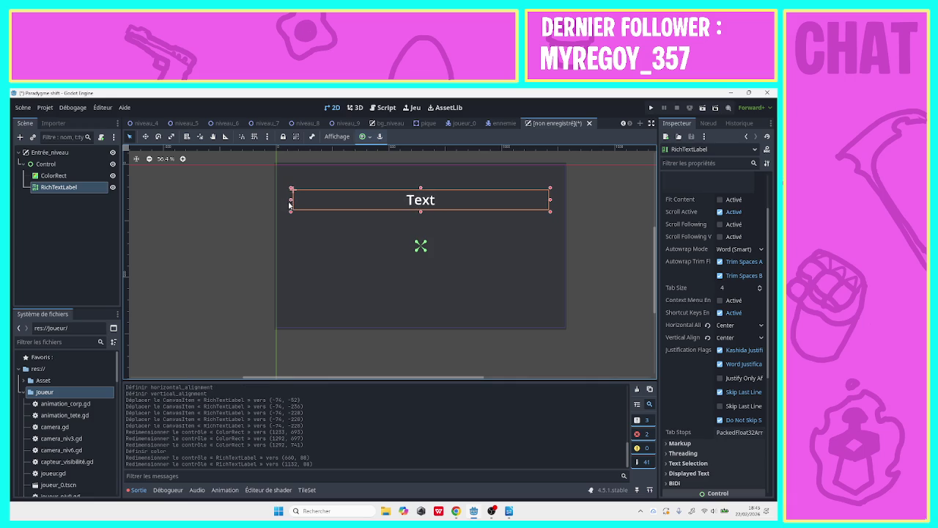
click(236, 208)
- Reselect the RichTextLabel and start editing its [wave]Text content in the Inspector
click(73, 187)
scroll(710, 217, up, 3)
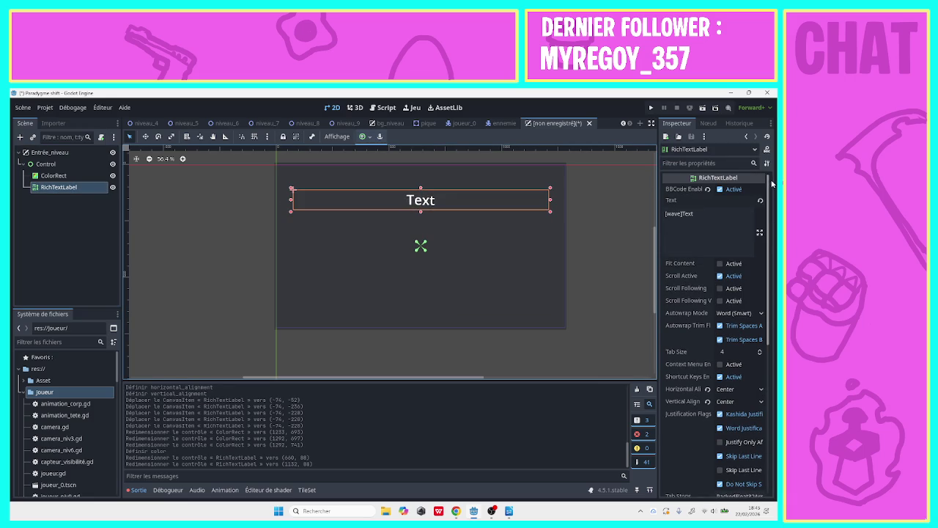
click(710, 217)
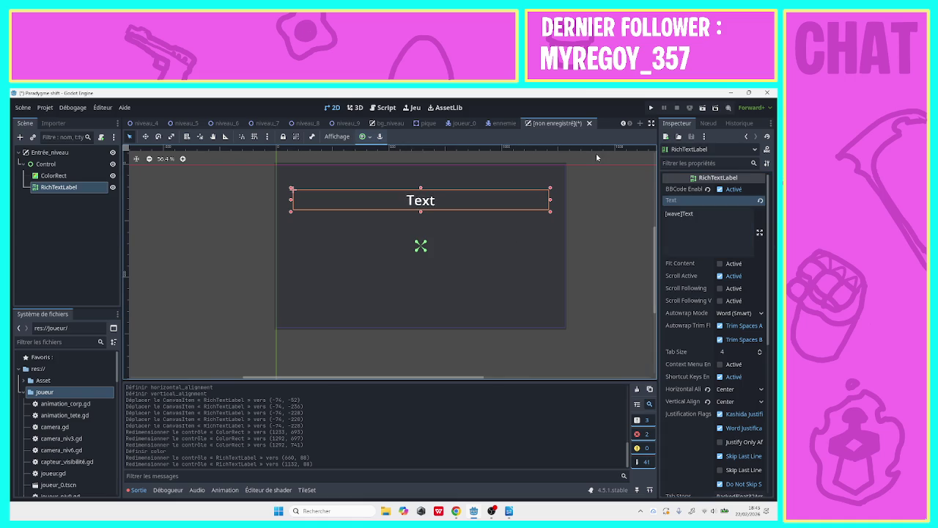
- Minimize Godot and browse the Downloads folder in File Explorer
click(730, 92)
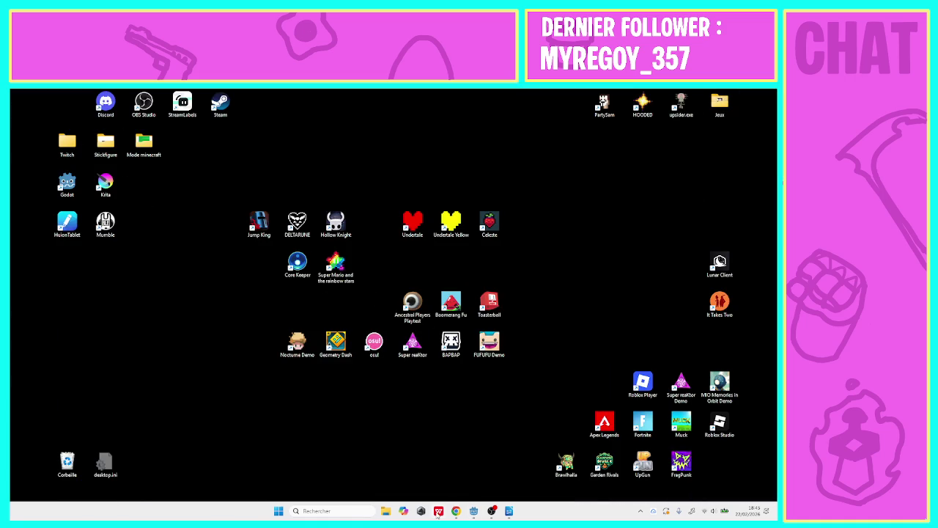
click(385, 511)
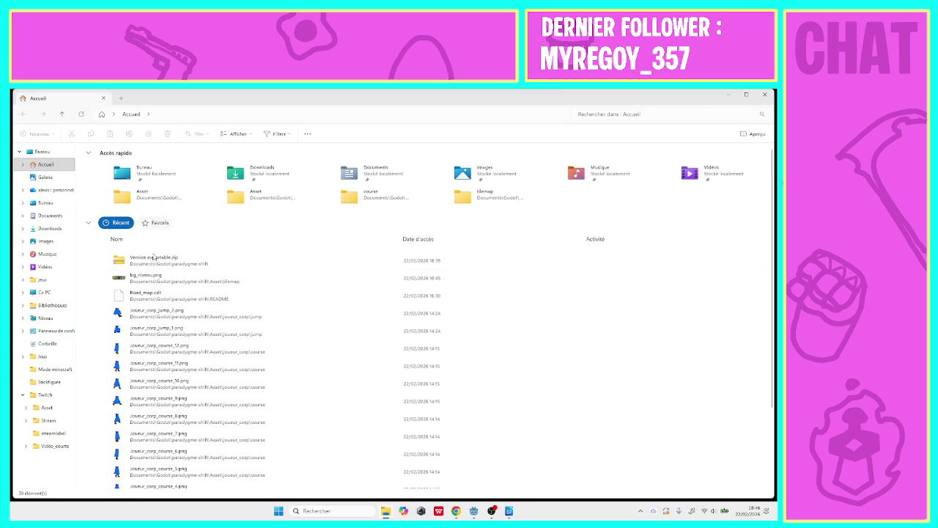
click(46, 229)
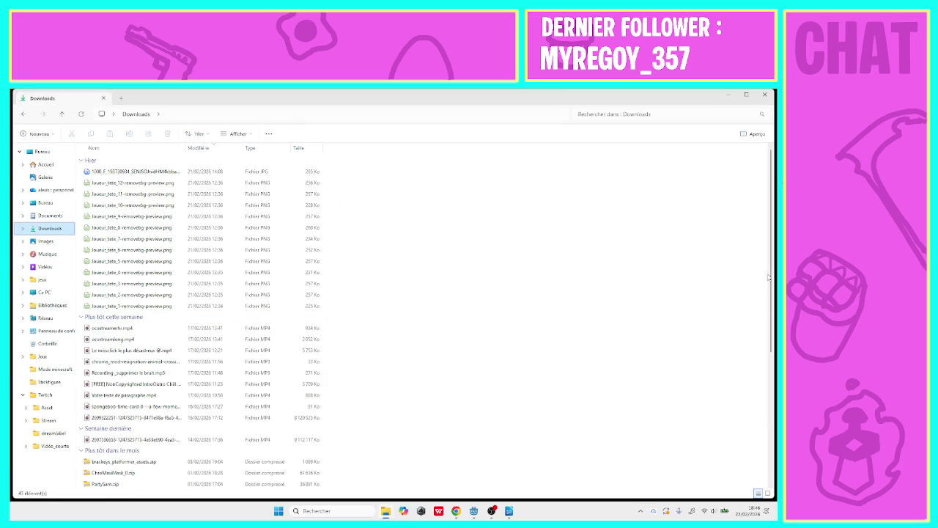
drag(768, 277, 760, 446)
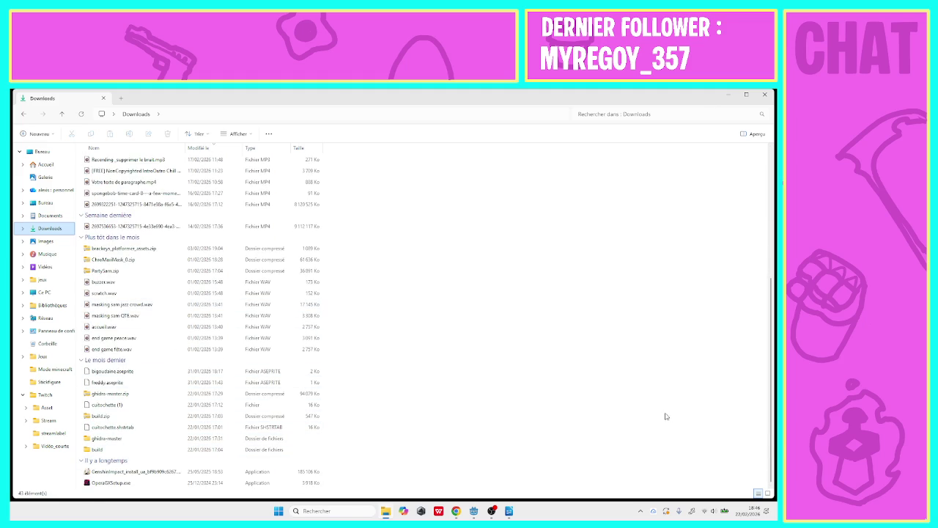
drag(768, 400, 776, 269)
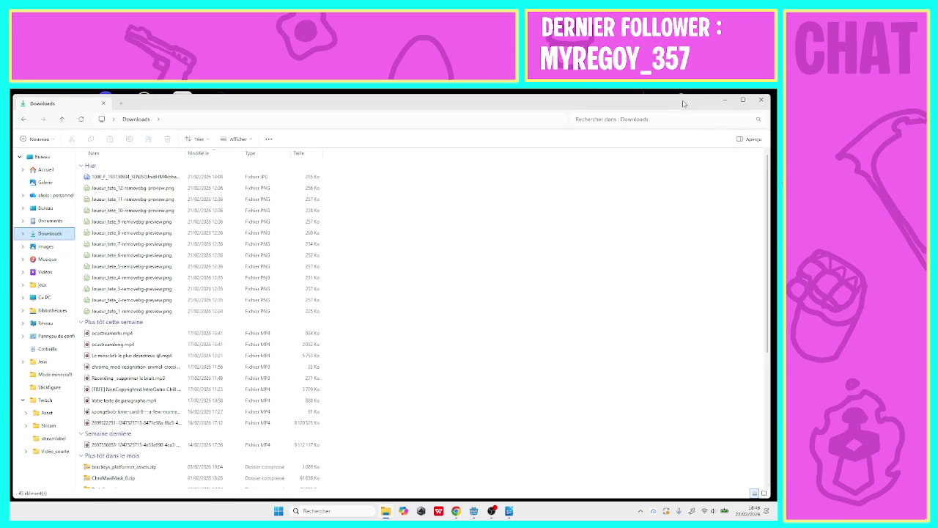
- Move the File Explorer window aside and close it
mouse_move(684, 94)
mouse_down()
mouse_move(670, 92)
mouse_move(638, 138)
mouse_up()
click(708, 136)
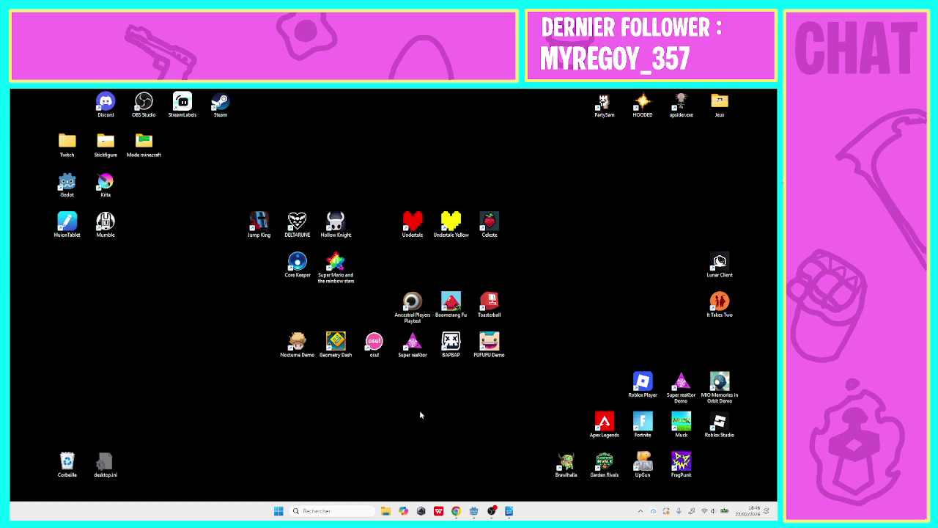
mouse_move(509, 516)
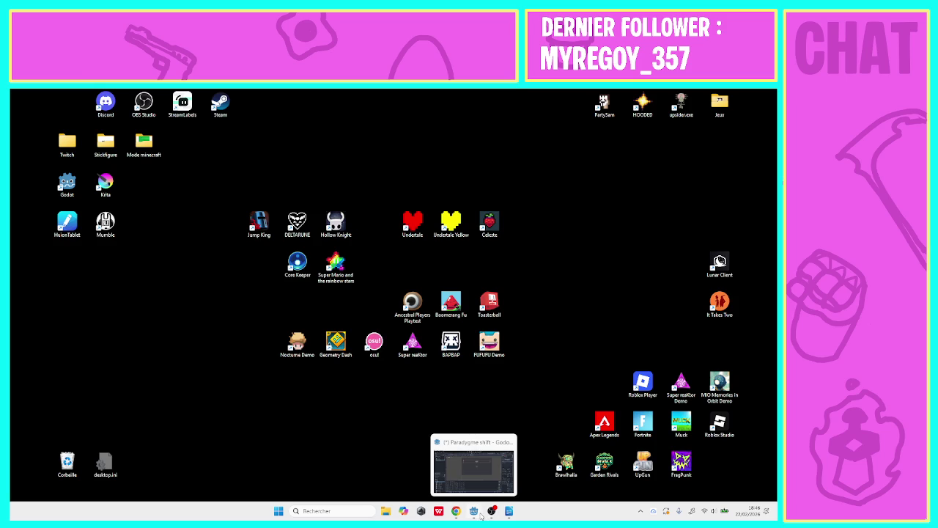
- Search 'barber chop font telechargement' in a new Chrome tab
click(455, 513)
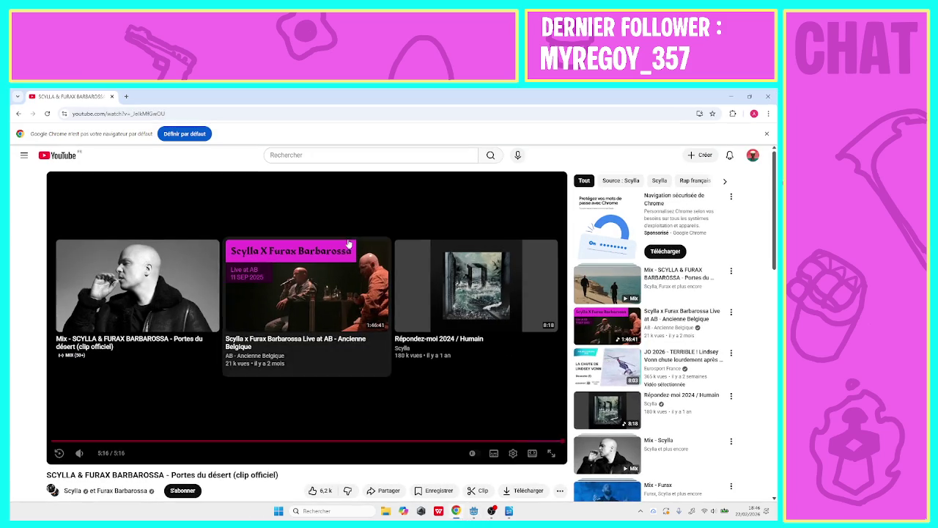
click(124, 97)
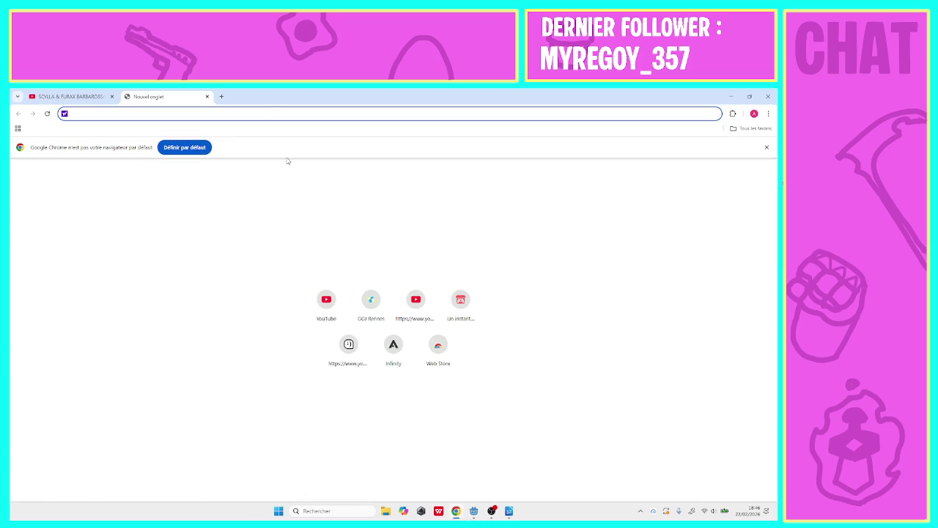
text(barber )
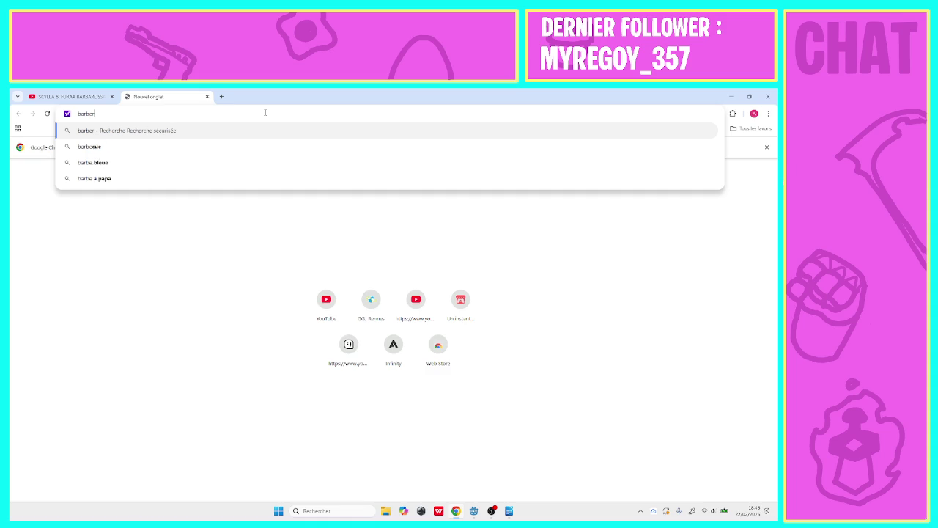
text(chop )
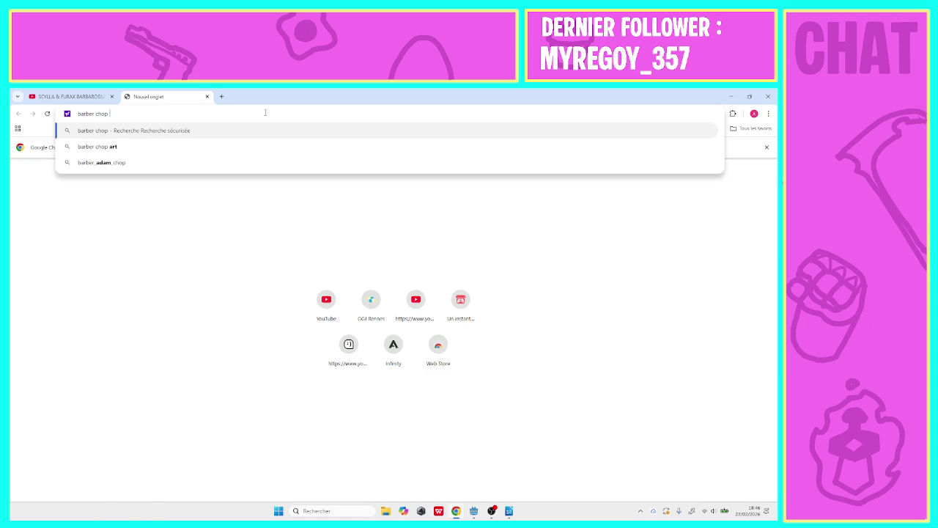
text(fon)
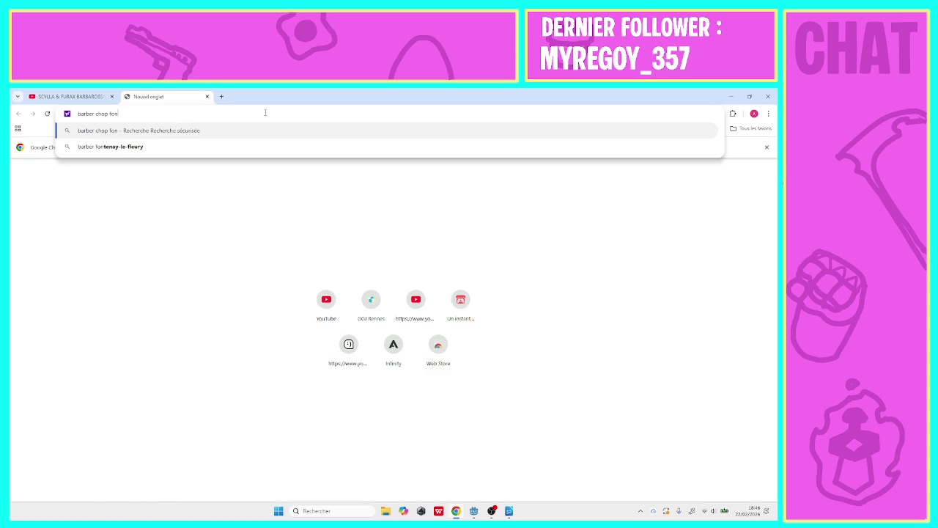
text(t tel)
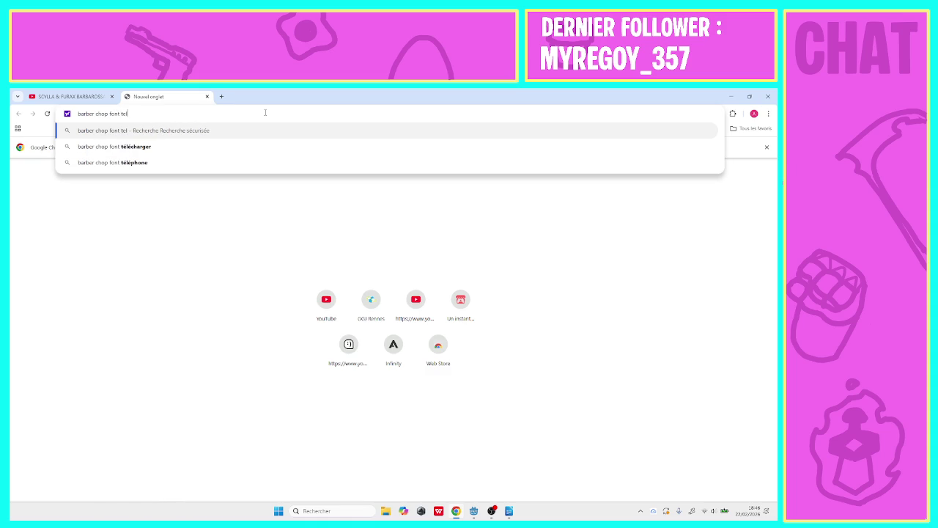
text(ech)
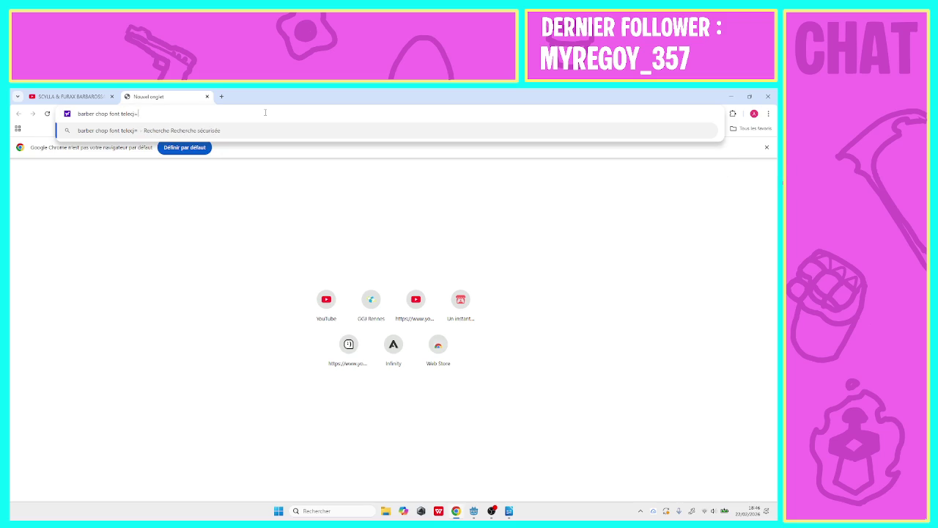
text(argement)
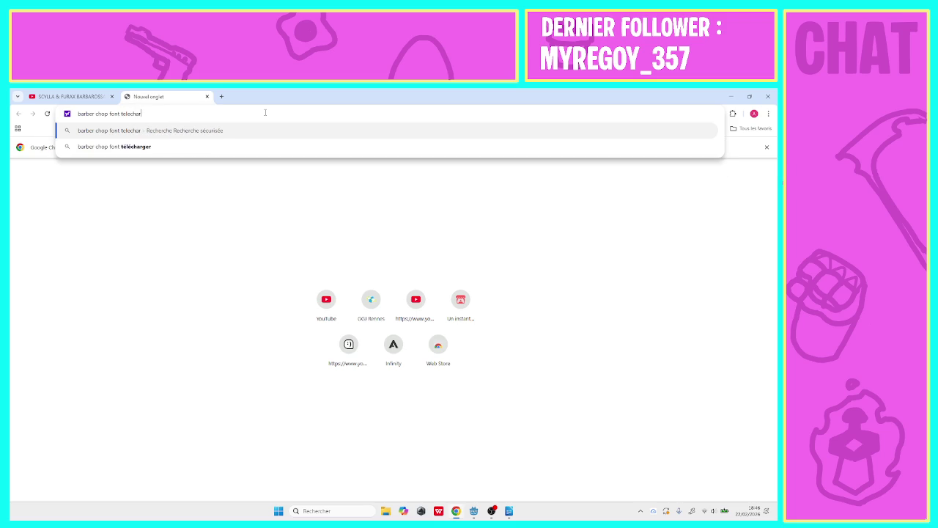
key(Return)
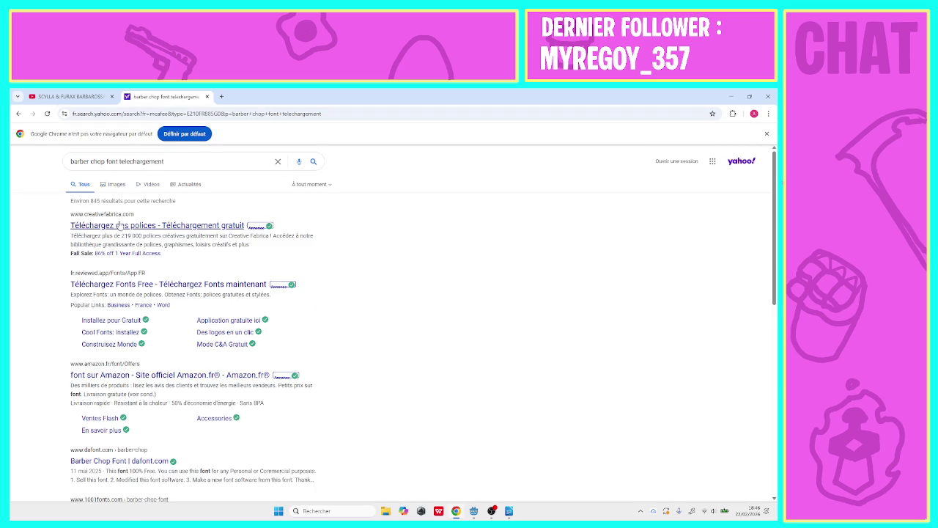
- Check the first result on Creative Fabrica, then close it and return to the results
click(119, 226)
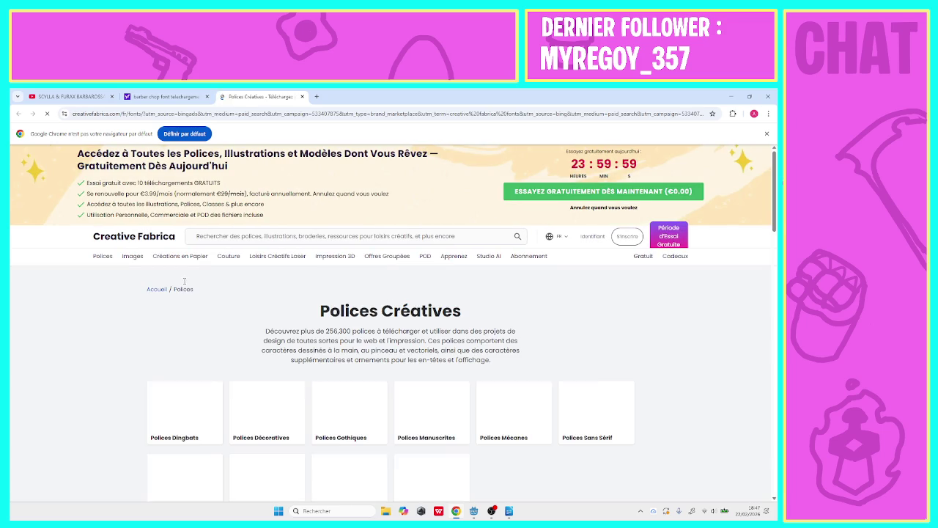
click(328, 237)
text(barbe)
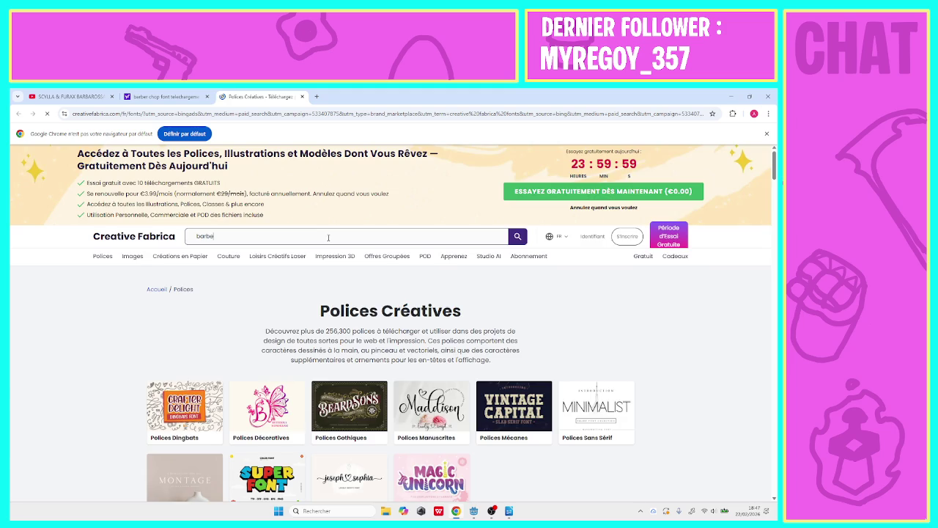
scroll(328, 238, down, 5)
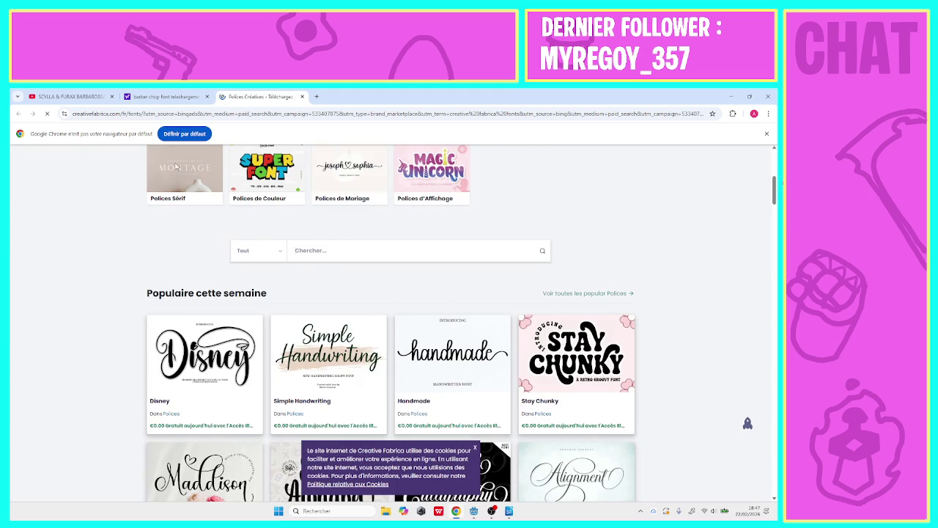
click(303, 98)
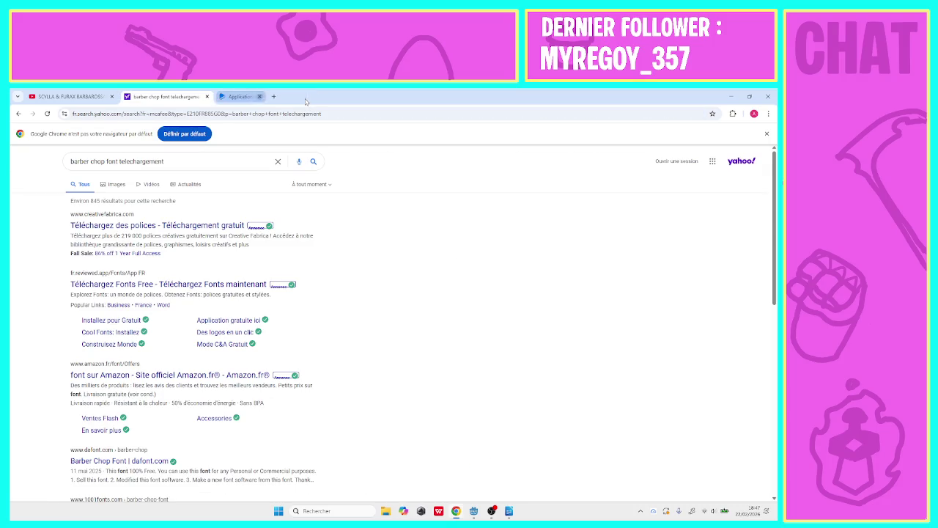
- Search 'barber chop font' and preview the Barber Chop font image
click(172, 165)
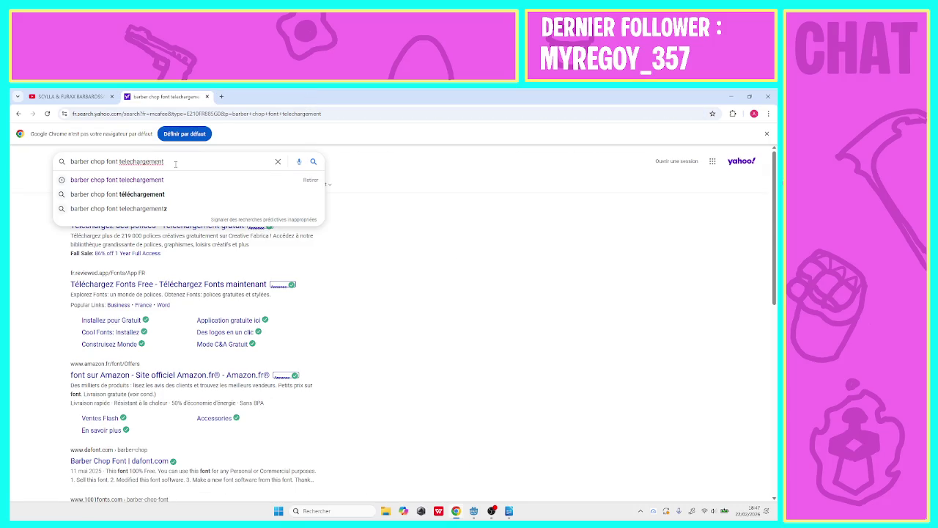
key(BackSpace)
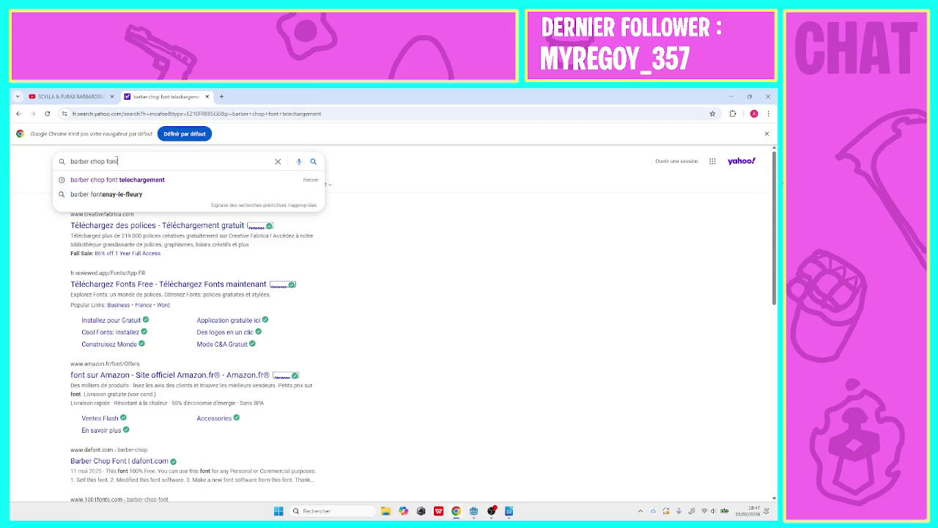
key(Return)
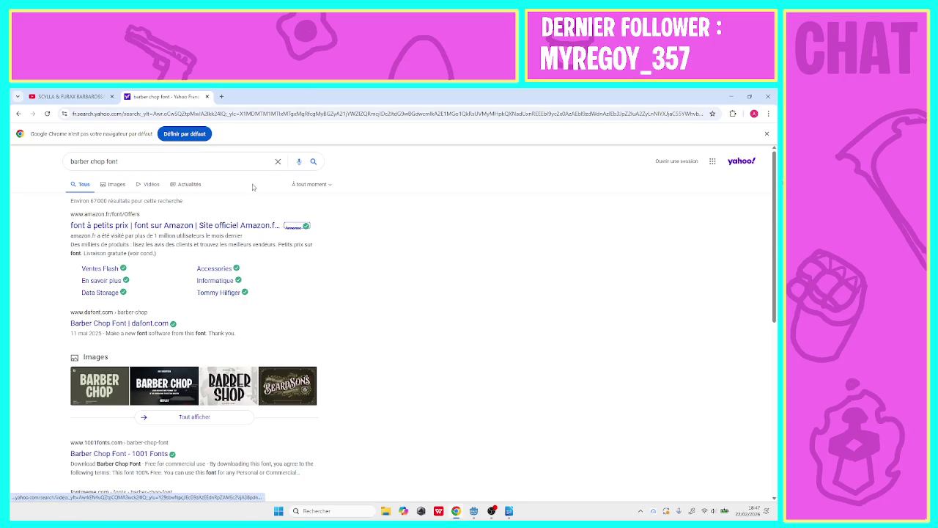
click(101, 379)
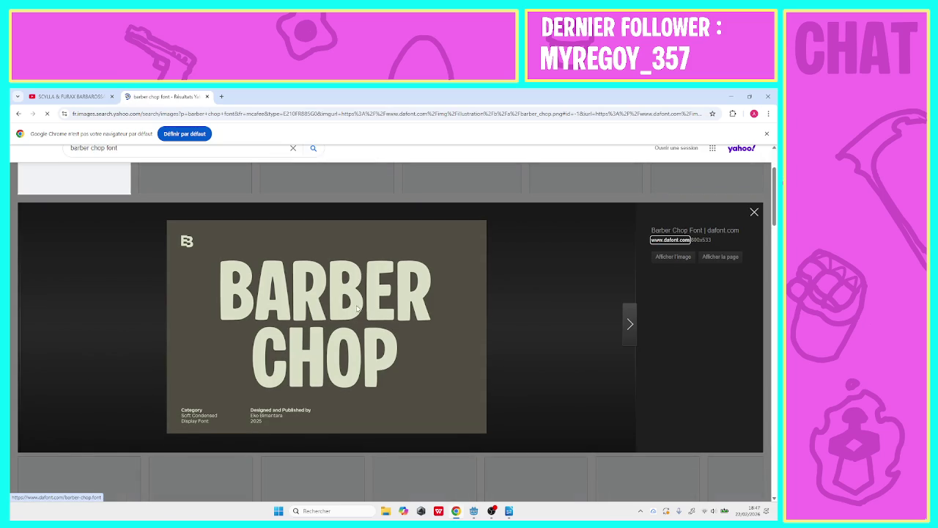
click(754, 212)
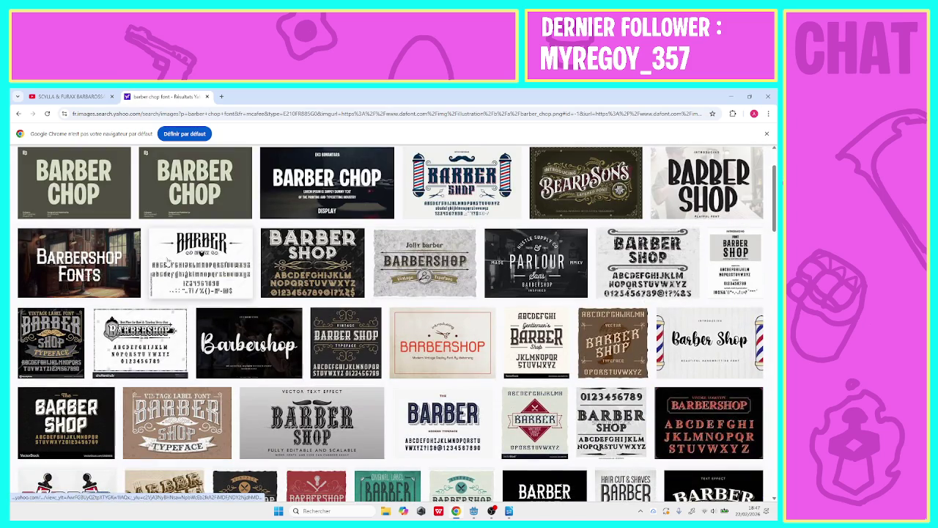
click(67, 165)
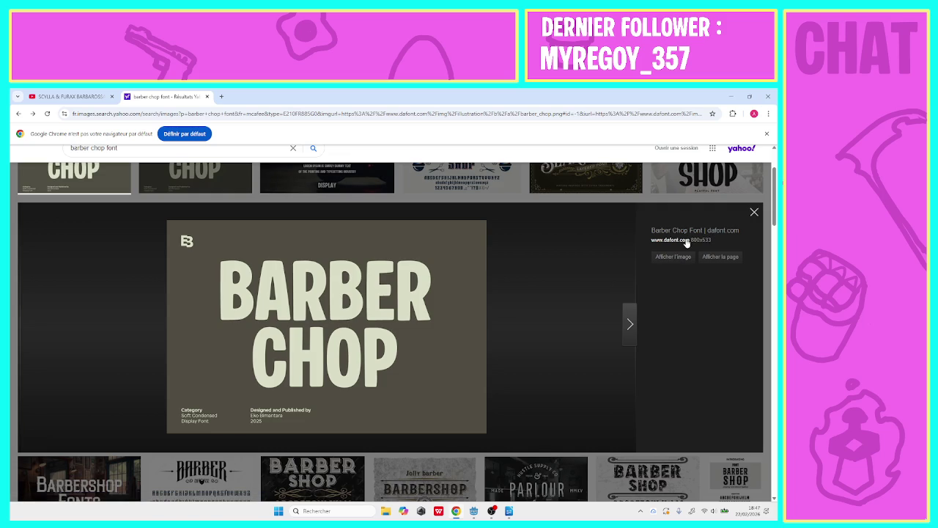
key(alt+Left)
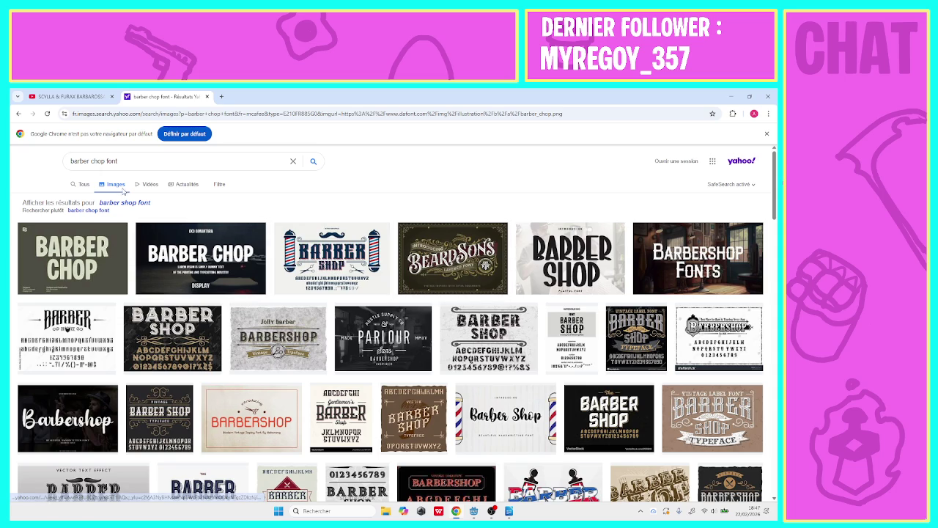
- Replace the query with 'dafont' and search
click(58, 171)
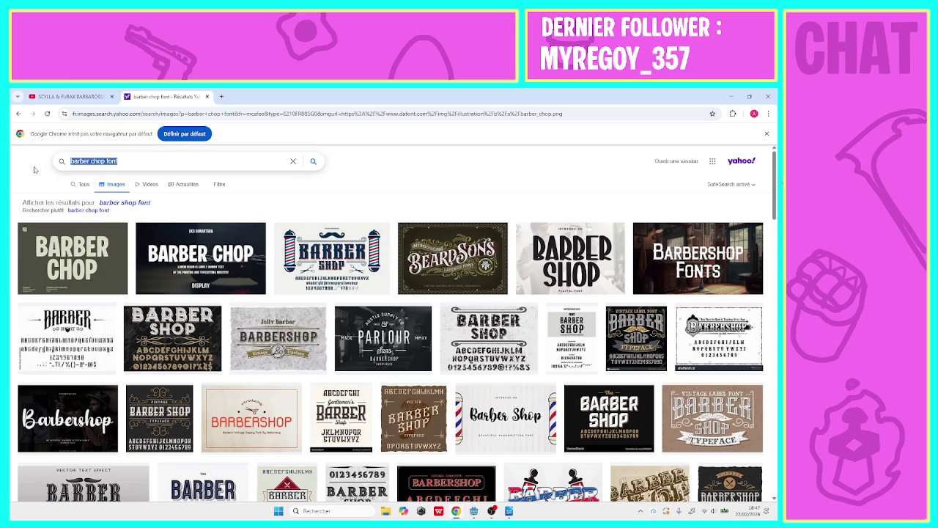
text(dafont)
key(Return)
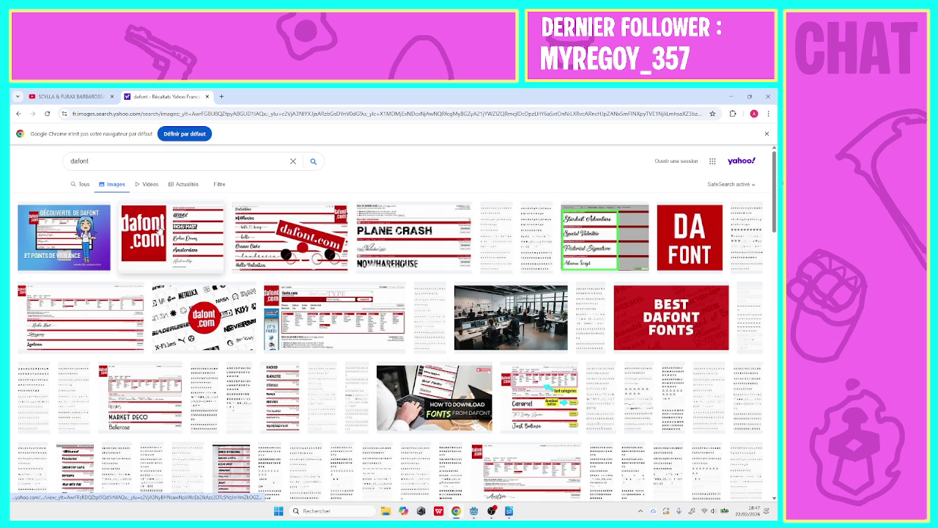
- Open the official dafont.com site from web results and accept its cookies
click(77, 184)
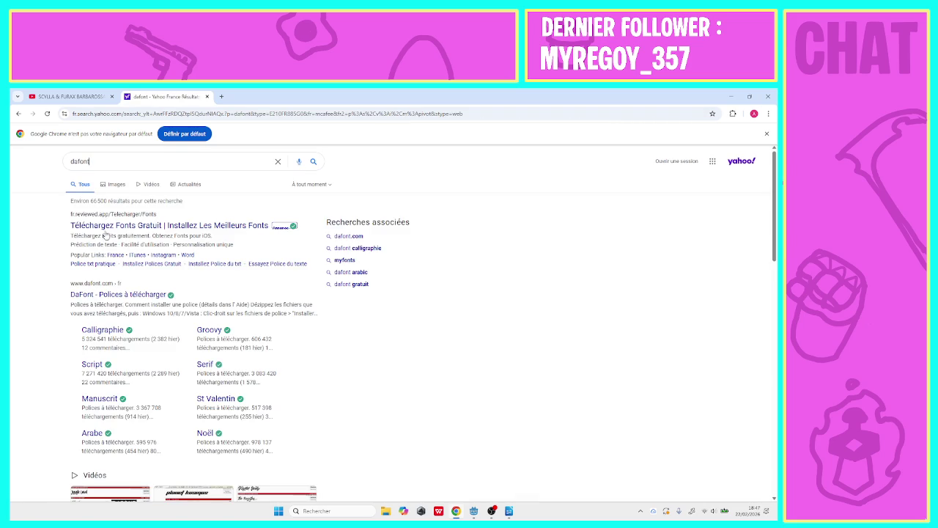
click(93, 296)
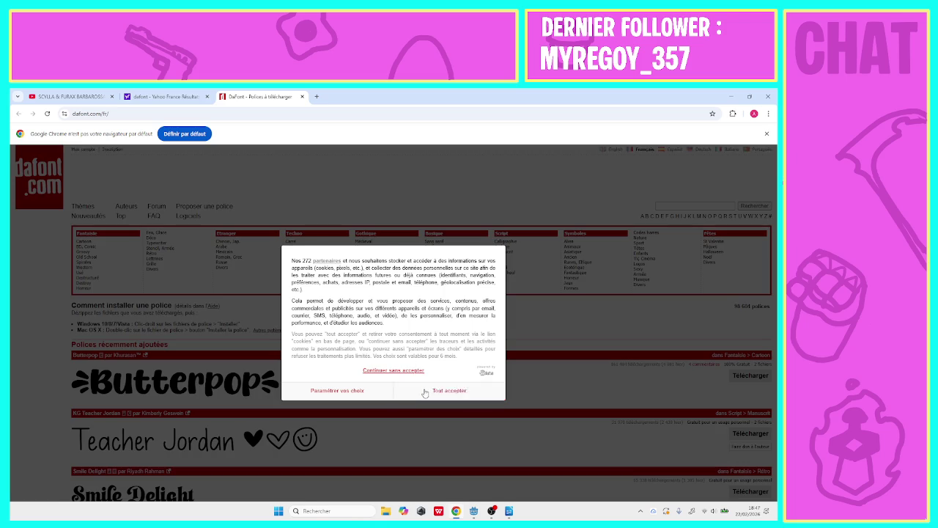
click(425, 390)
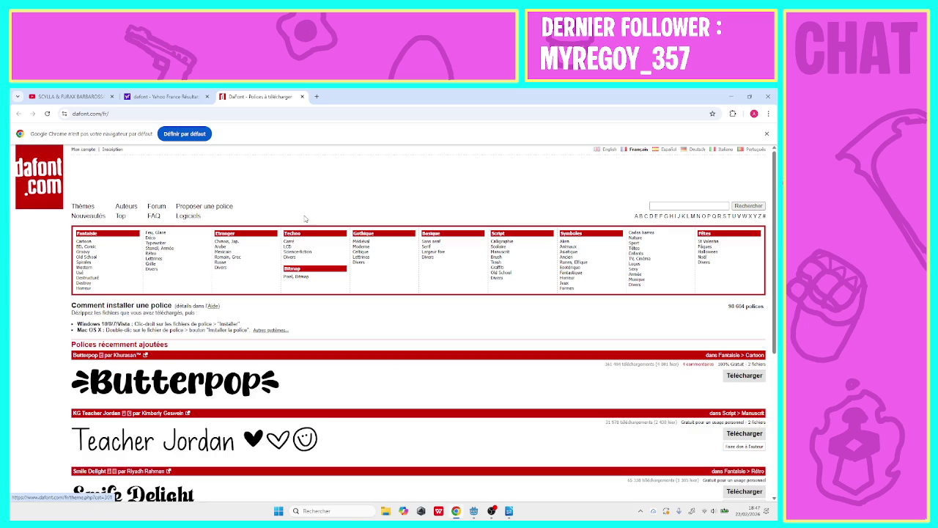
- Search DaFont for the Barber Chop font, then minimize the browser
click(662, 206)
text(ca)
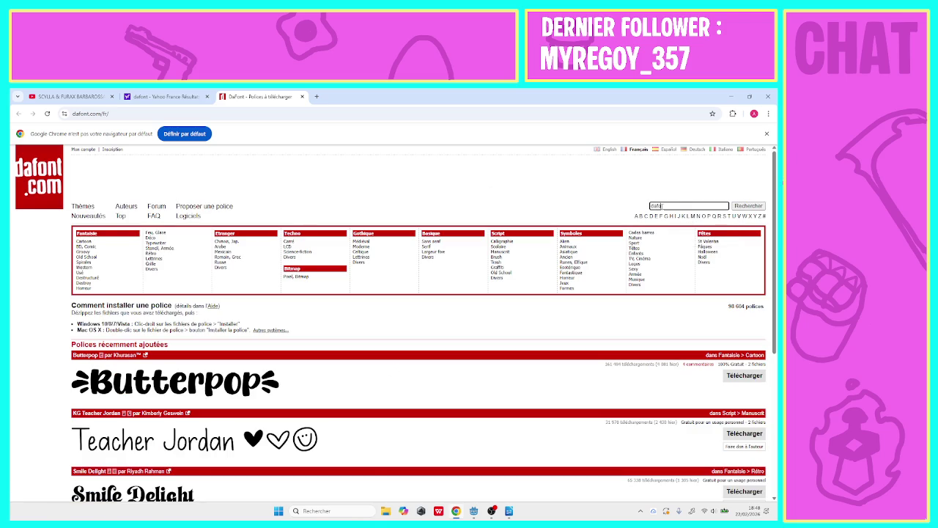
key(Return)
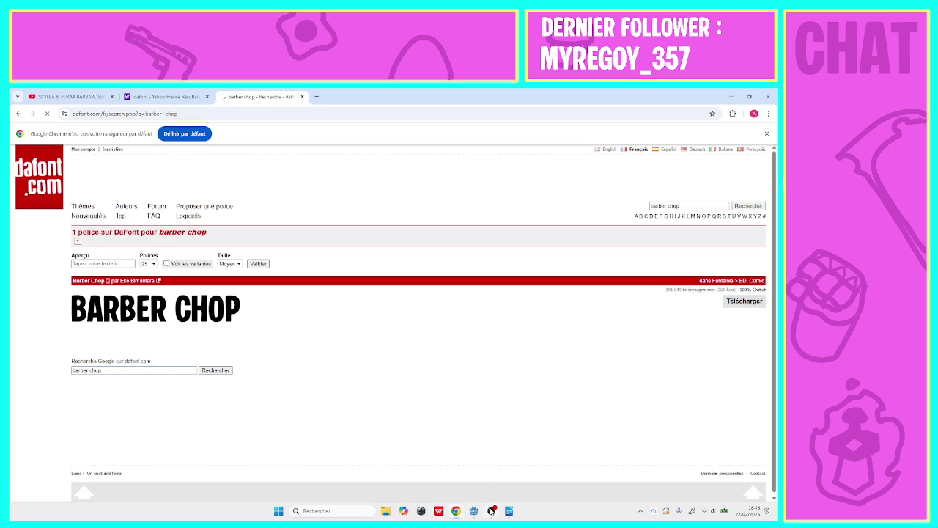
click(731, 96)
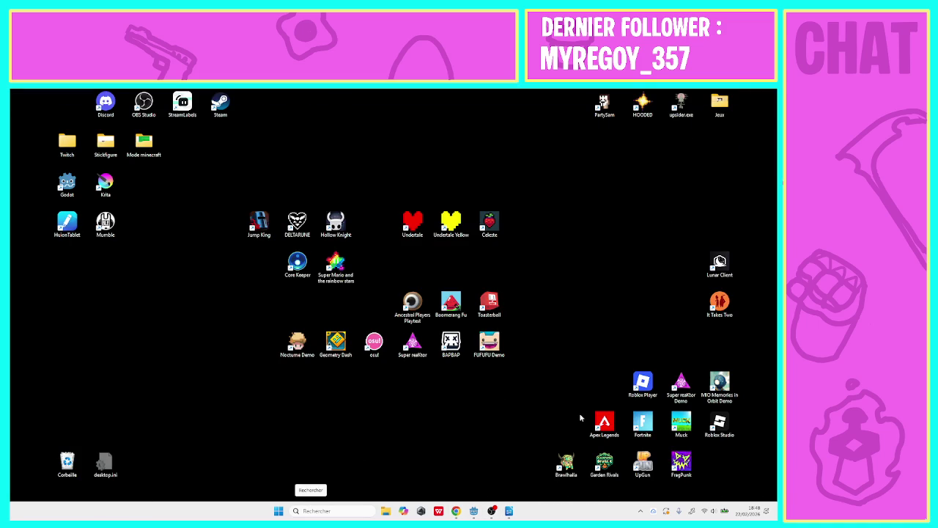
- Launch Discord and watch the member's live stream of the platformer game
double_click(105, 103)
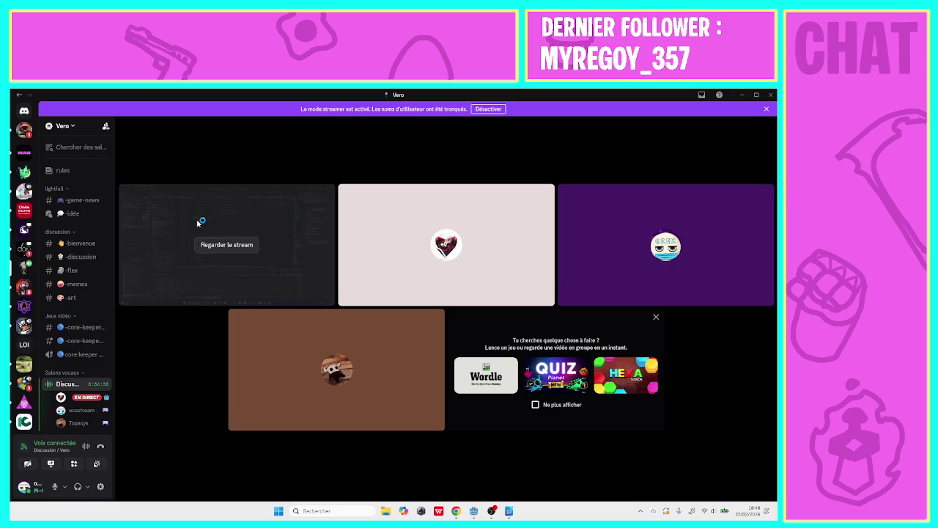
click(232, 251)
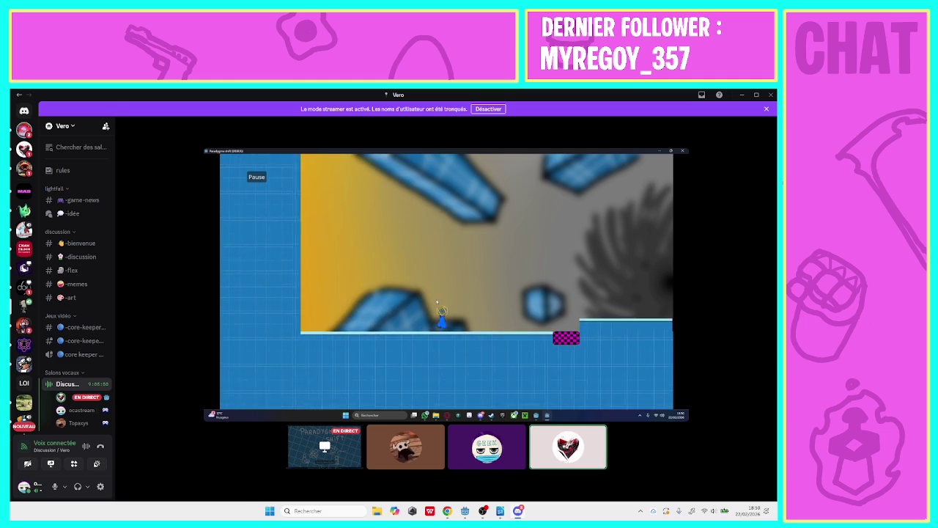
- Follow the stream until it shows the Godot editor on the Entrée_niveau scene
mouse_move(361, 379)
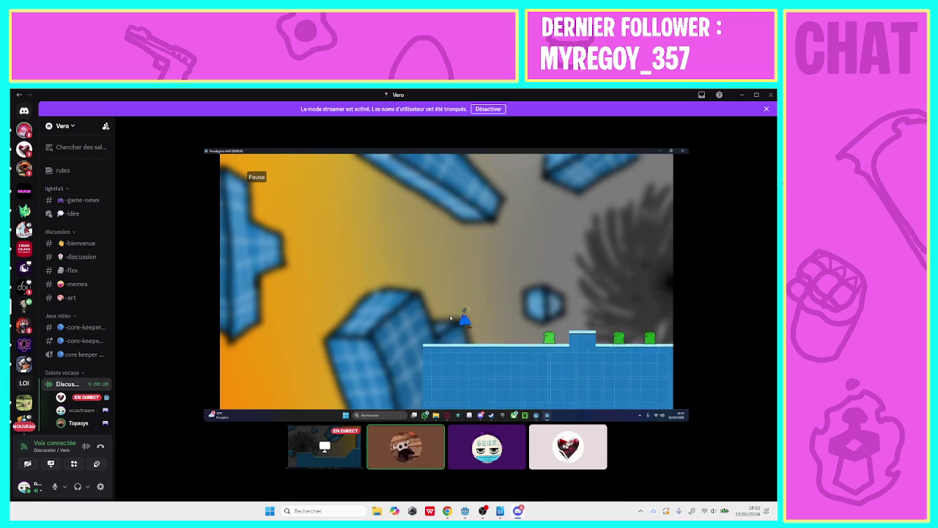
mouse_move(417, 392)
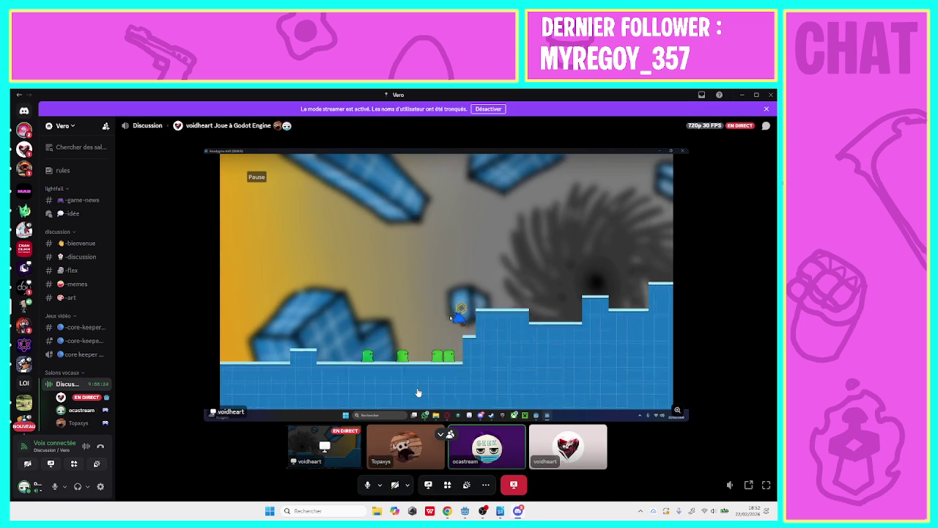
mouse_move(356, 334)
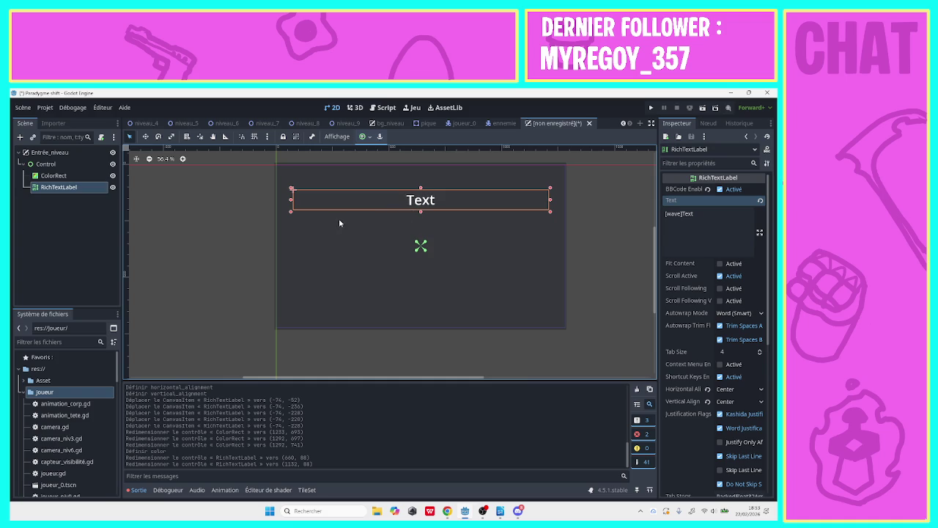
- Save the scene as entrée_niveau.tscn in the Niveau folder
click(194, 217)
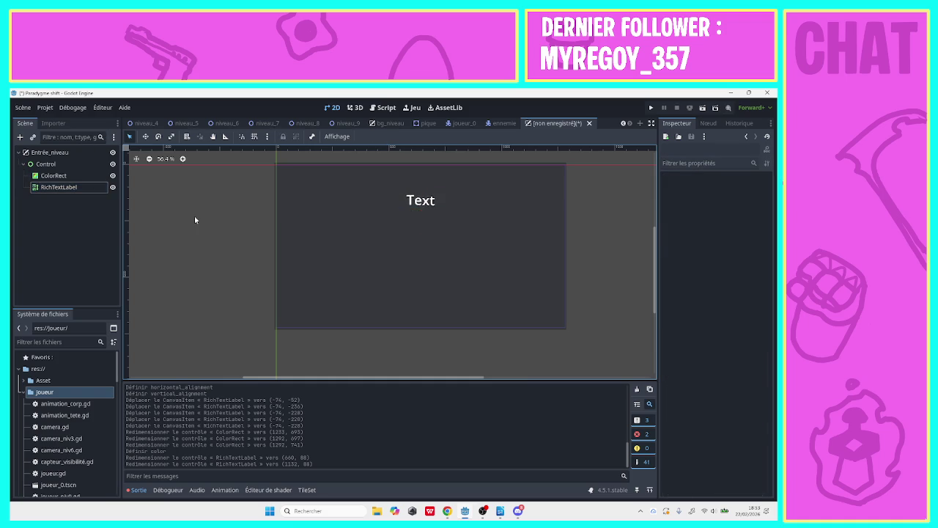
click(409, 201)
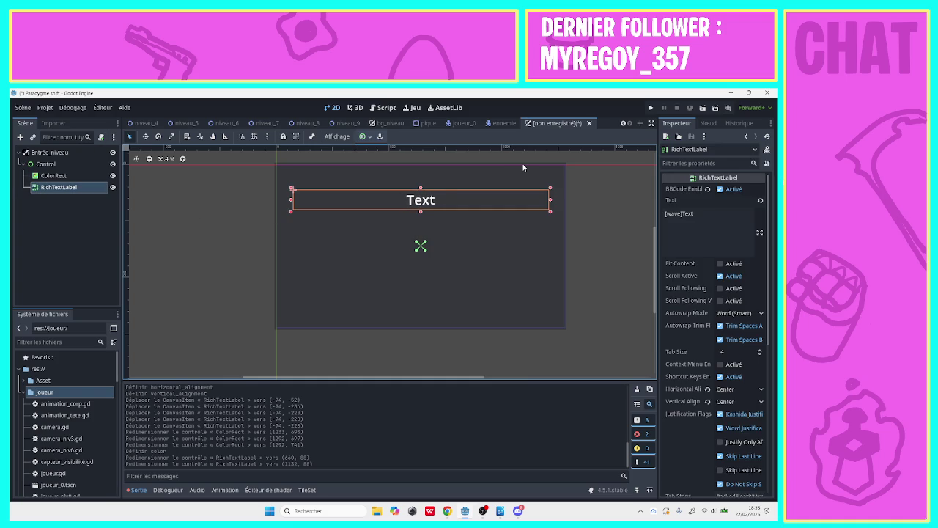
key(ctrl+s)
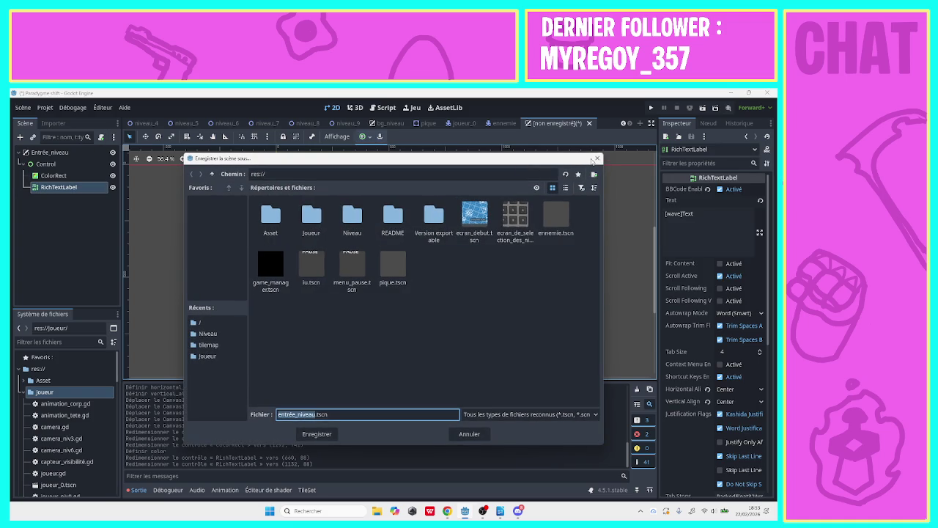
click(598, 159)
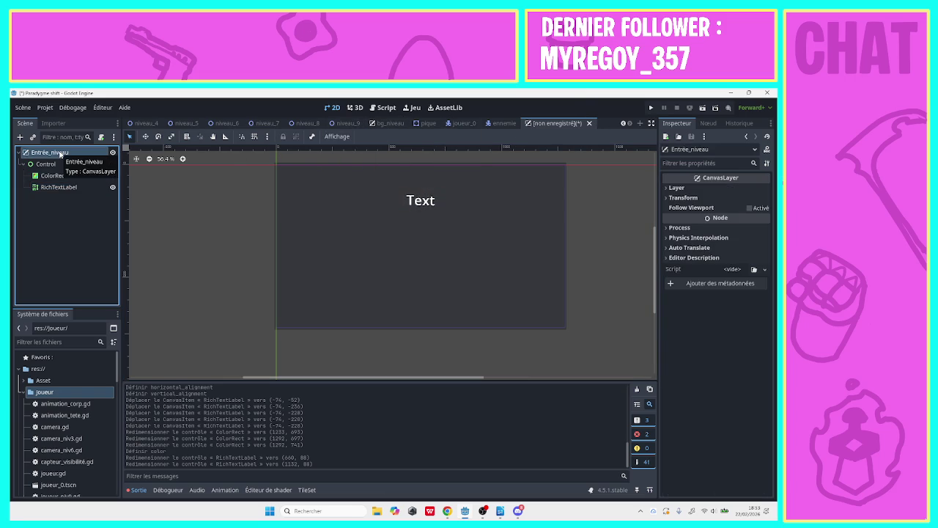
key(ctrl+s)
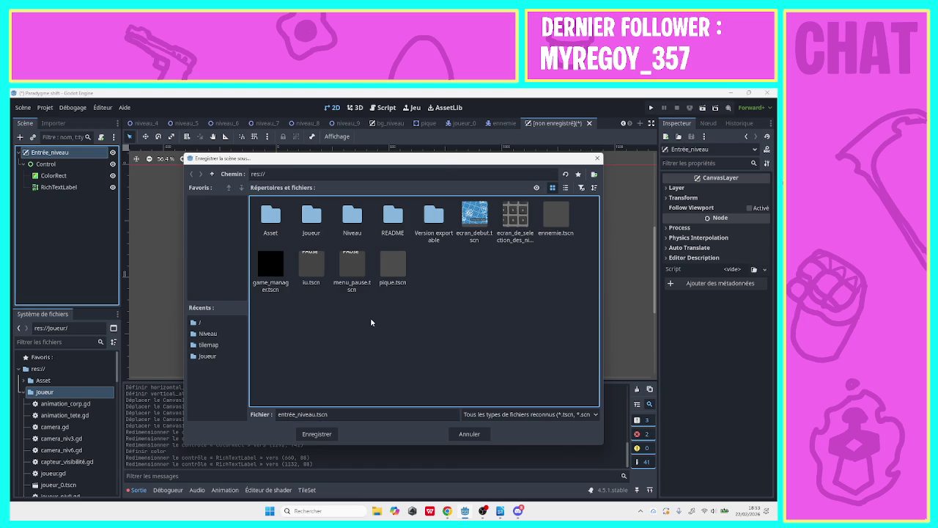
click(340, 413)
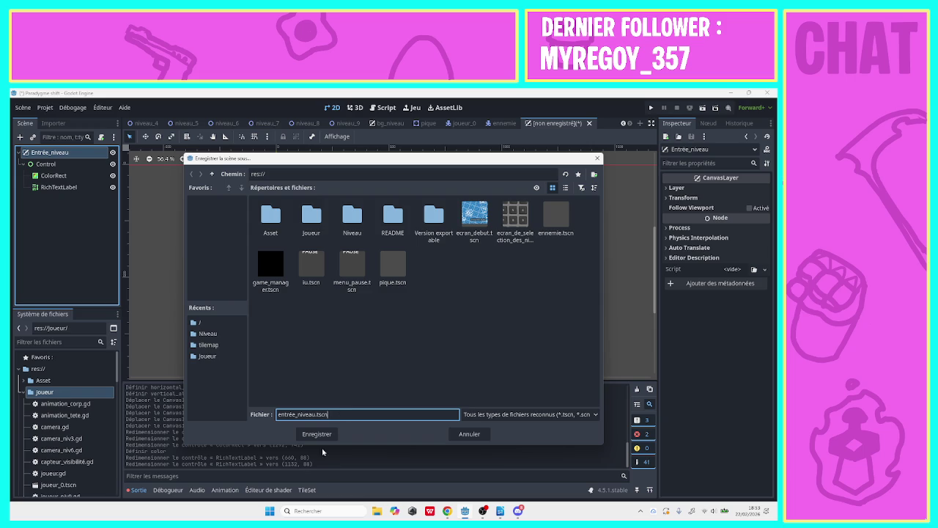
double_click(352, 216)
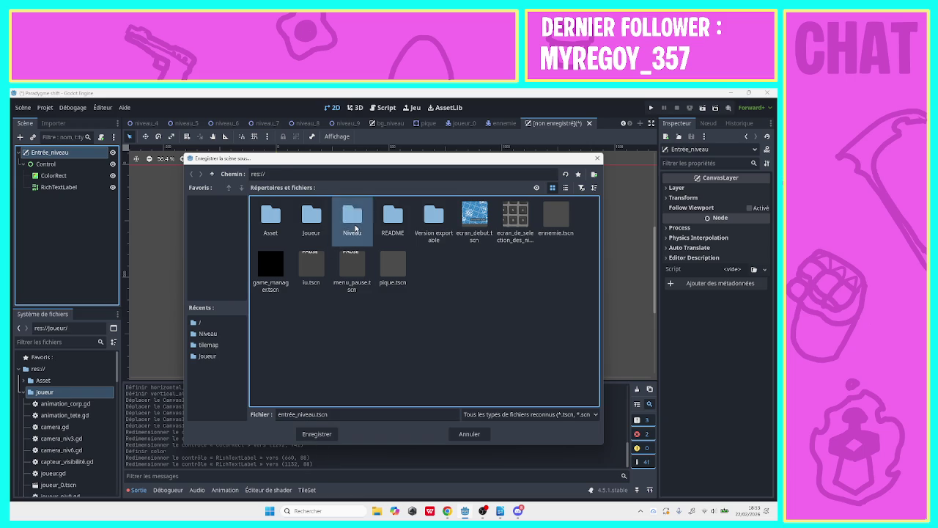
click(323, 434)
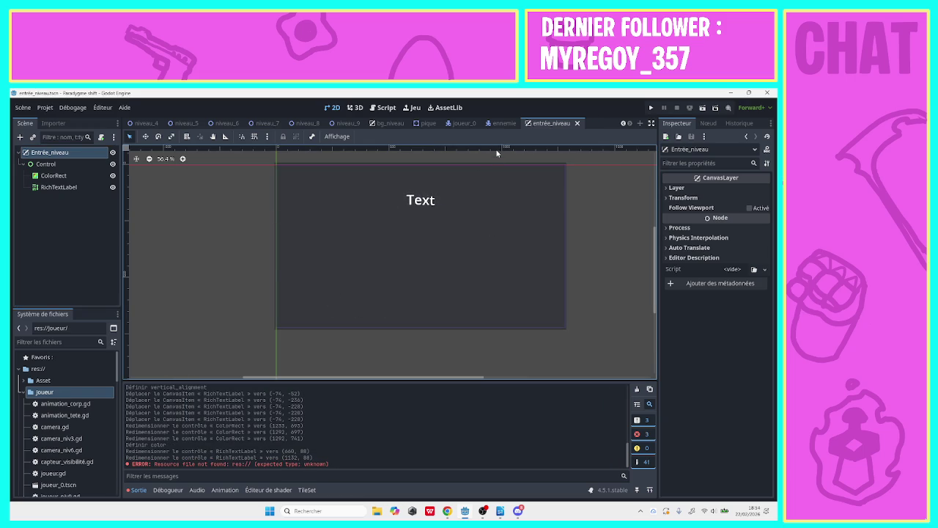
- Select the ColorRect to show its properties in the Inspector
click(421, 210)
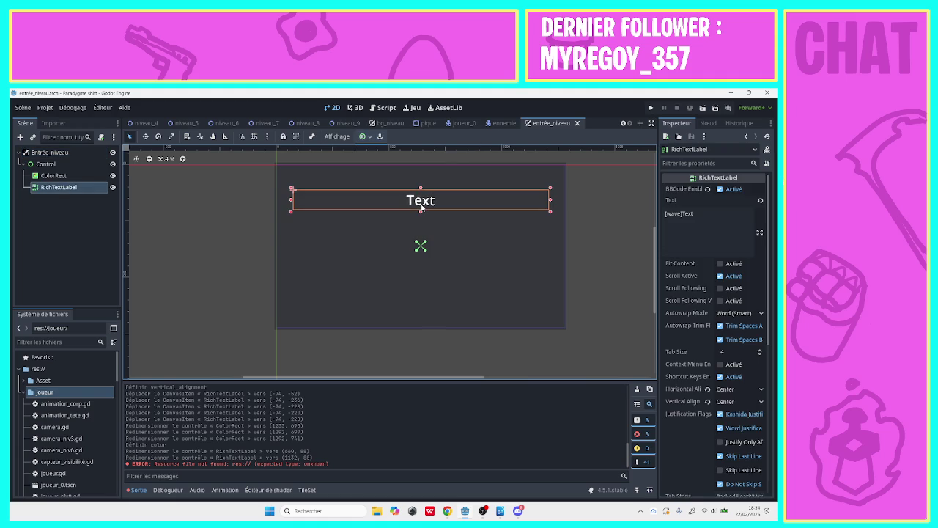
click(485, 257)
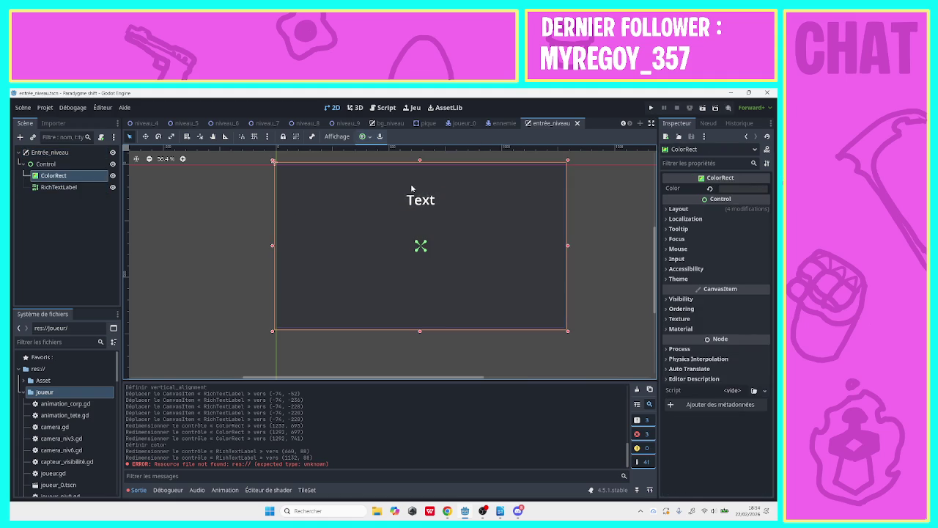
mouse_move(489, 512)
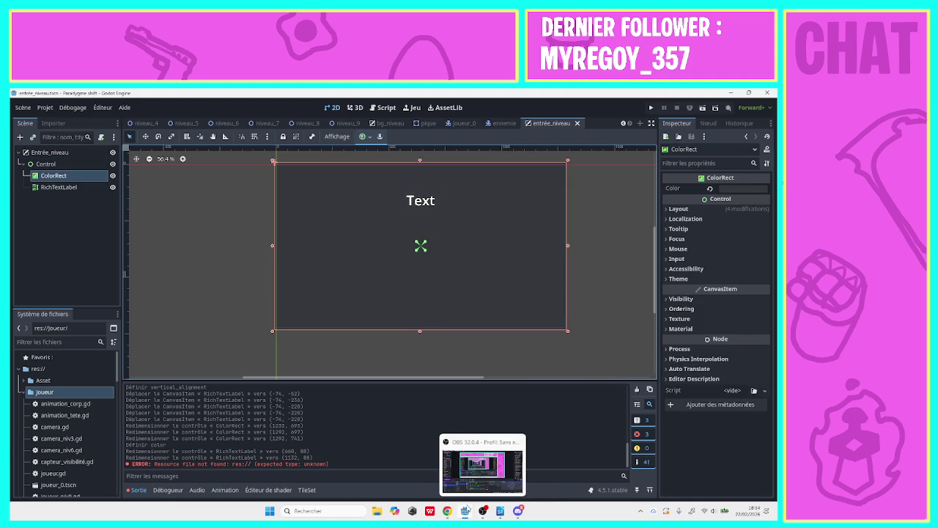
- Briefly view the Discord call, then return to the Godot editor
click(519, 512)
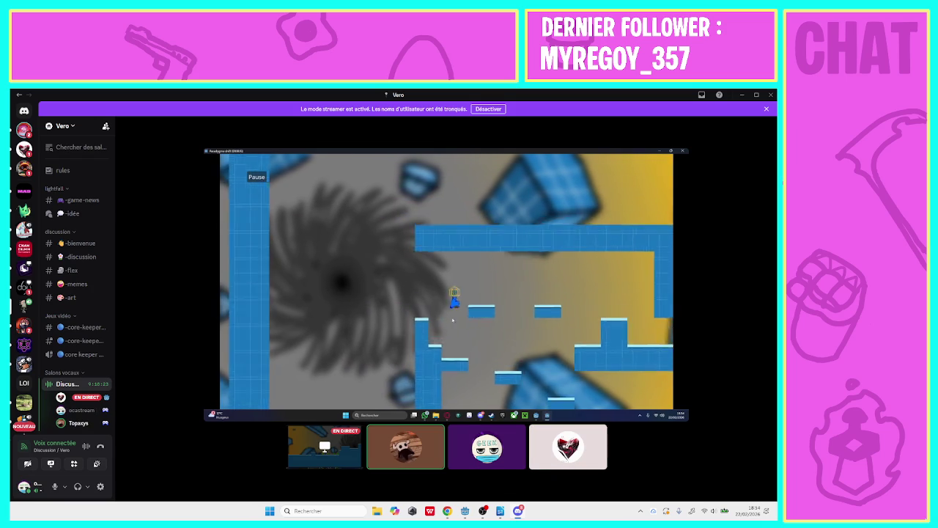
mouse_move(611, 256)
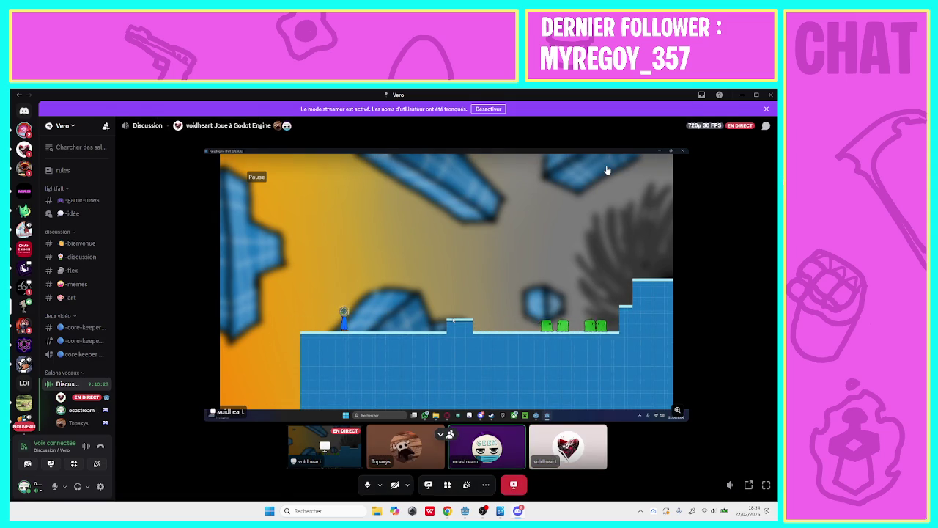
key(alt+Tab)
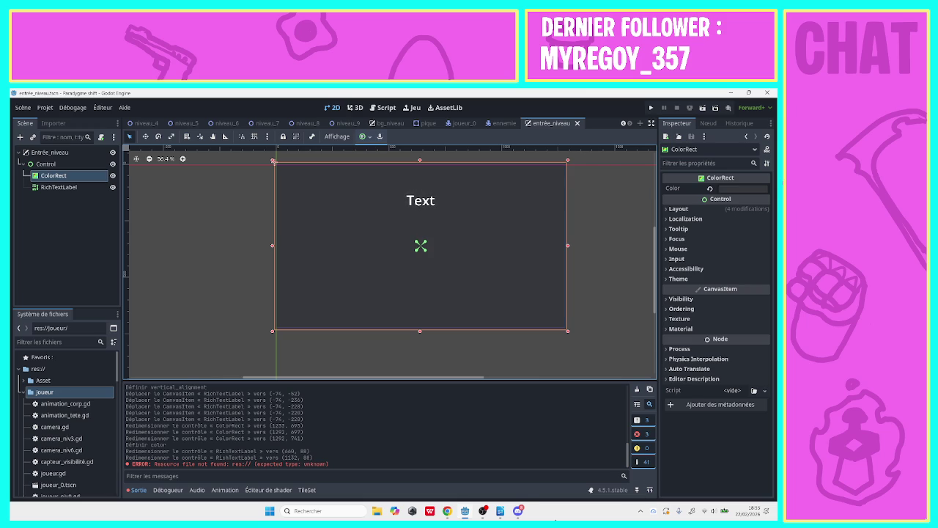
- Reopen the Discord call, view all participants, then watch the Godot game stream before closing Discord
click(518, 510)
click(444, 244)
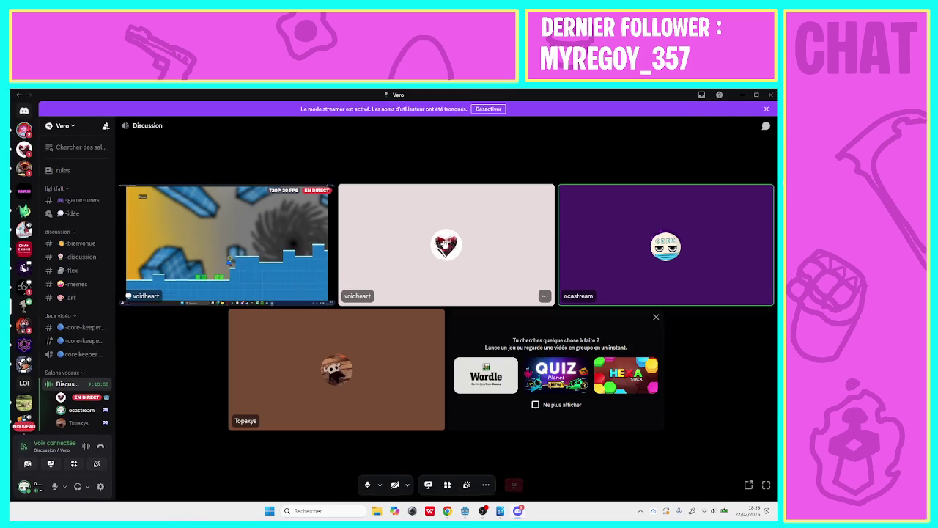
click(234, 233)
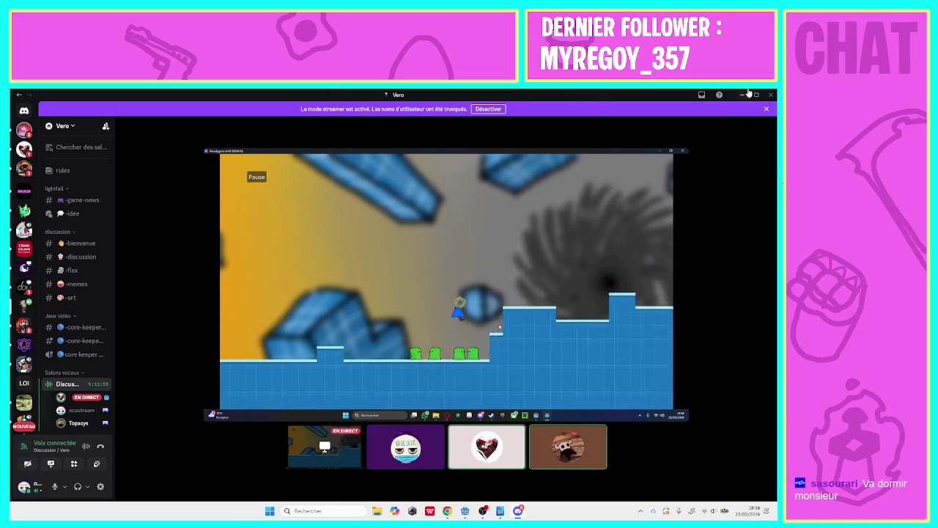
click(770, 94)
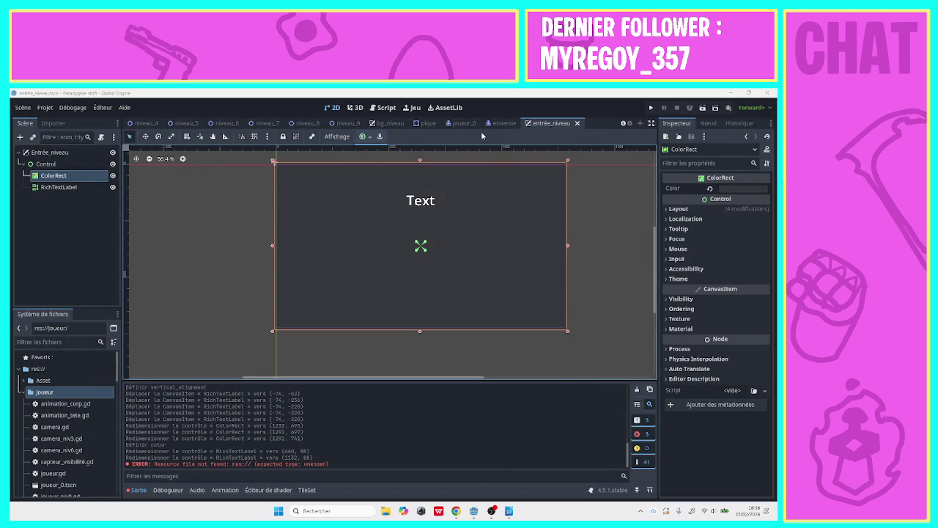
- Open the joueur_0 scene and its joueur.gd script in the Script editor
click(622, 125)
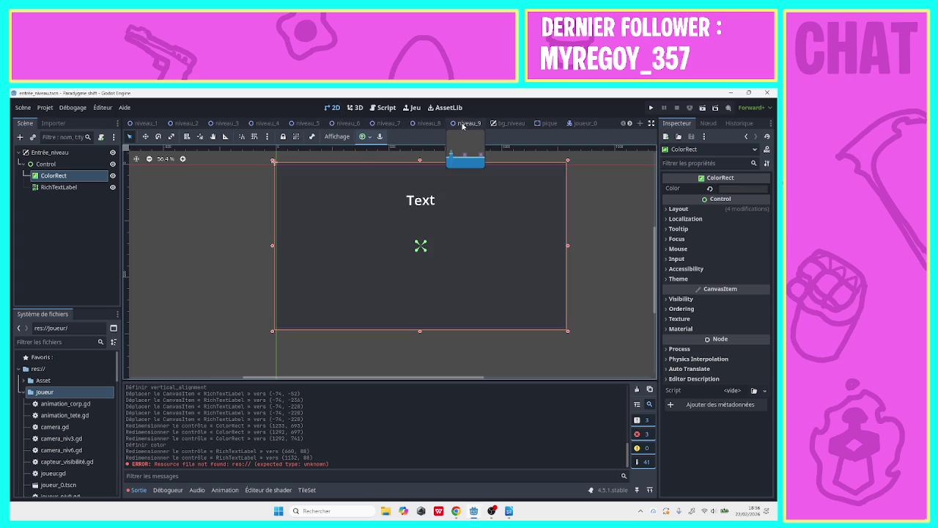
click(571, 124)
click(381, 108)
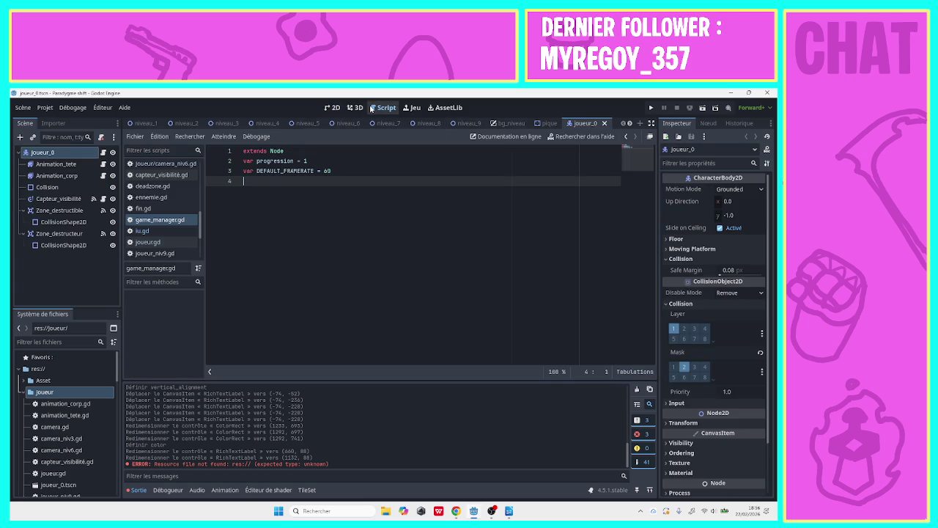
click(172, 242)
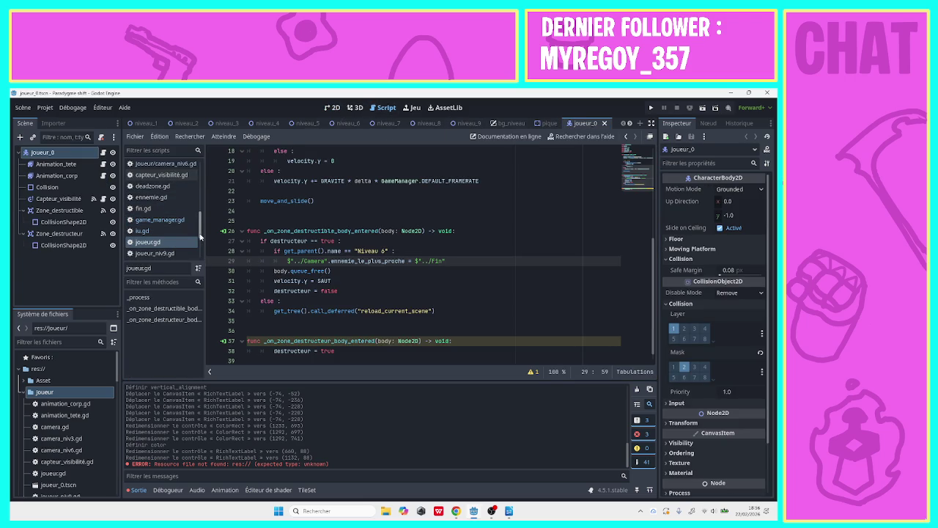
- Open the Animation_corp node's animation_corp.gd script and scroll through its code
scroll(201, 236, up, 4)
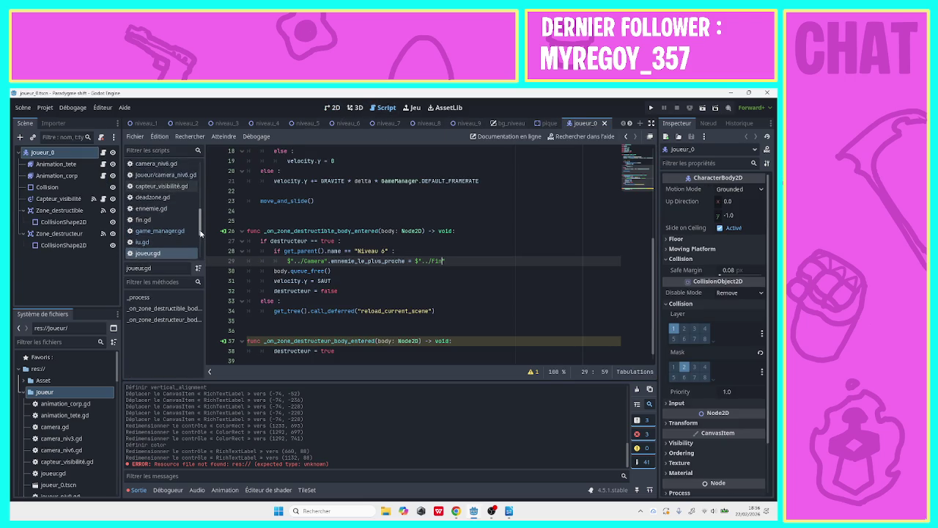
click(72, 177)
click(104, 176)
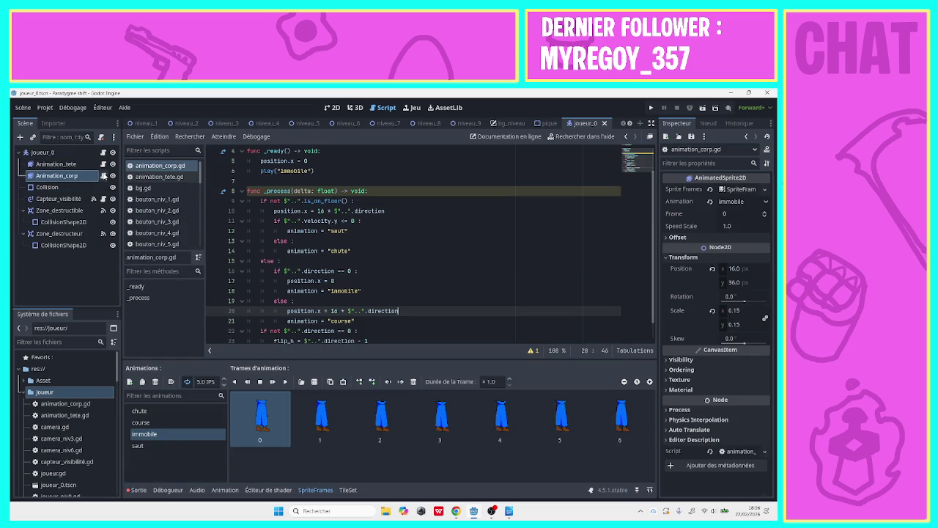
scroll(654, 249, down, 1)
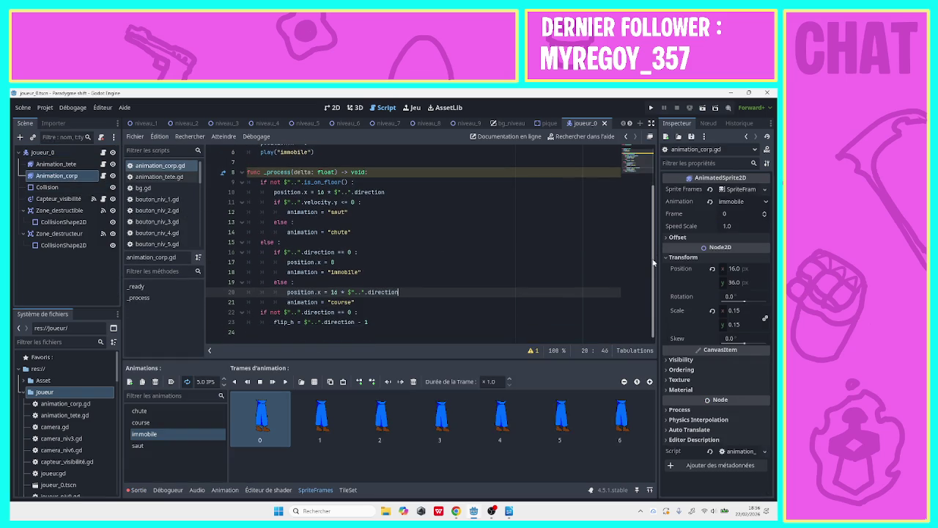
scroll(660, 284, up, 1)
scroll(656, 323, down, 1)
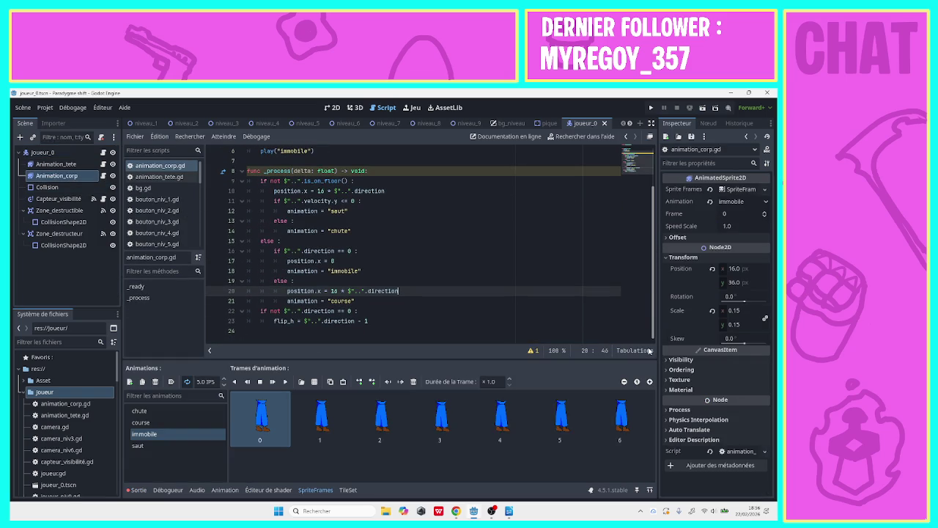
scroll(649, 280, up, 1)
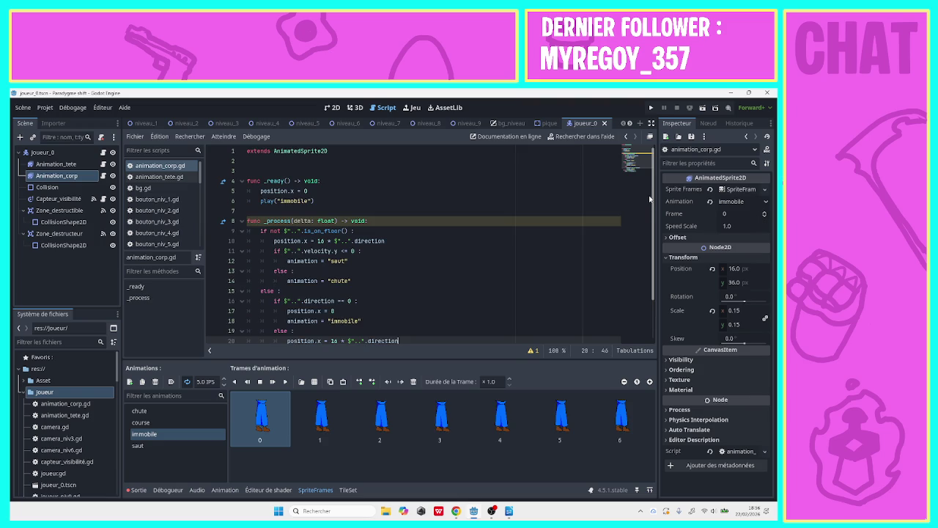
scroll(642, 301, down, 1)
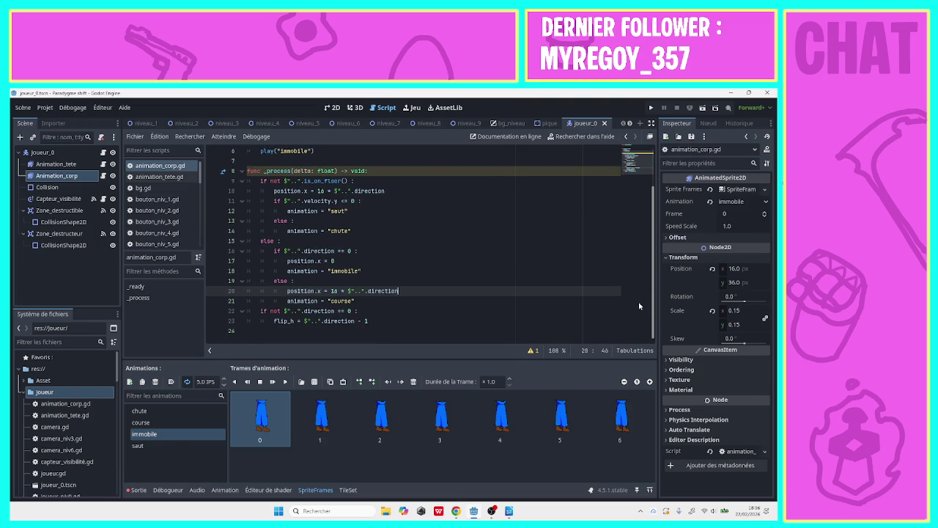
scroll(637, 255, up, 1)
scroll(633, 280, down, 1)
- Review the offset code and select the direction reference at the end of line 10
click(321, 201)
click(362, 223)
click(361, 243)
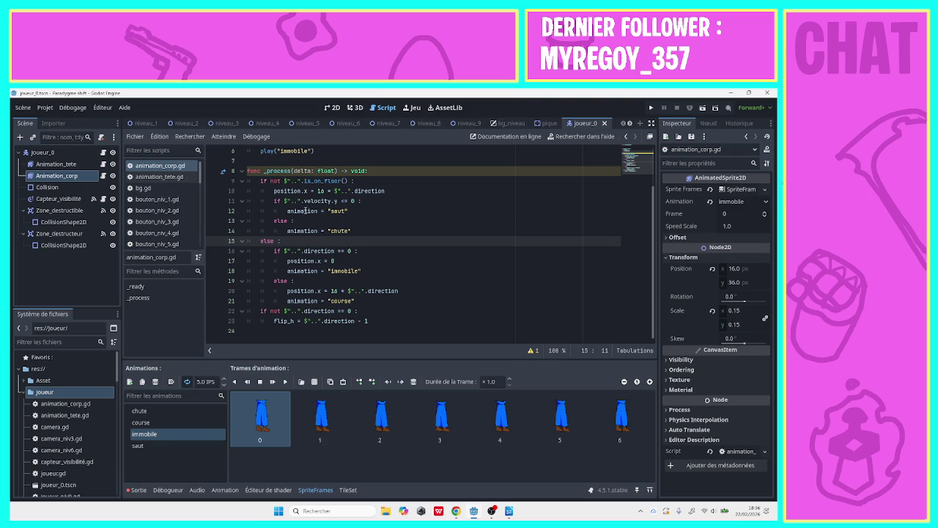
click(291, 191)
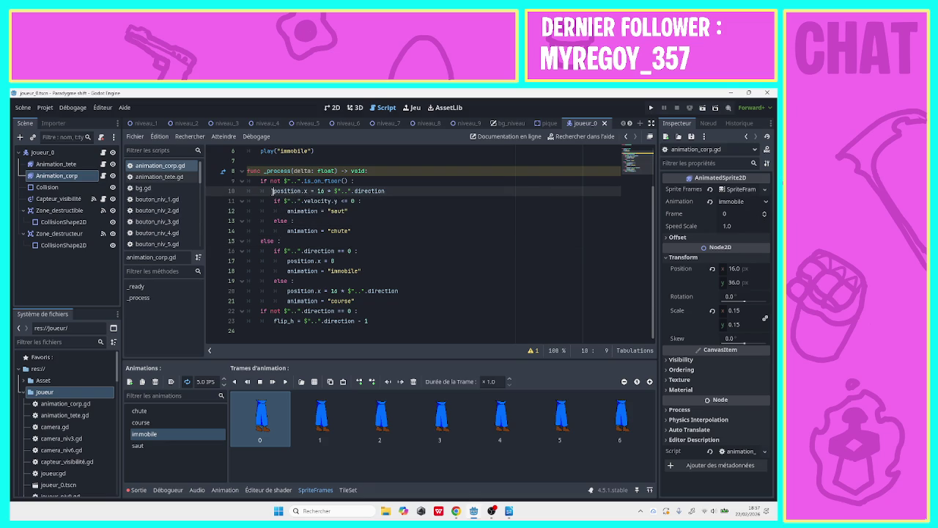
click(388, 218)
click(389, 199)
drag(387, 191, 341, 191)
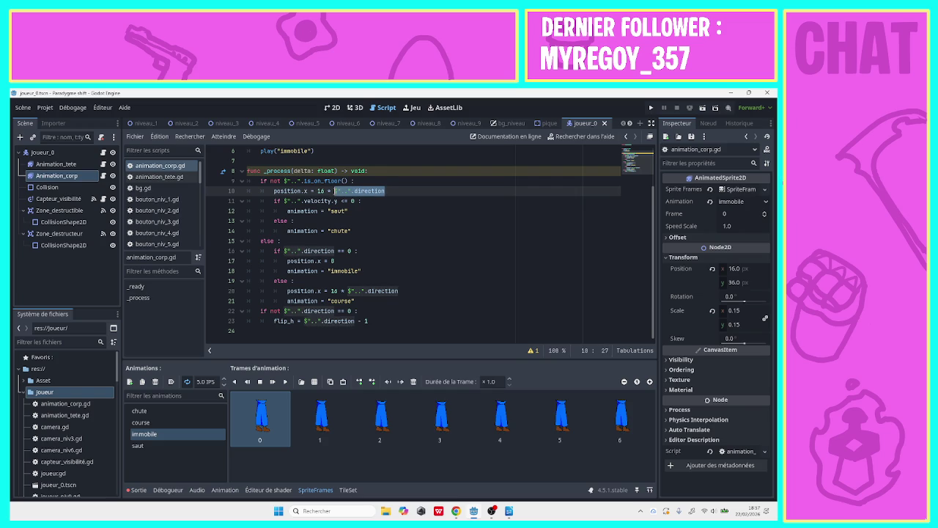
click(332, 192)
click(318, 191)
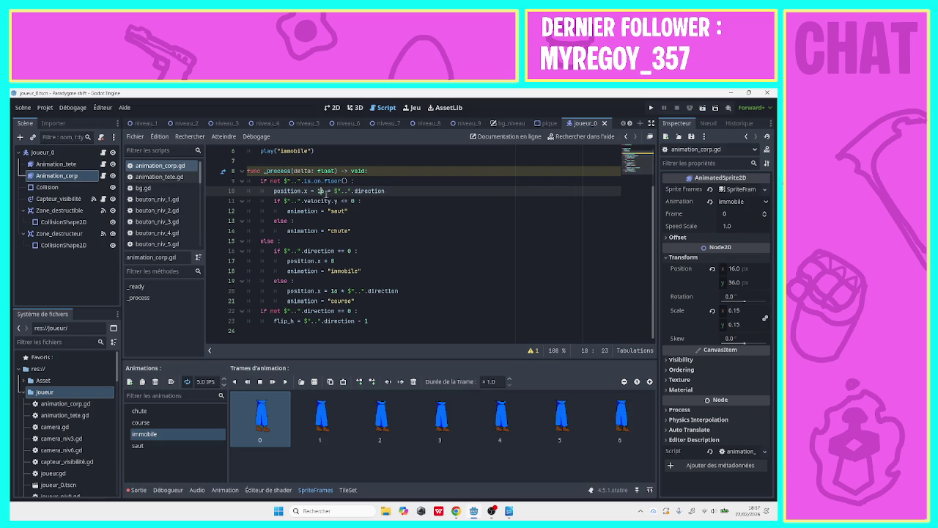
click(365, 191)
click(387, 191)
mouse_move(387, 191)
mouse_down()
mouse_move(277, 192)
mouse_move(334, 191)
mouse_up()
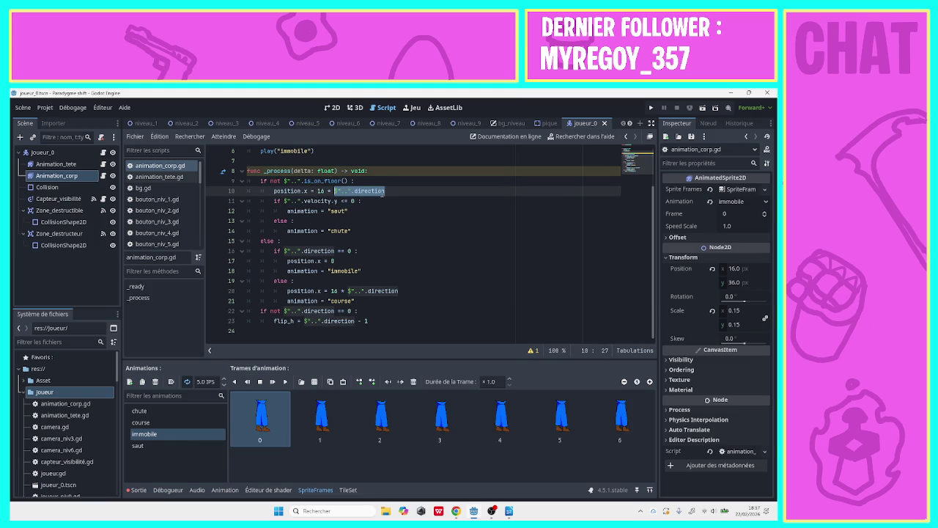
- Make line 10 divide velocity.y by abs(velocity.y) and save the script
mouse_move(382, 194)
text(vel)
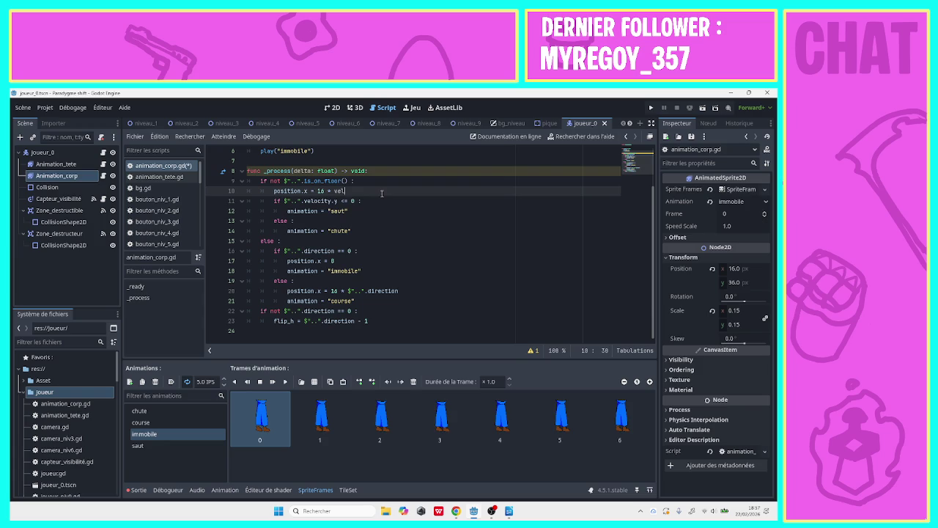
text(ocity)
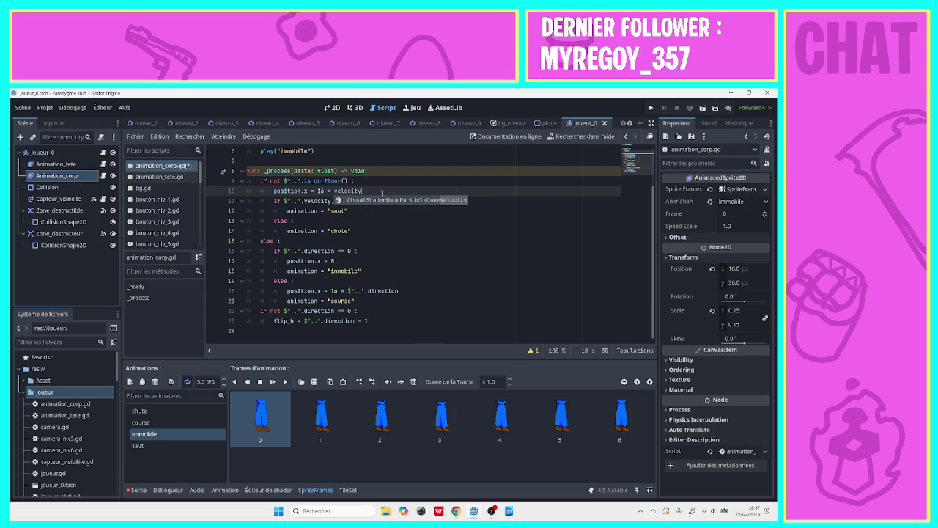
text(.y)
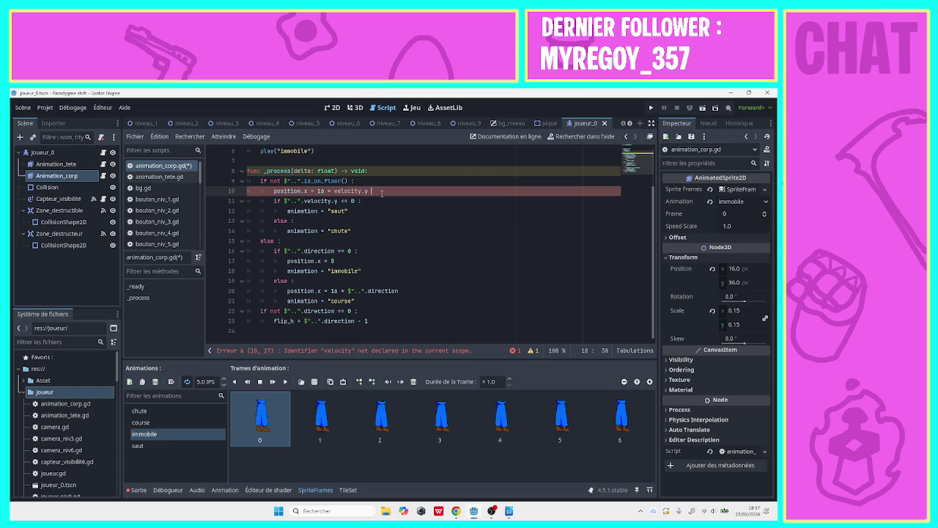
text(no)
key(BackSpace)
key(BackSpace)
text(/ )
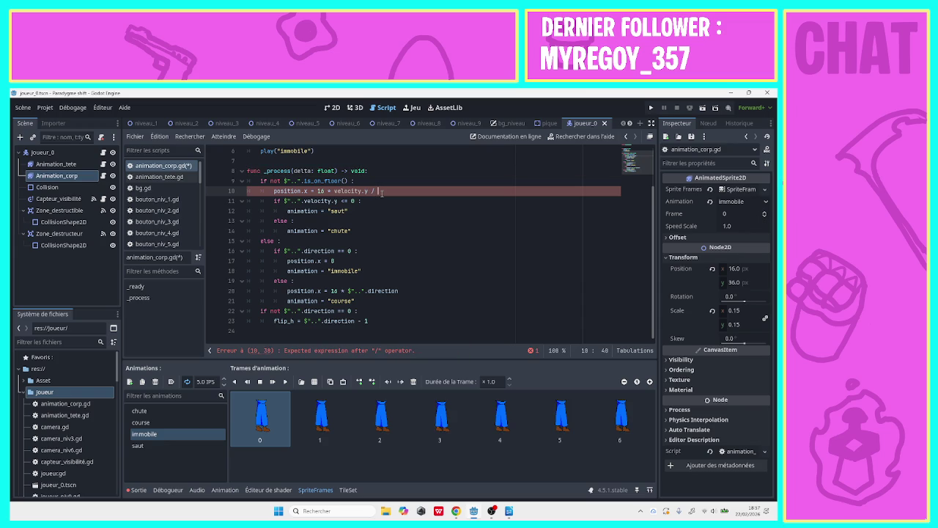
text(abs)
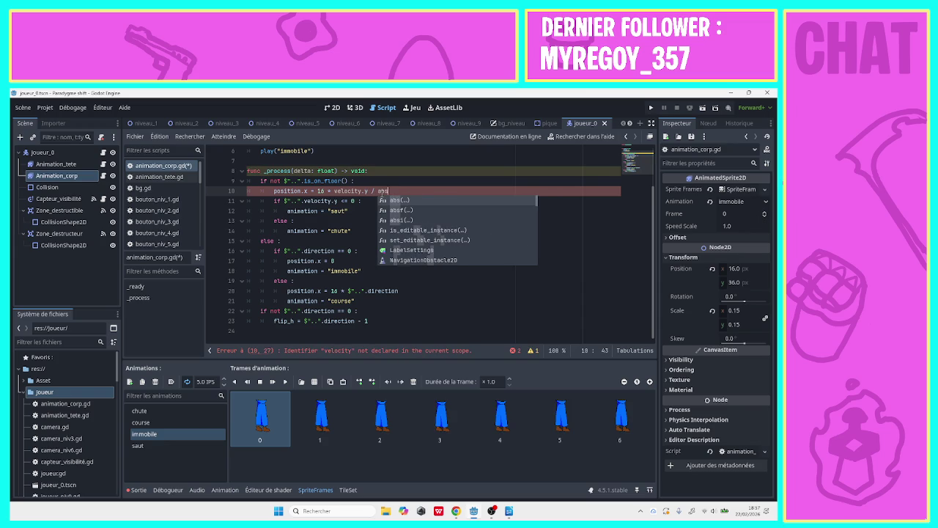
text((velo)
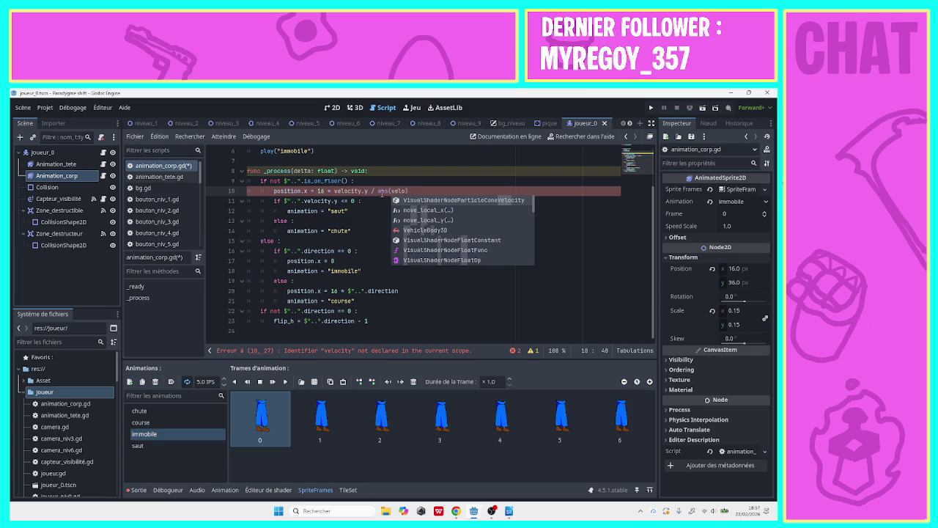
text(city.y)
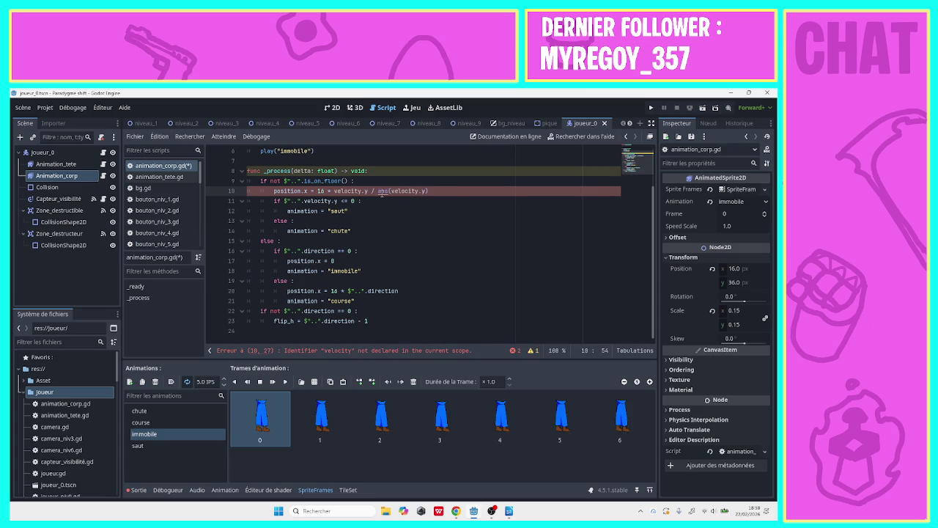
key(ctrl+s)
- Prefix both velocity.y references on line 10 with the parent node $".." and run the game
mouse_move(42, 151)
mouse_down()
mouse_move(118, 172)
mouse_move(339, 199)
mouse_move(335, 192)
mouse_up()
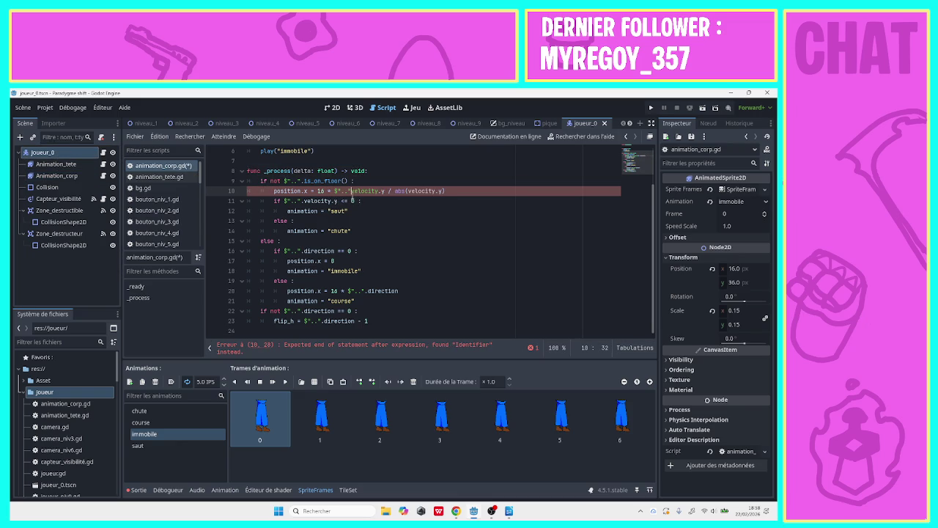
text(.)
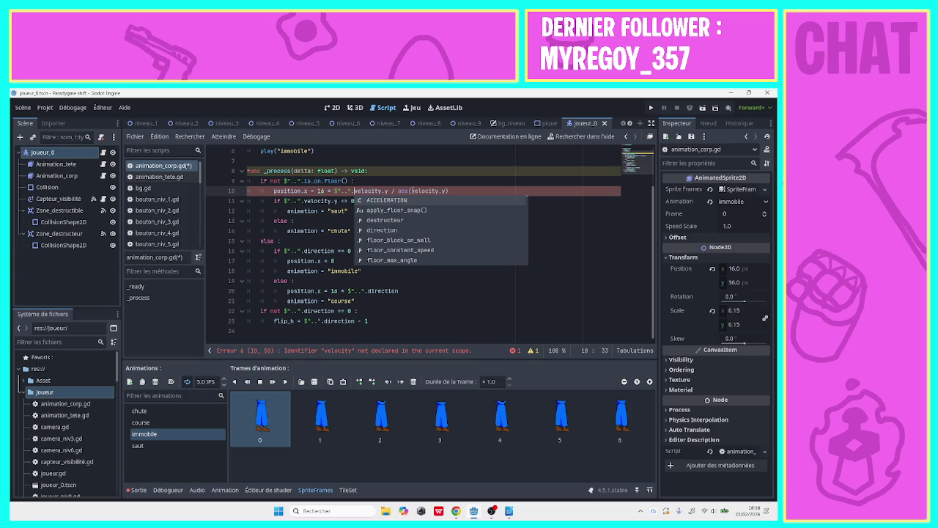
click(412, 191)
mouse_move(42, 152)
mouse_down()
mouse_move(283, 210)
mouse_move(413, 195)
mouse_up()
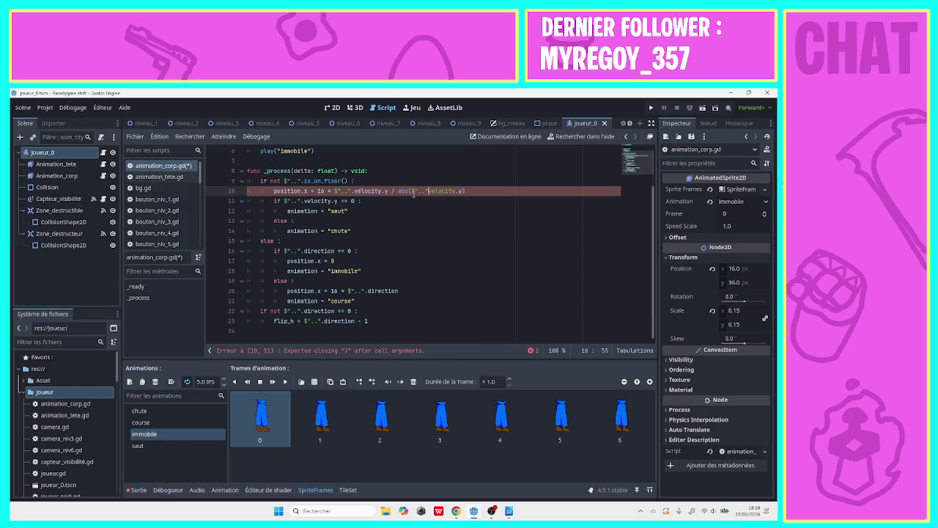
text(.)
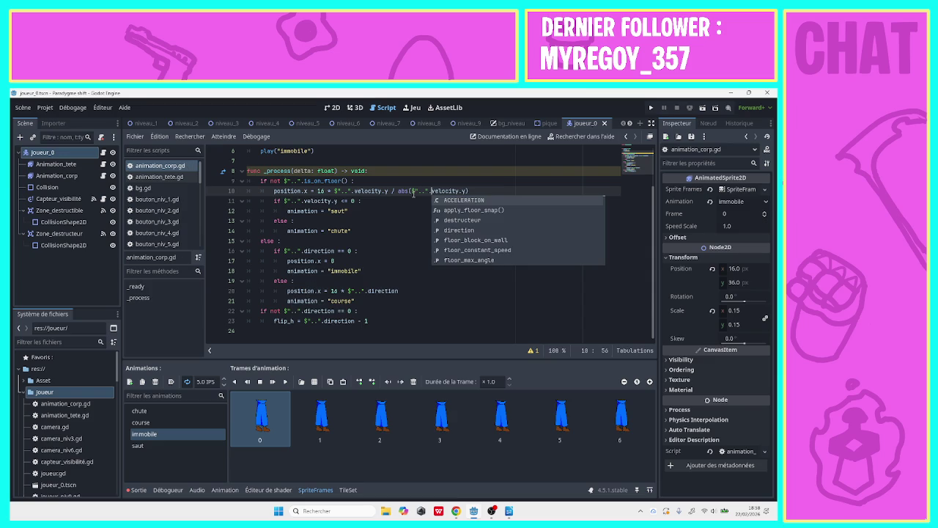
click(419, 191)
click(509, 192)
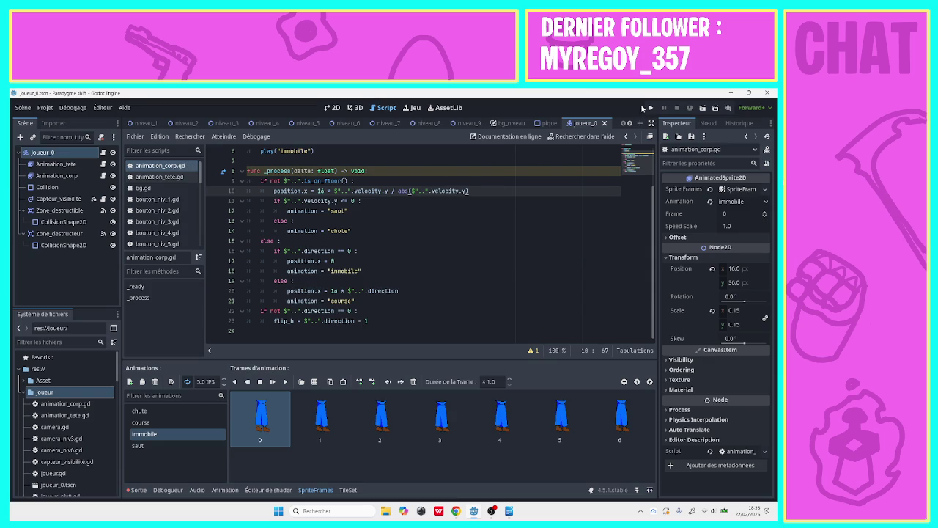
click(651, 107)
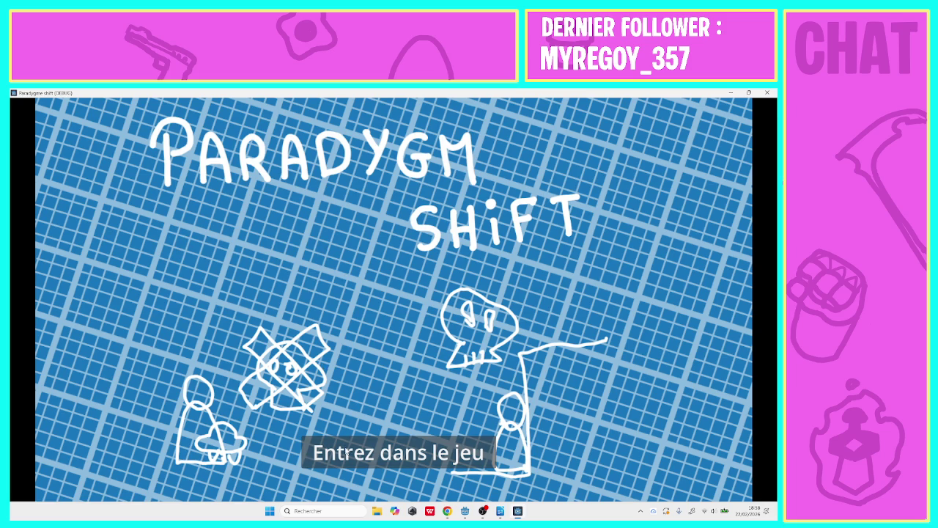
- Enter level 1, jump once to check the body offset, then stop the game
click(346, 453)
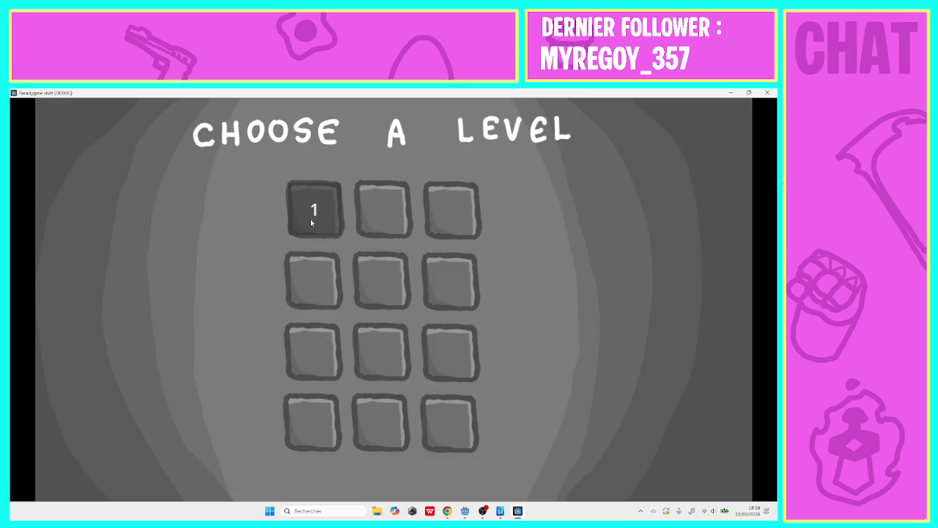
click(310, 223)
key(space)
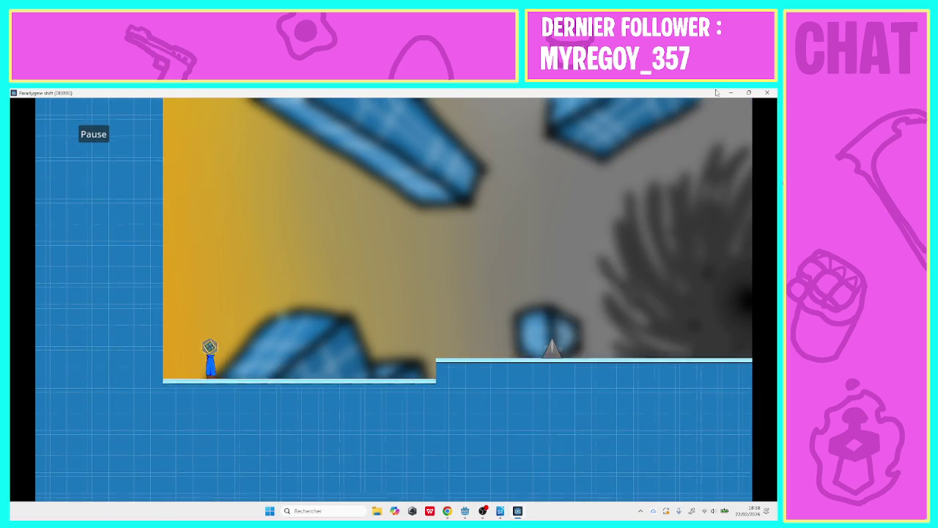
key(F8)
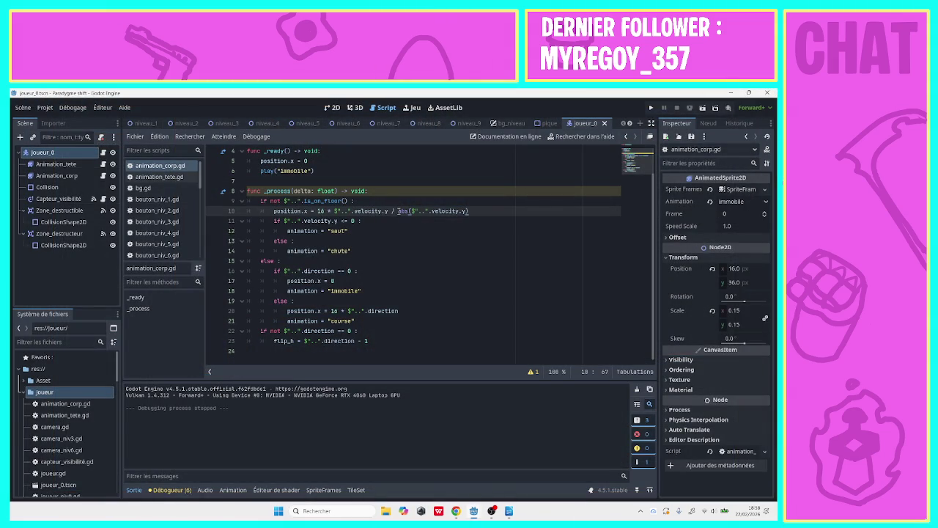
drag(472, 211, 336, 211)
click(334, 211)
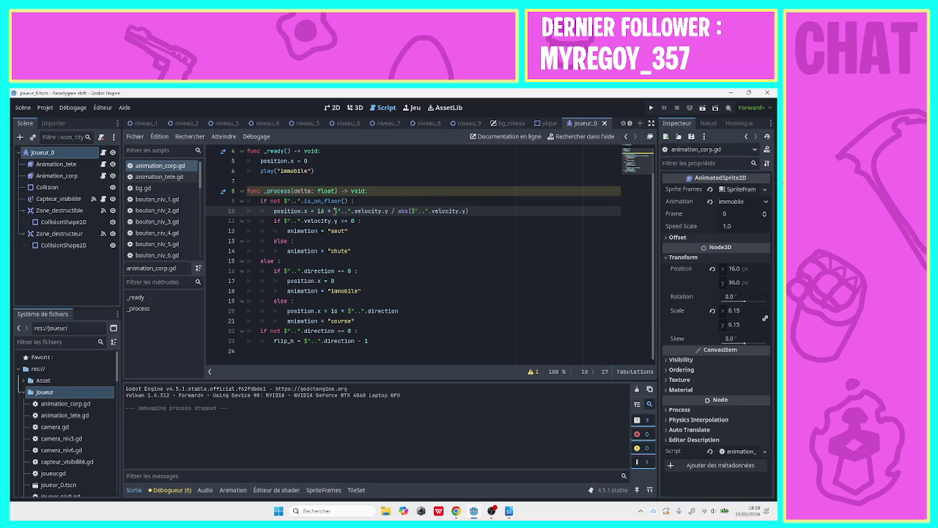
click(339, 211)
- Rerun level 1, running left and right with several jumps, then stop the game
click(650, 107)
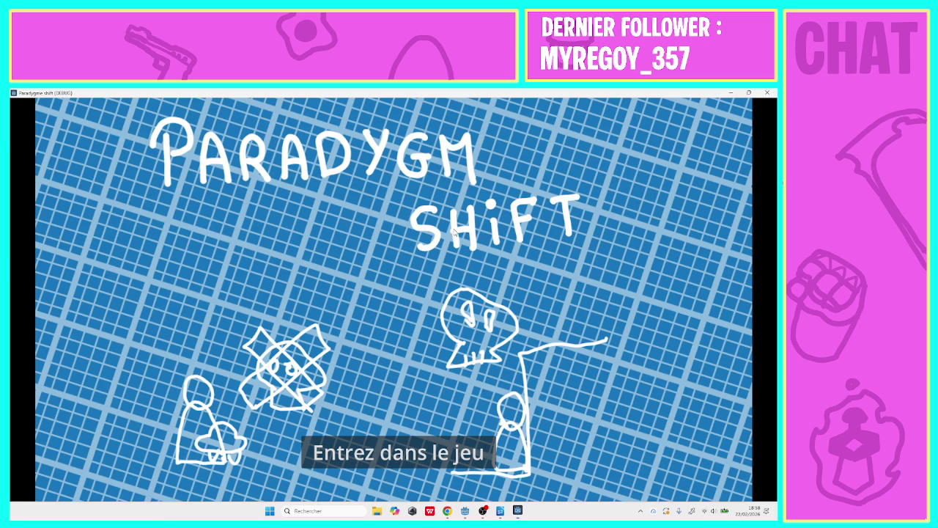
key(Return)
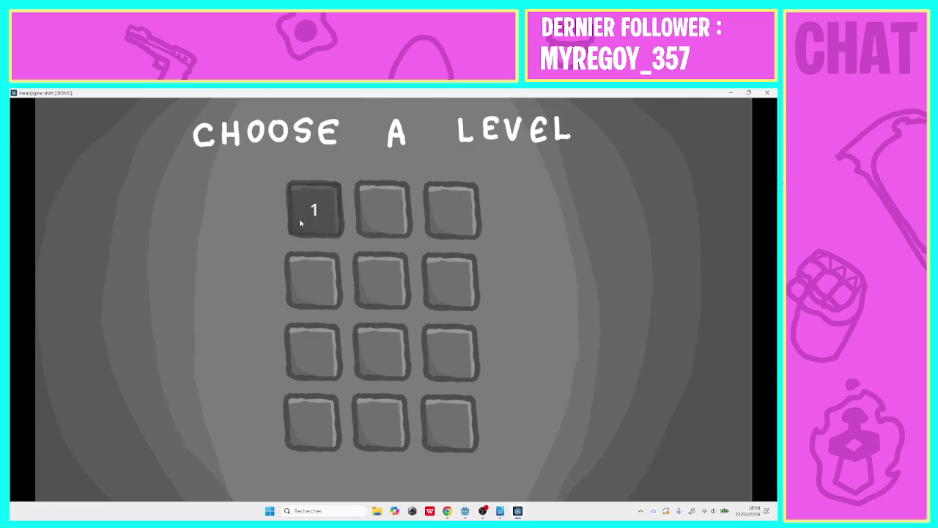
click(299, 217)
key(Right)
key(space)
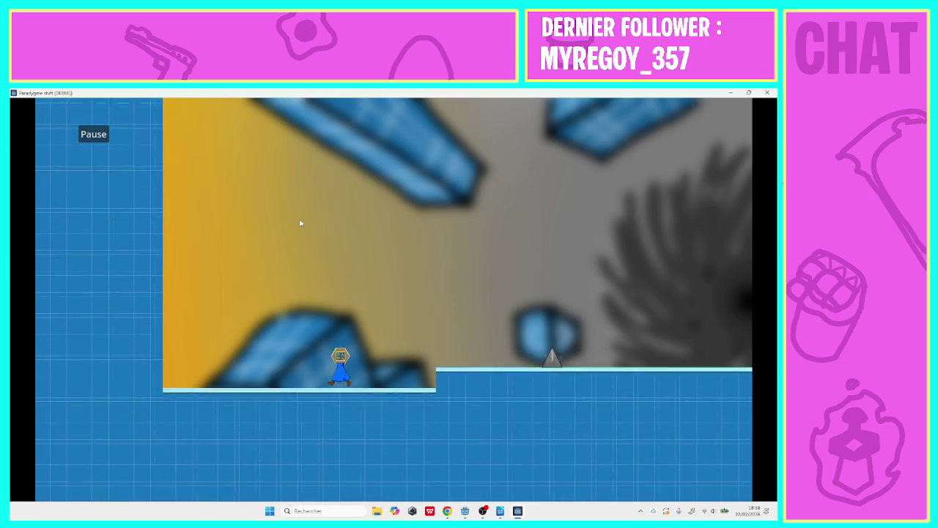
key(Left)
key(Right)
key(space)
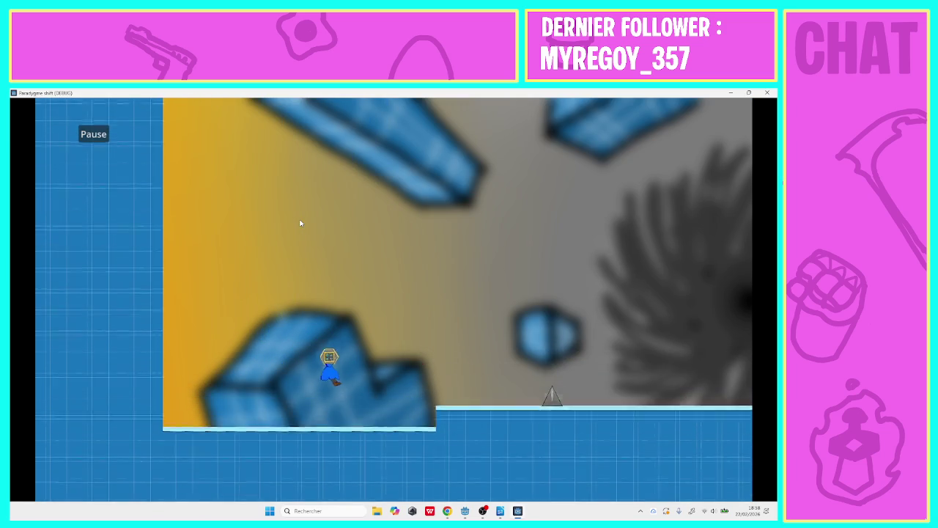
key(space)
key(Left)
key(Right)
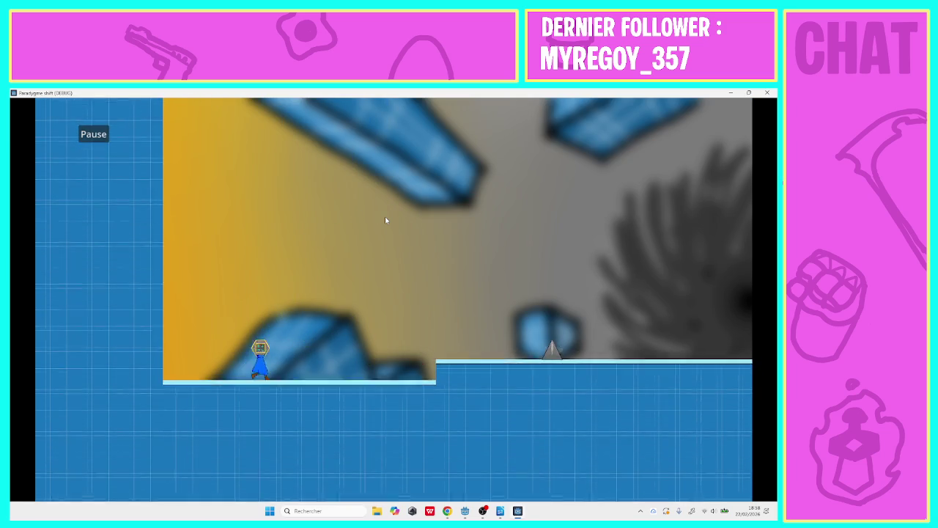
key(space)
key(F8)
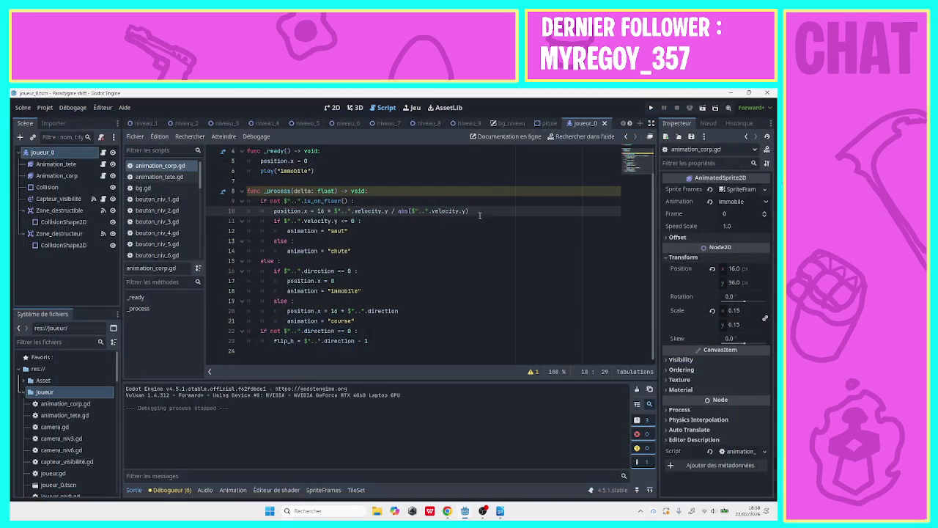
mouse_move(468, 211)
mouse_down()
mouse_move(305, 211)
mouse_move(352, 211)
mouse_move(335, 211)
mouse_up()
key(ctrl+c)
- Try 'direction' in line 10's expression, then revert it to 16 * $"..".direction
text(direction)
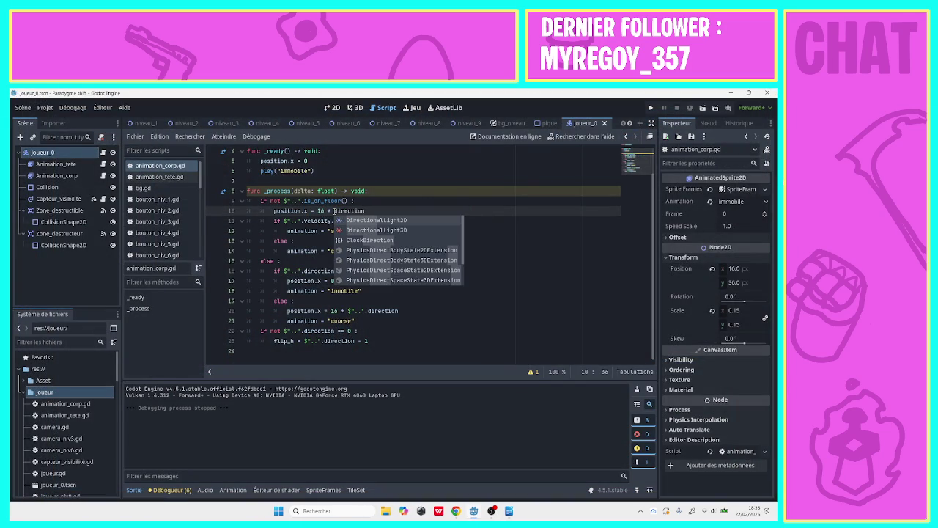
click(371, 210)
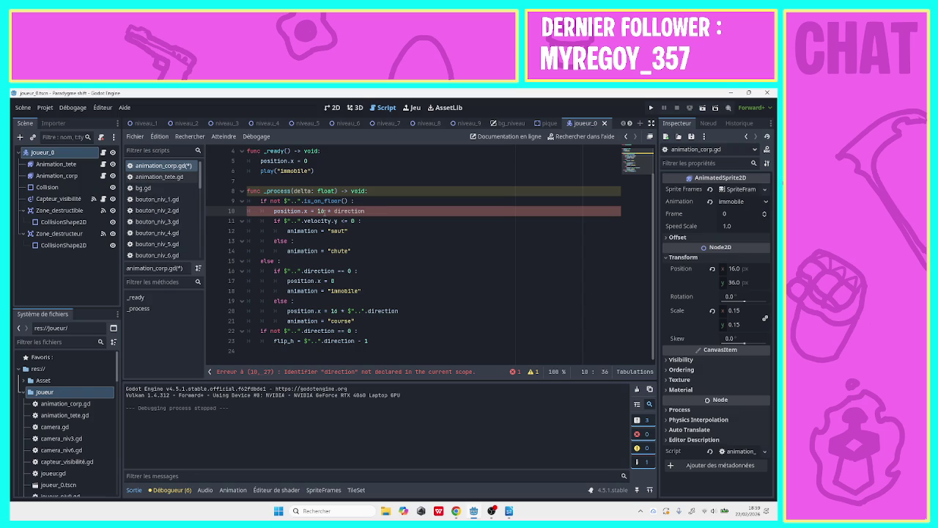
key(ctrl+BackSpace)
key(ctrl+v)
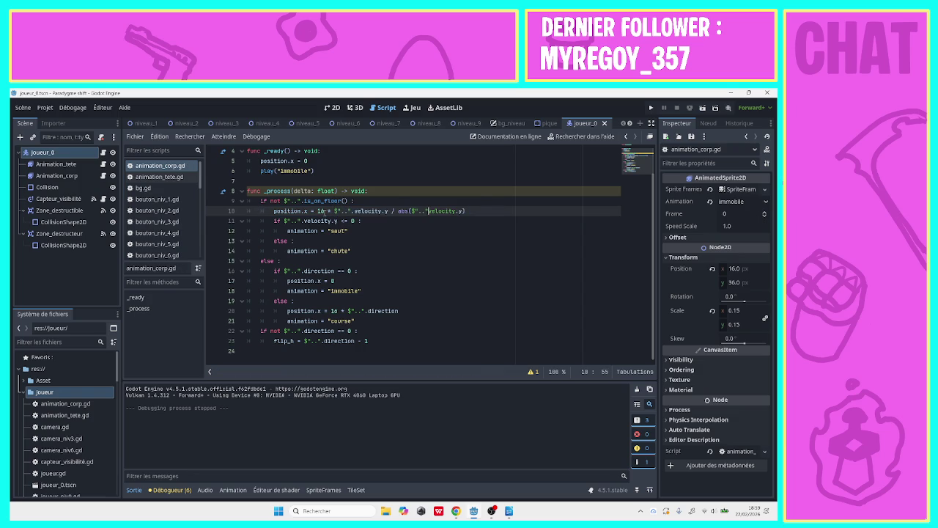
key(ctrl+Left)
key(ctrl+Left)
key(ctrl+Left)
key(ctrl+z)
key(ctrl+z)
click(406, 213)
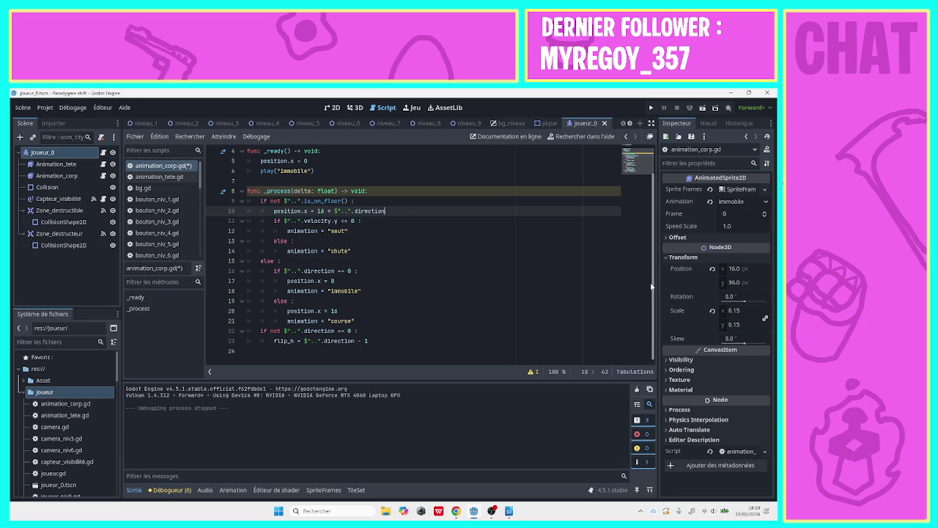
- Declare 'var direction' on line 2 of the script
scroll(655, 200, up, 1)
click(305, 152)
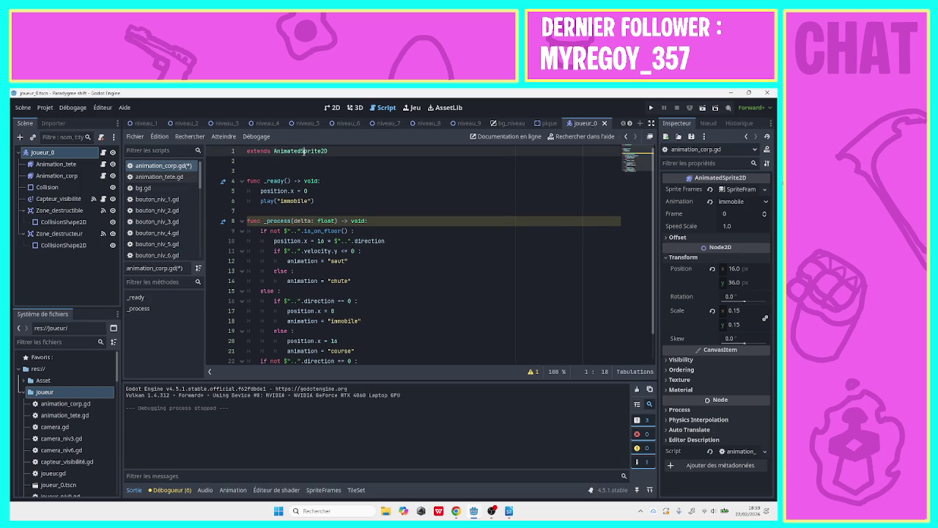
click(306, 160)
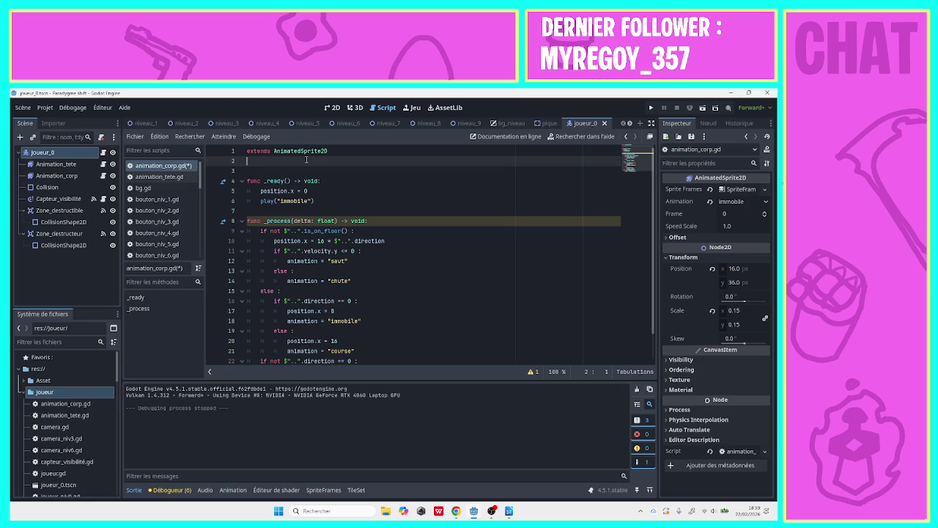
text(diectio)
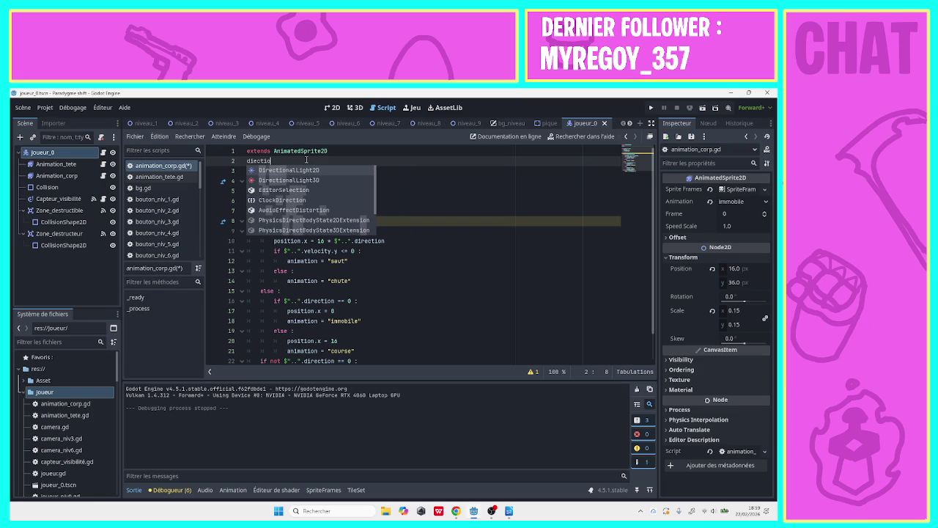
key(BackSpace)
key(BackSpace)
key(BackSpace)
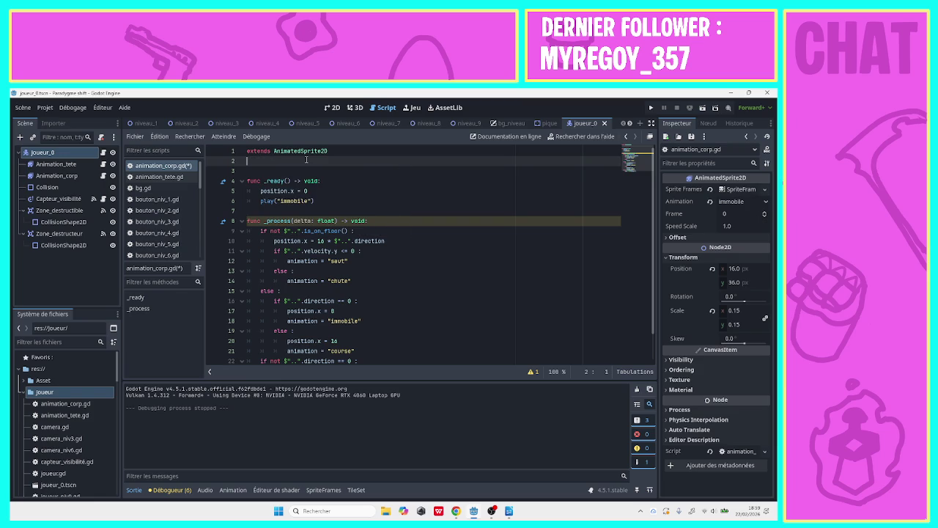
text(var dir)
text(ection)
scroll(653, 233, down, 1)
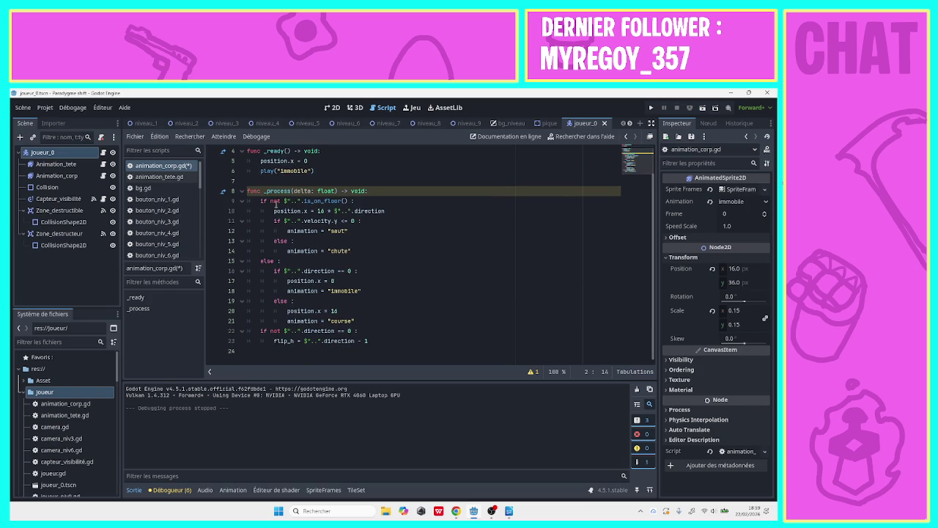
- Add an 'if $"..".direction != 0:' check at the start of _process
click(315, 172)
click(372, 191)
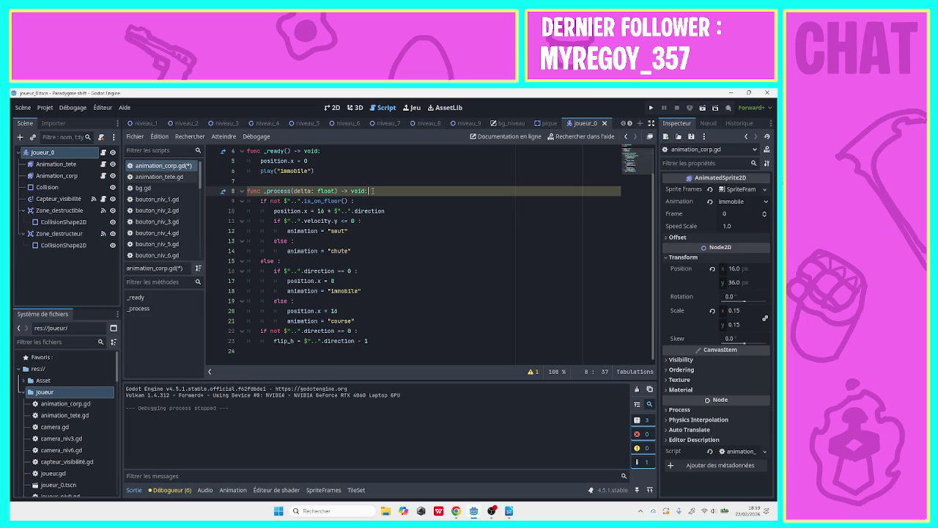
key(Return)
text(d)
key(BackSpace)
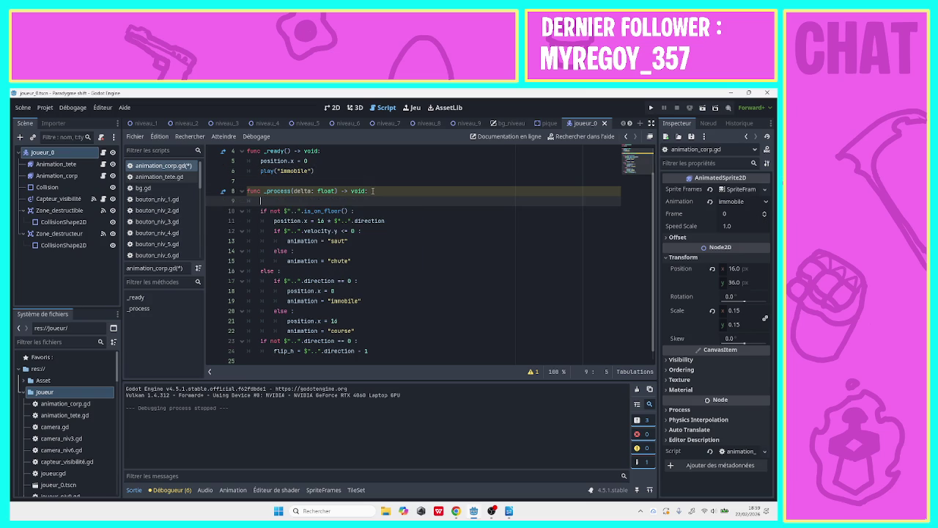
text(if)
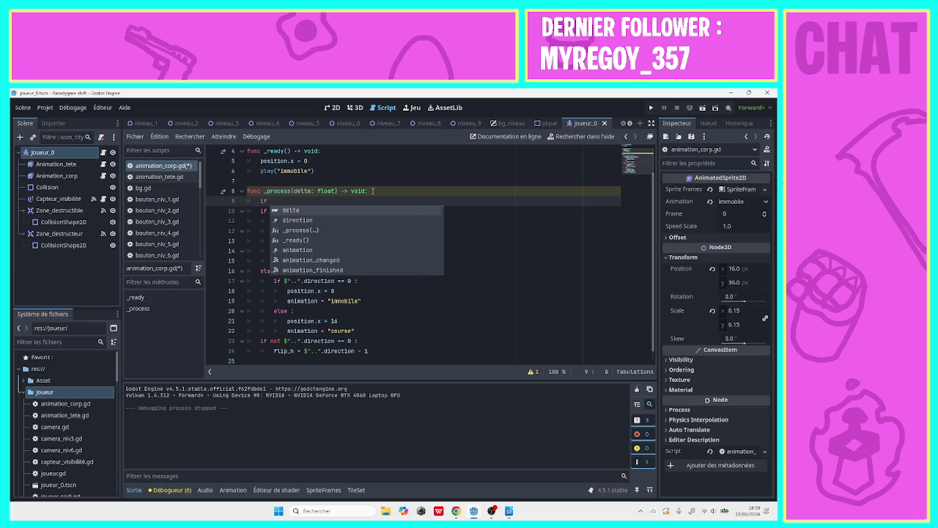
key(Escape)
drag(385, 220, 335, 221)
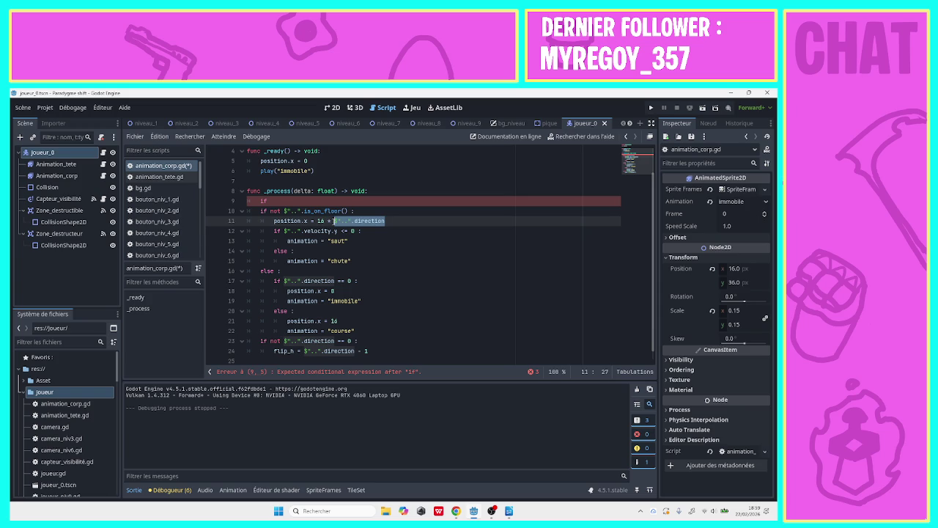
key(ctrl+c)
click(304, 201)
key(ctrl+v)
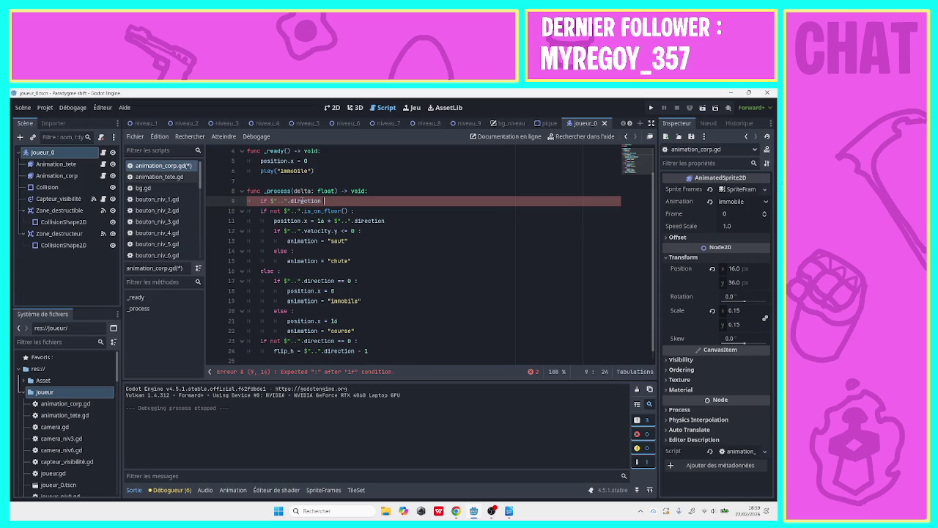
text(!)
text(= 0 :)
key(Return)
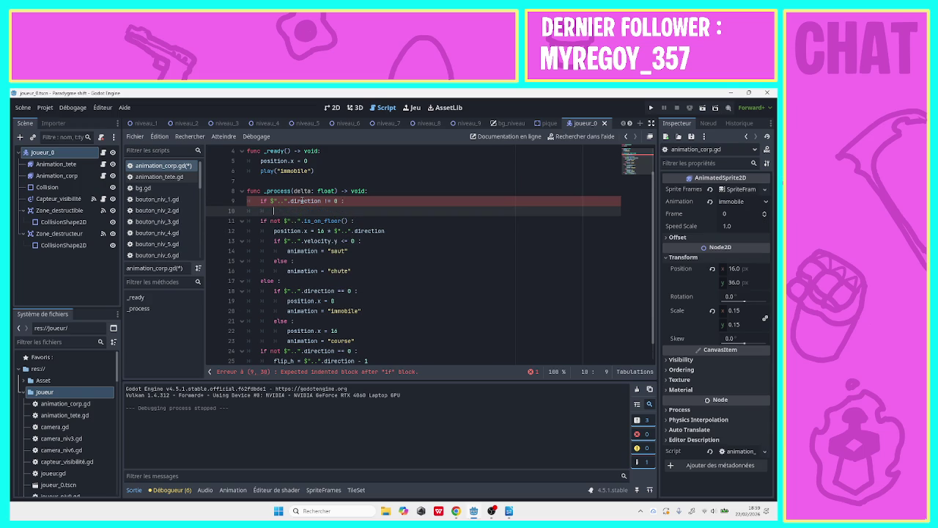
- Inside that if, assign direction = $"..".direction
text(dire)
key(Return)
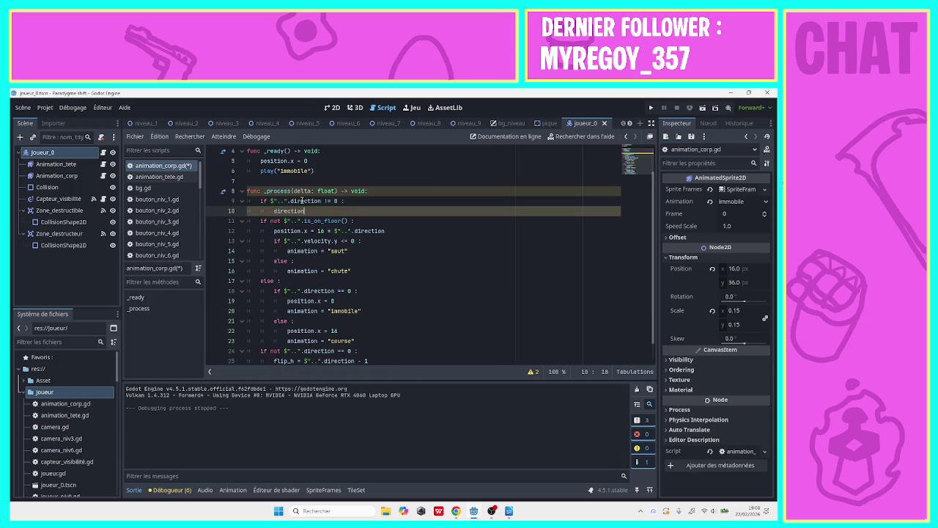
text( =)
drag(270, 200, 326, 200)
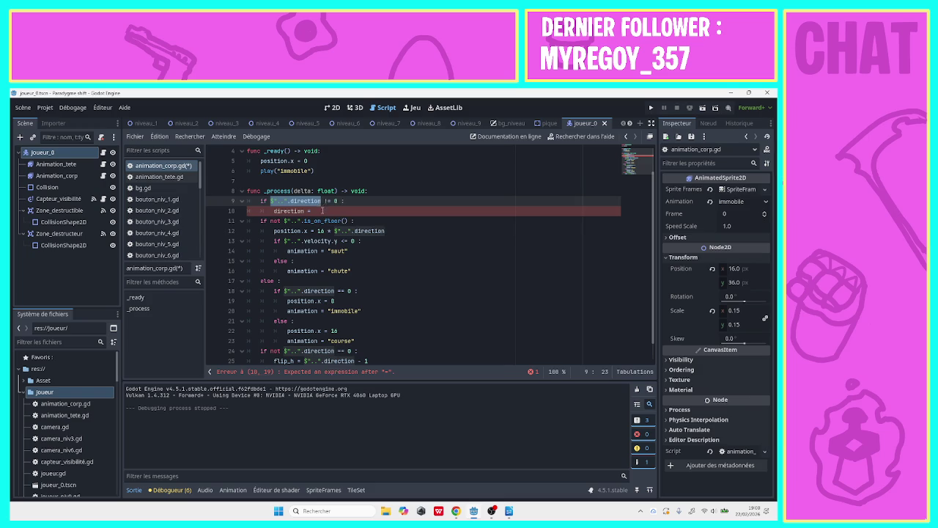
key(ctrl+c)
click(322, 210)
key(ctrl+v)
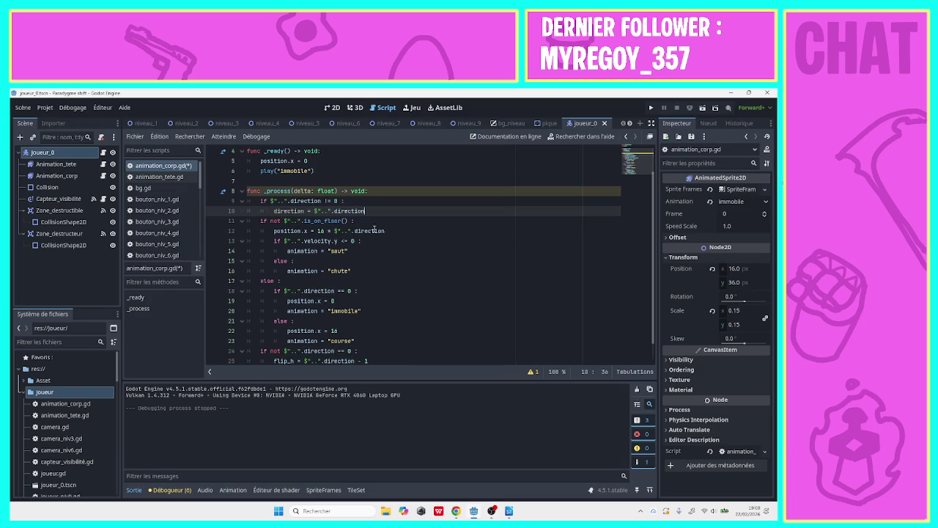
- Use direction for line 12's airborne offset, initialise 'var direction = 1', and save
click(377, 238)
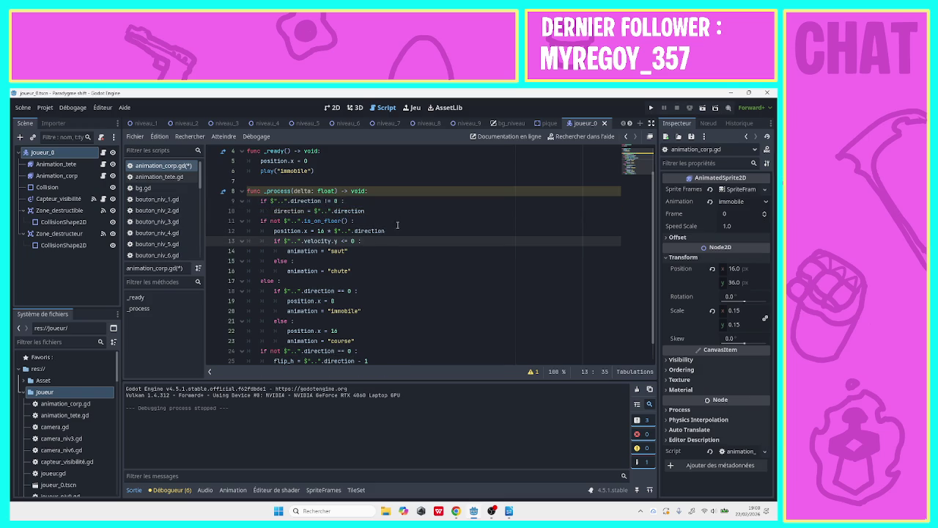
drag(385, 230, 334, 230)
text(direction)
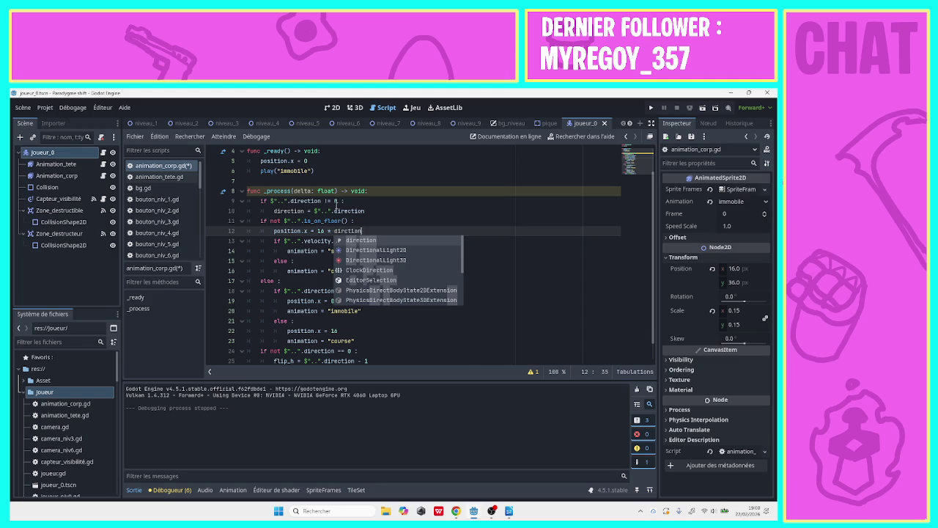
click(329, 151)
scroll(654, 199, up, 1)
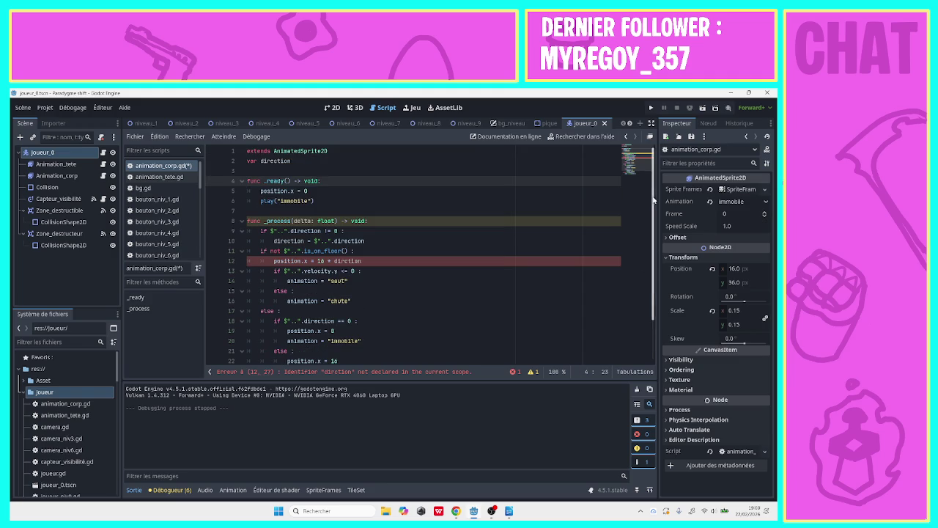
click(333, 159)
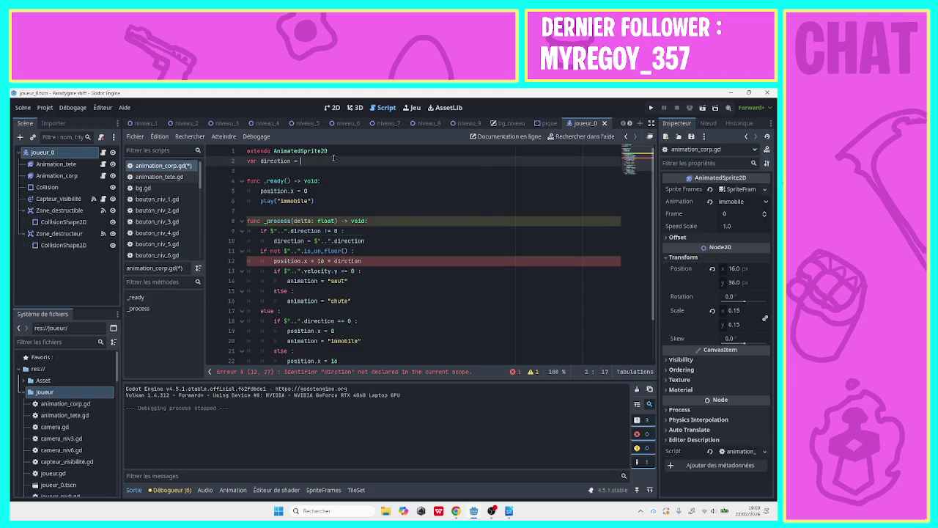
text(= 1)
click(345, 262)
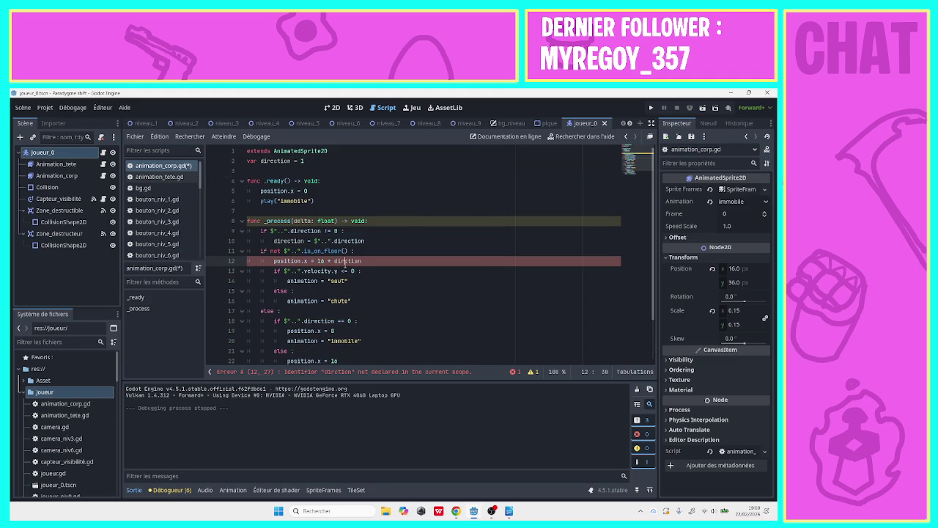
text(e)
key(ctrl+s)
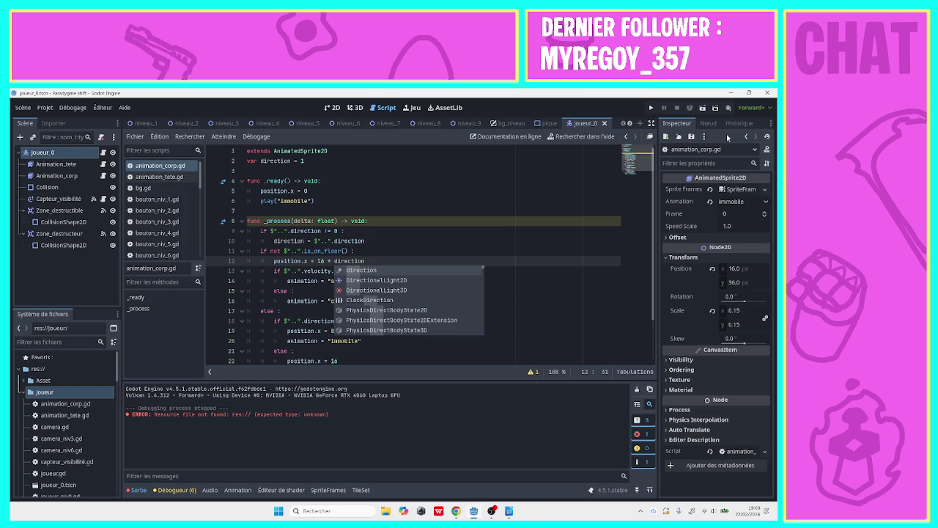
- Run the game with F5, start level 1, walk left and right with jumps, then close it
key(F5)
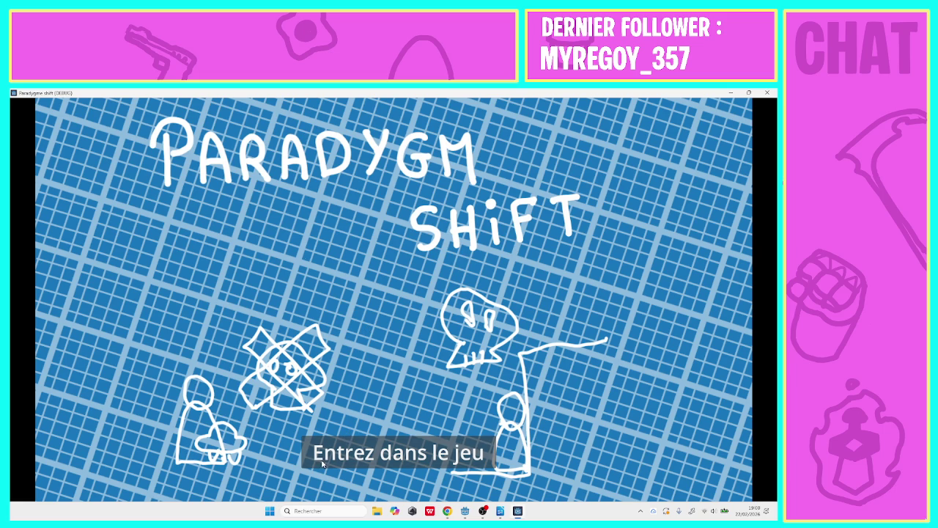
click(313, 440)
click(293, 222)
key(space)
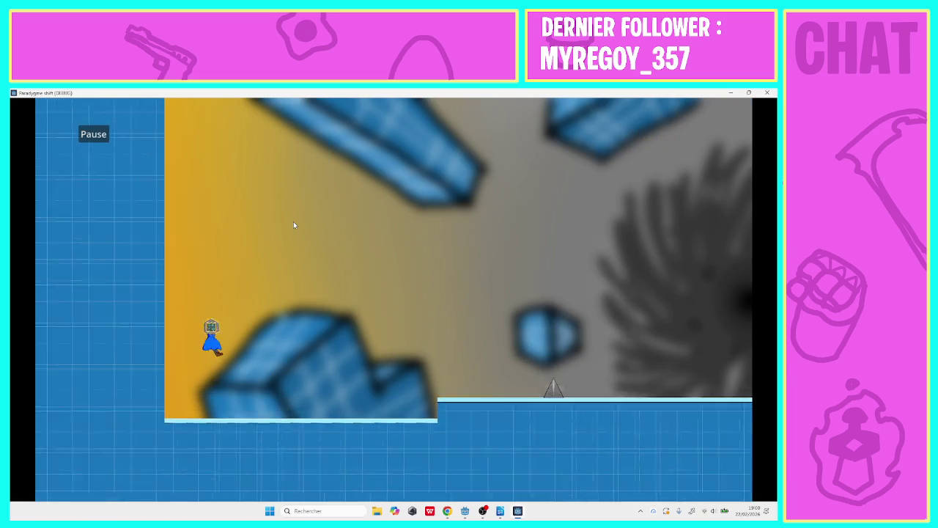
key(Right)
key(Left)
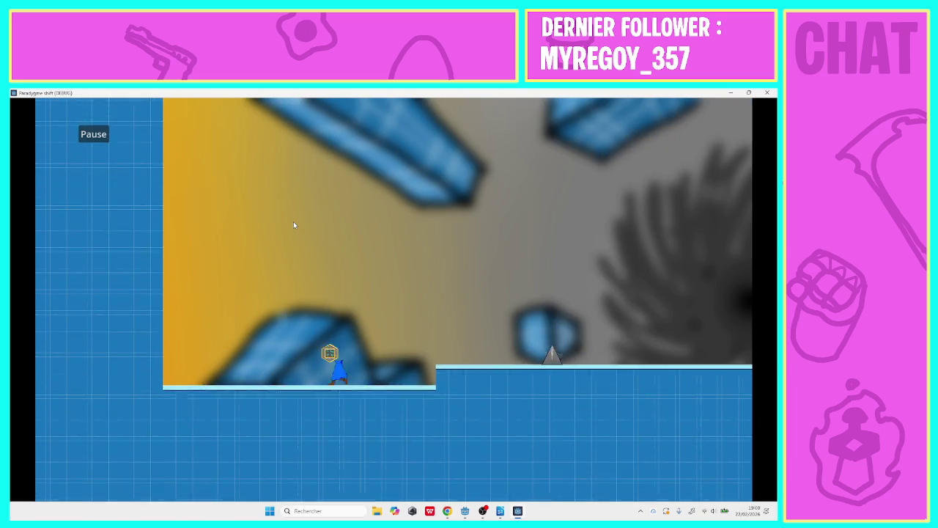
key(space)
key(Right)
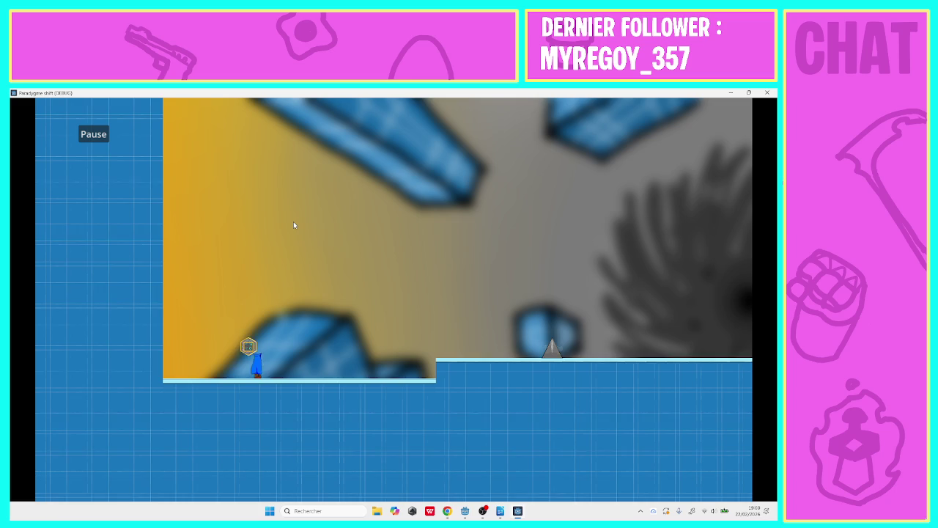
key(Left)
key(Right)
key(Left)
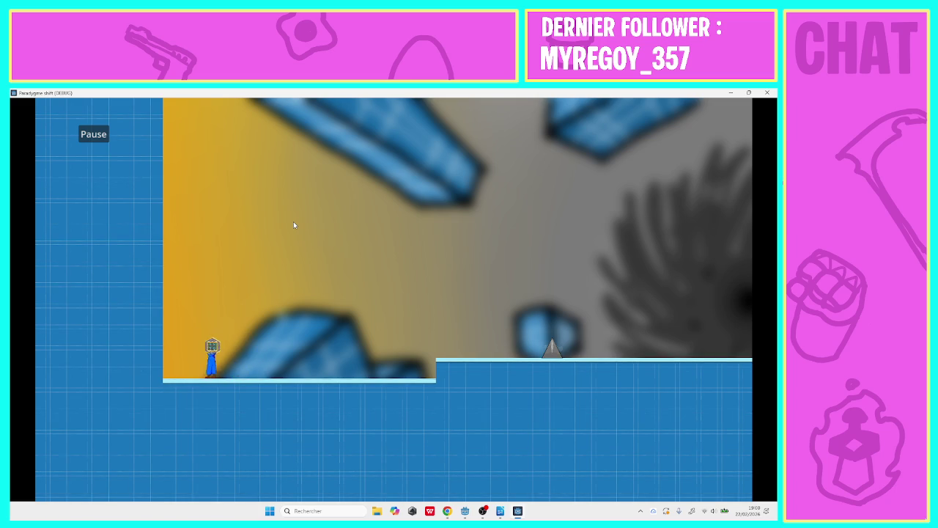
key(Right)
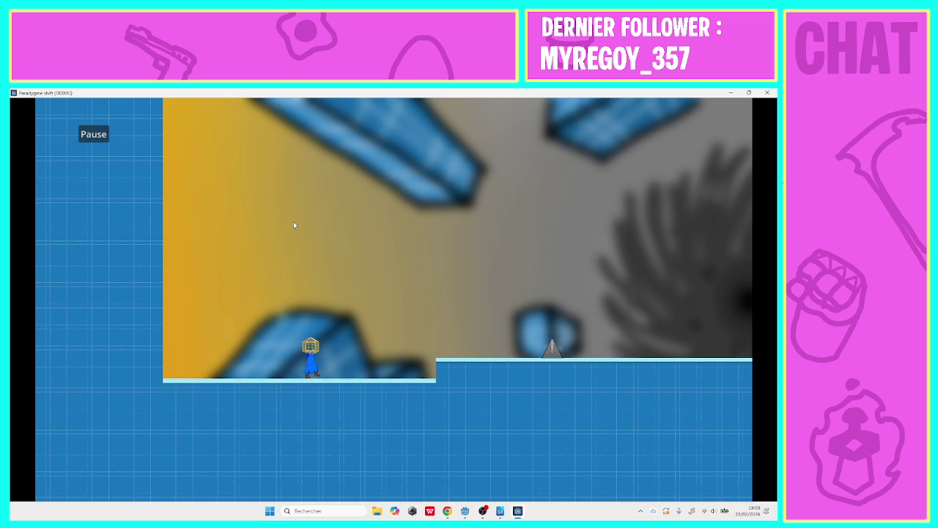
key(Left)
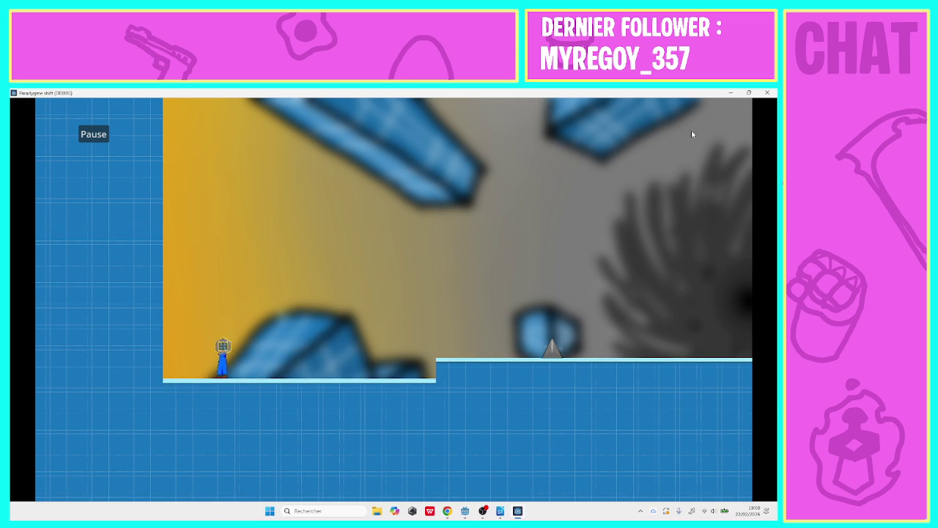
click(766, 92)
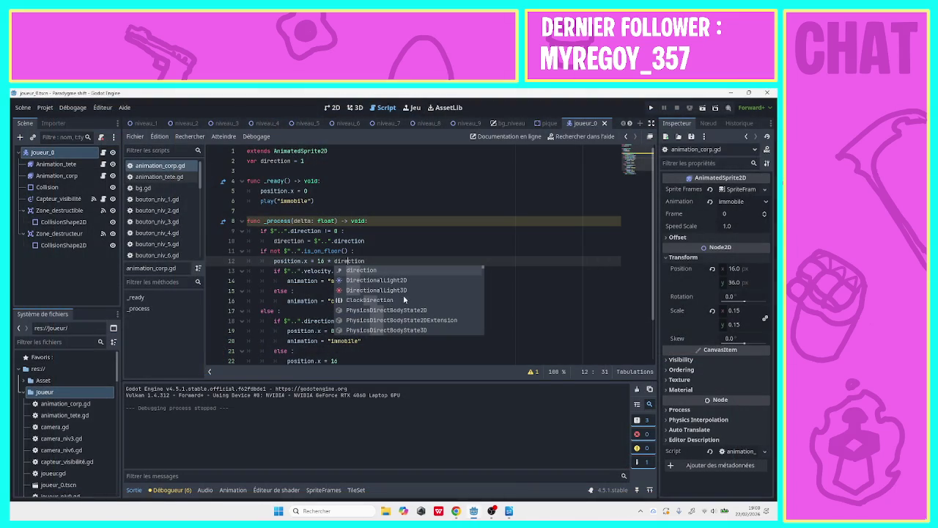
- Change line 22 from 'position.x = 16' to 'position.x = 16 * direction'
click(304, 271)
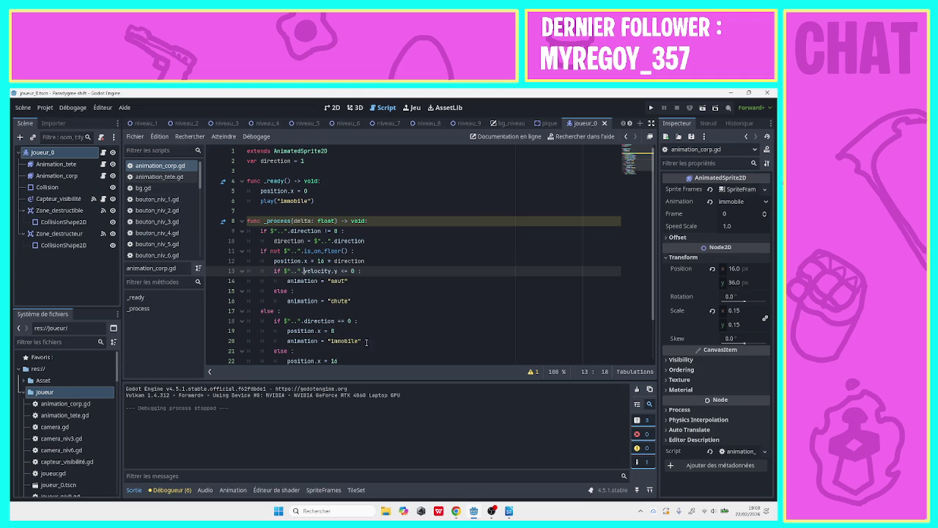
click(383, 265)
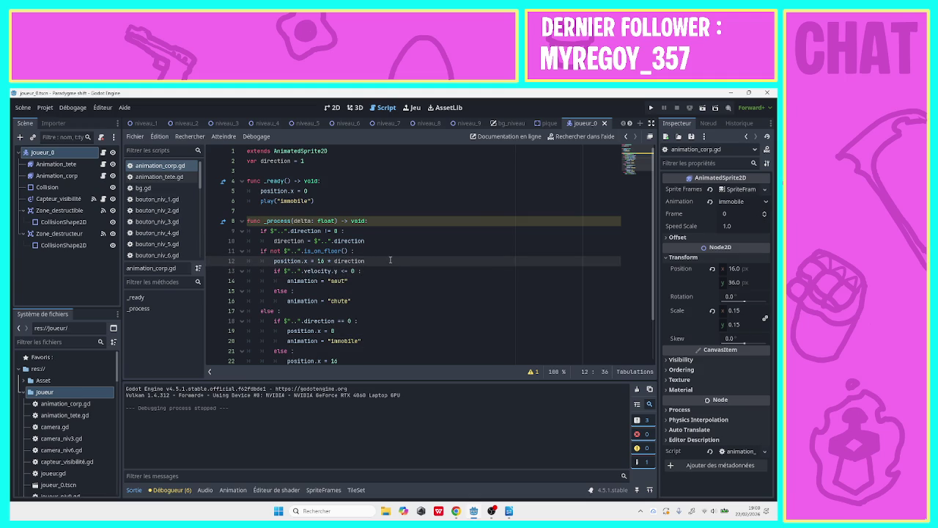
scroll(649, 308, down, 2)
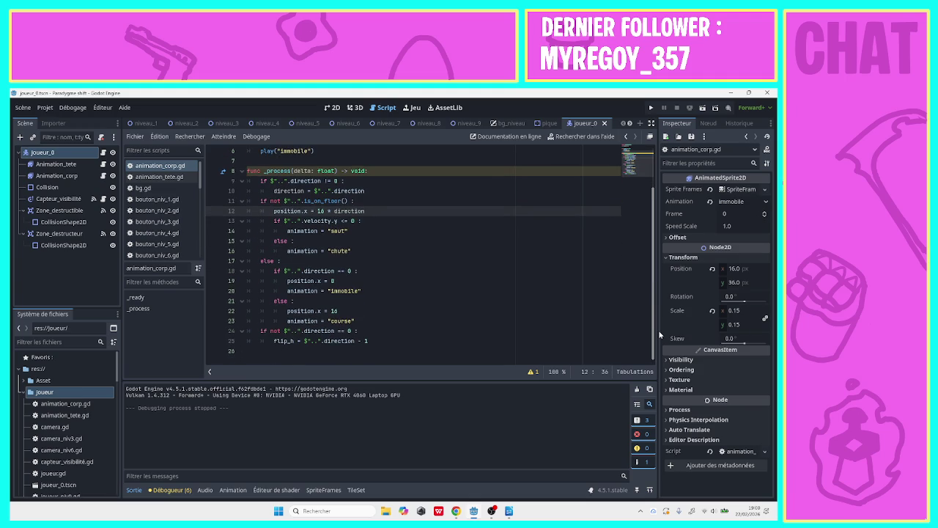
click(356, 314)
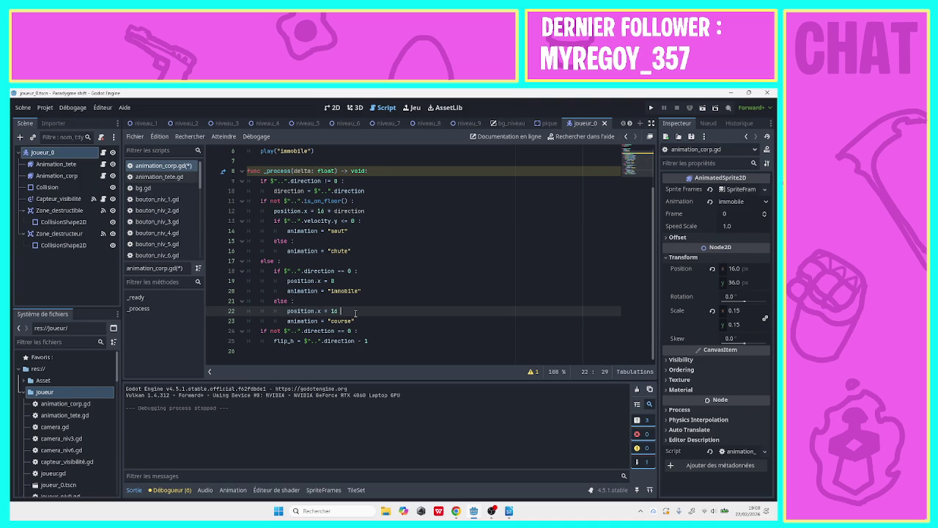
text(*)
drag(315, 191, 365, 193)
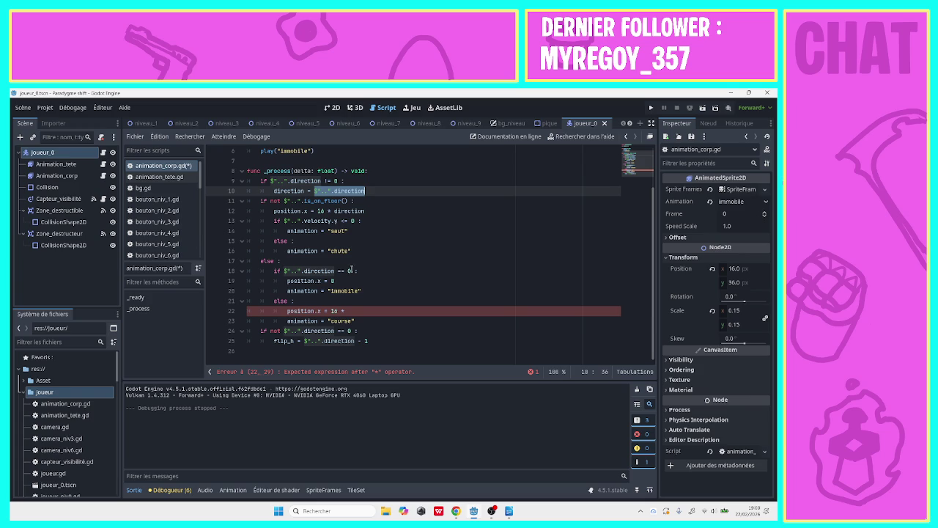
drag(364, 211, 333, 210)
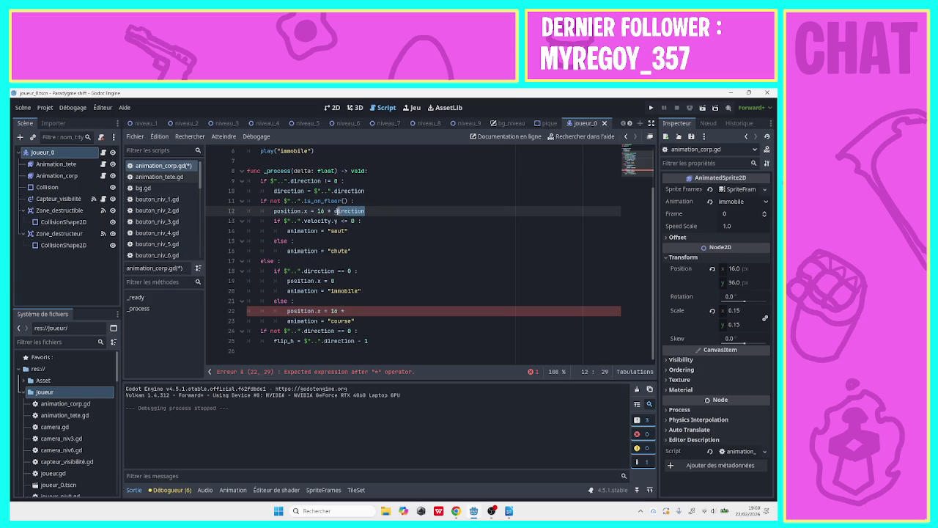
click(362, 320)
click(363, 311)
text(direction)
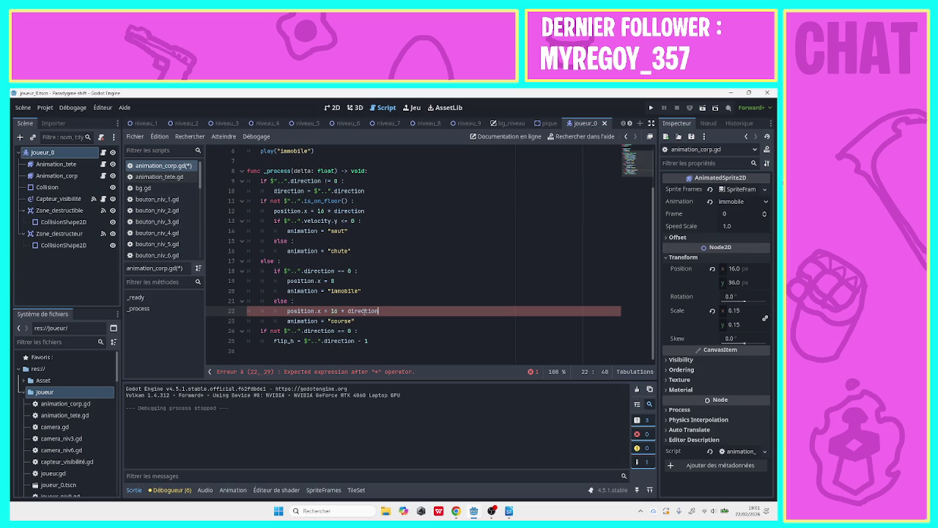